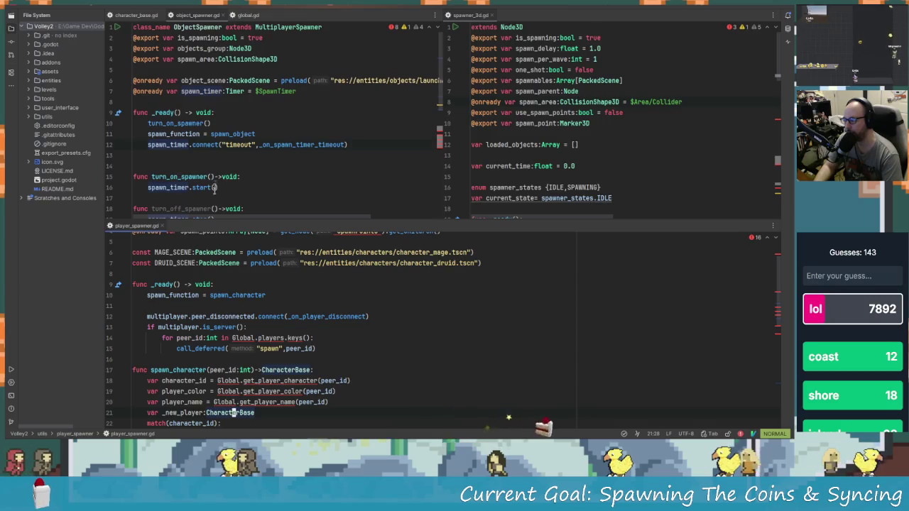
- Open an empty line at the top of _on_spawn_timer_timeout, above var pos
scroll(297, 137, "down", 8)
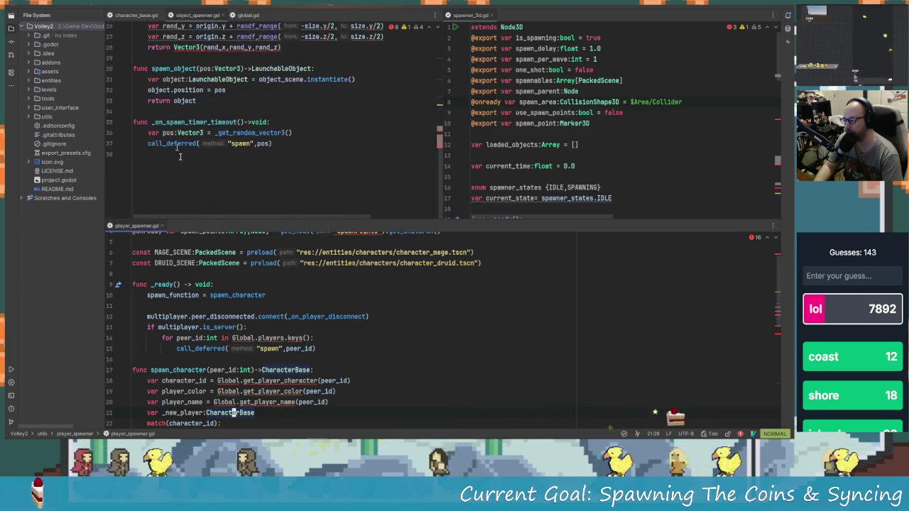
left_click(146, 132)
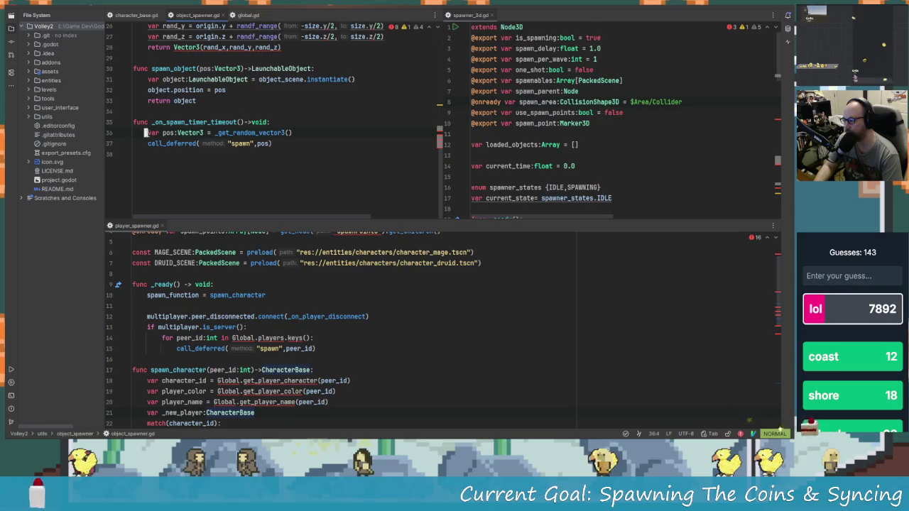
key("a")
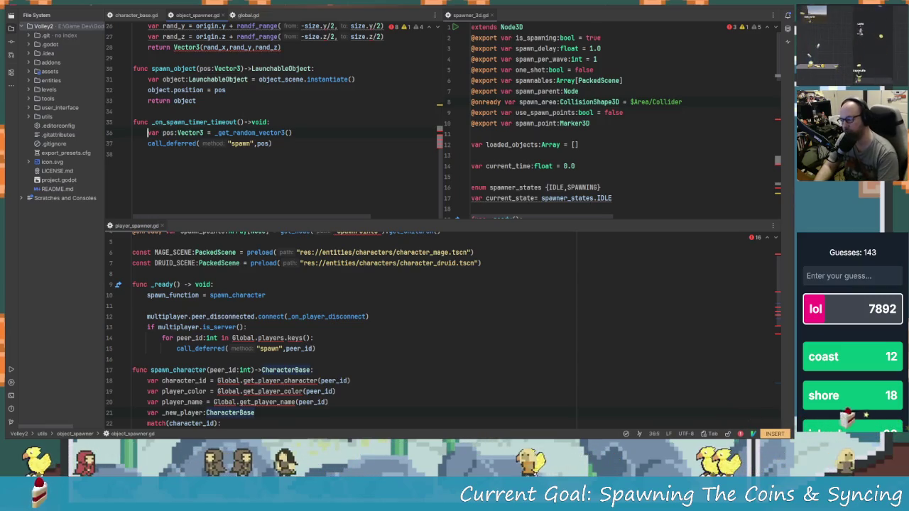
left_click(147, 122)
key("Return")
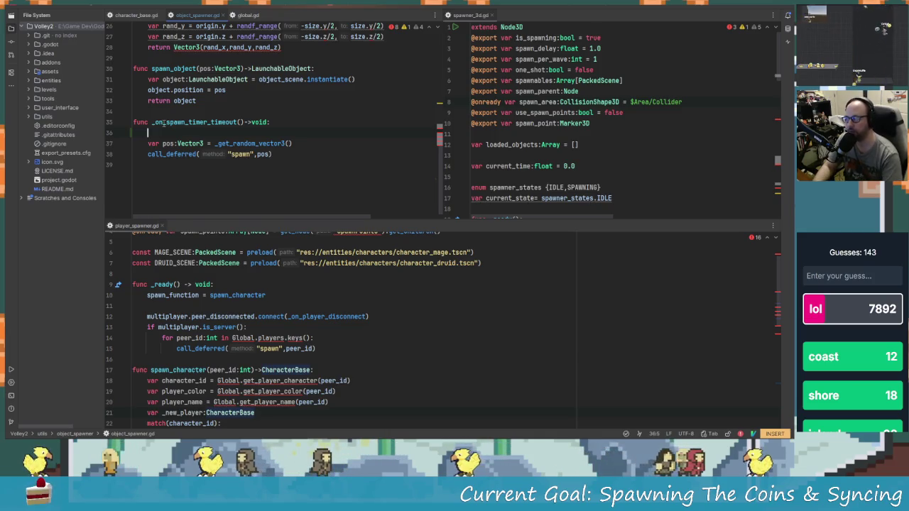
- Insert 'if multiplayer.is_server():' as the first line of _ready, above turn_on_spawner()
scroll(163, 123, "up", 6)
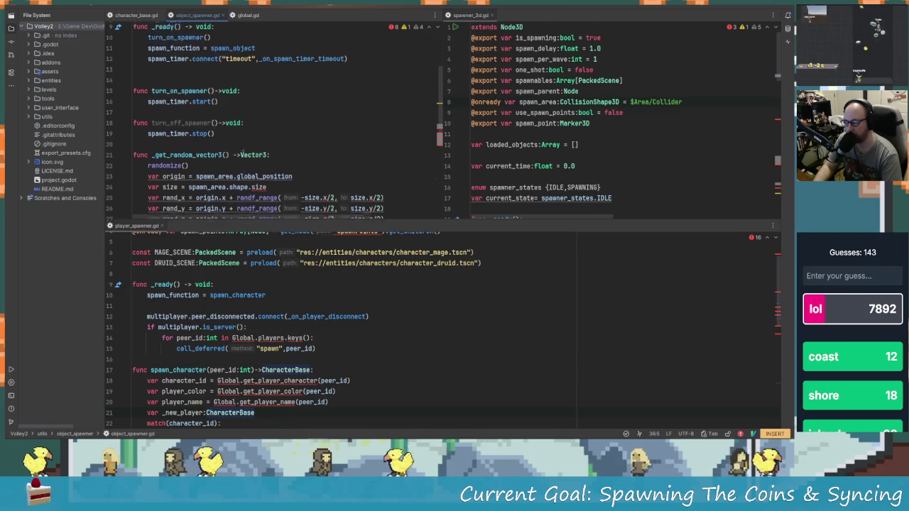
scroll(241, 154, "up", 1)
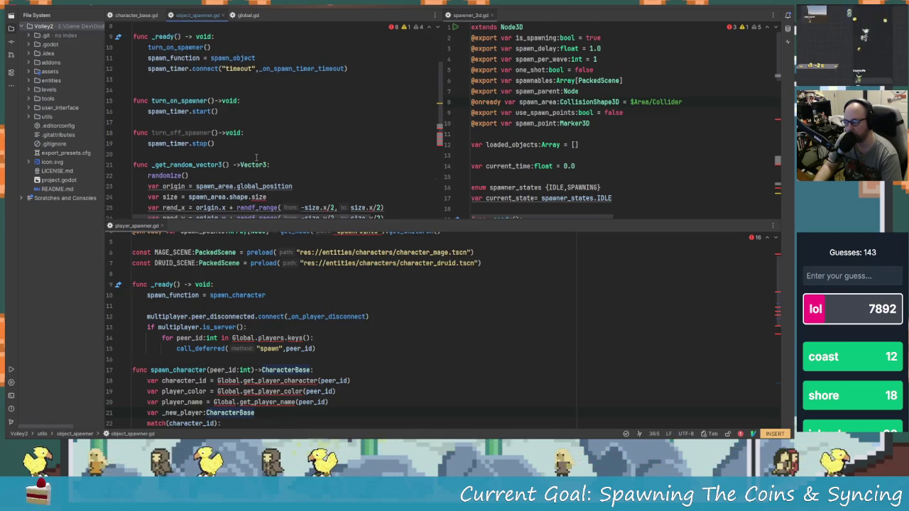
scroll(213, 93, "up", 2)
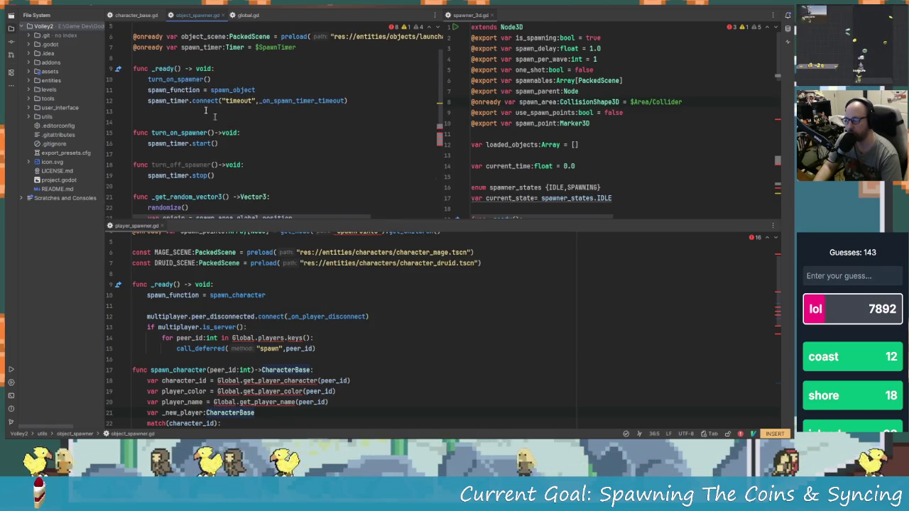
left_click(215, 68)
key("Return")
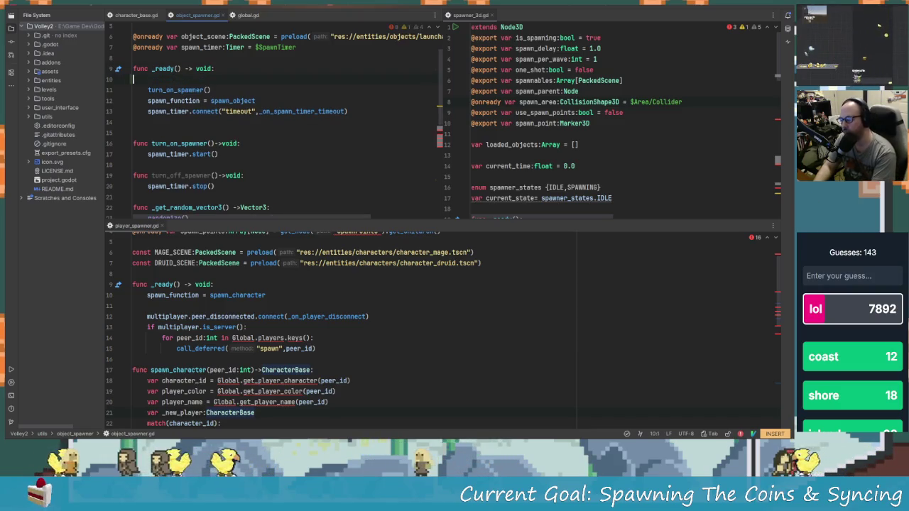
type("i")
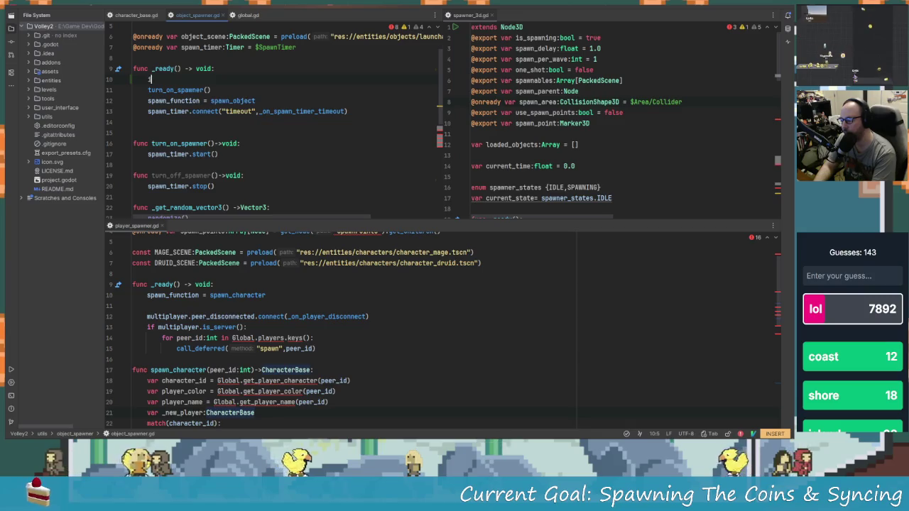
type("f multiplayer.")
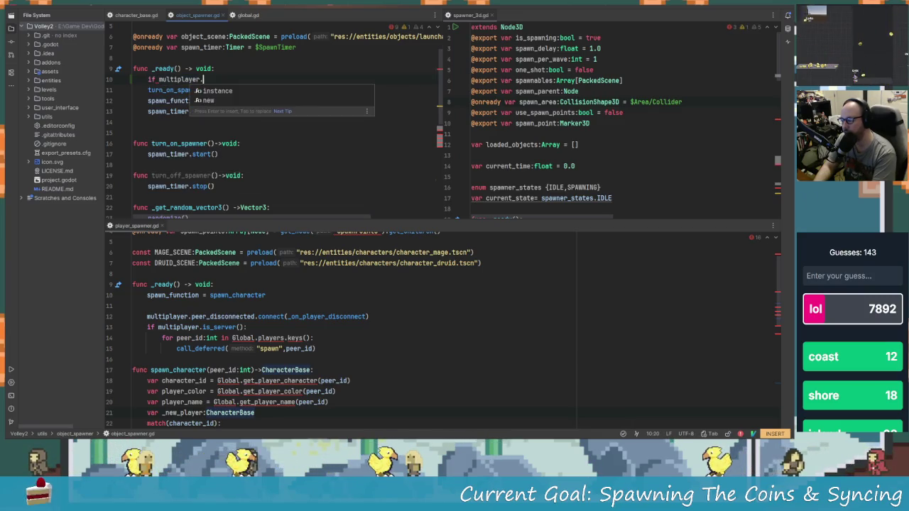
key("Return")
type(".is")
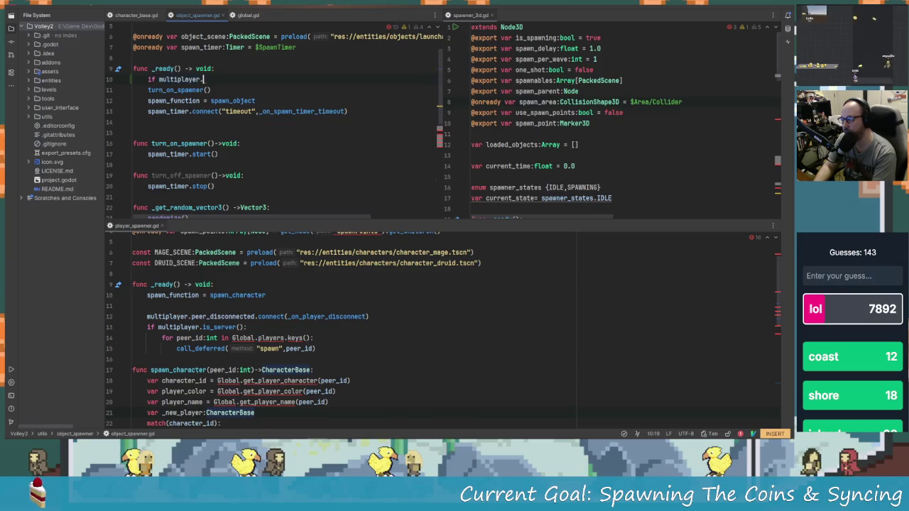
type("_server")
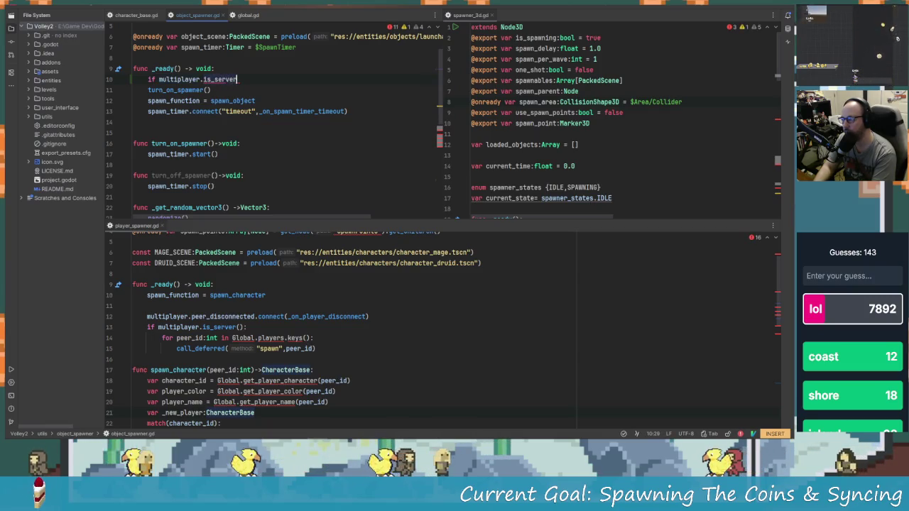
type("():")
key("shift+Up")
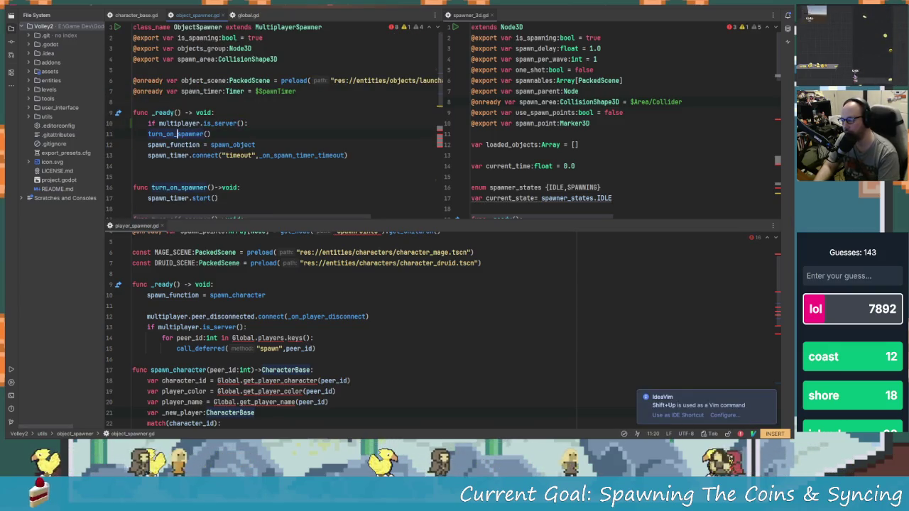
- Indent turn_on_spawner() under the multiplayer.is_server() check
key("Tab")
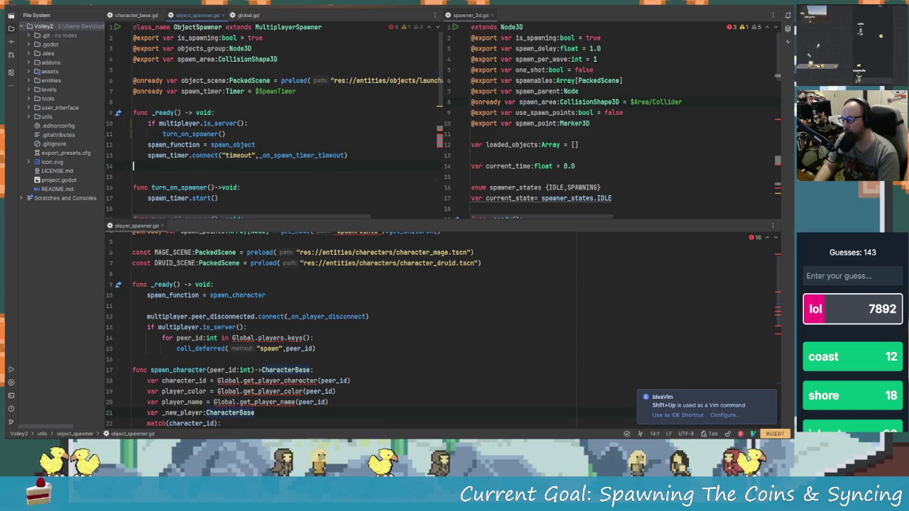
left_click(215, 155)
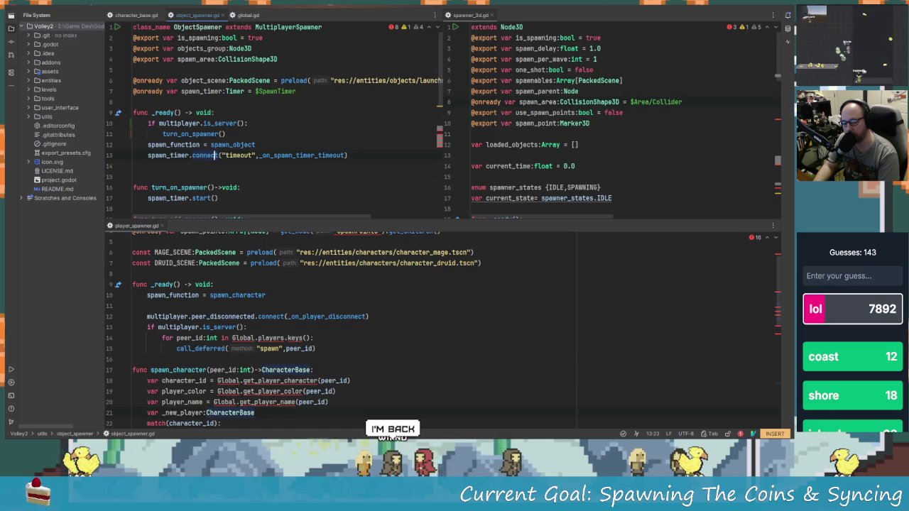
key("alt+space")
key("Escape")
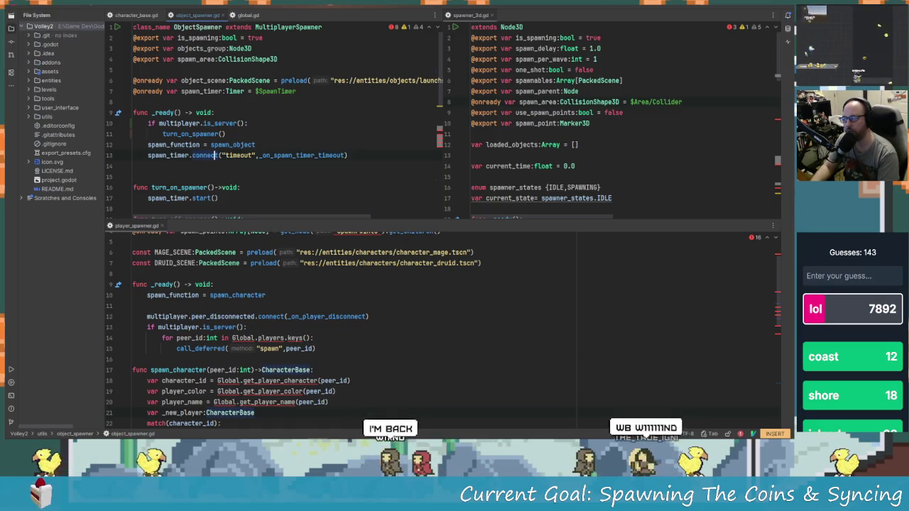
key("alt+space")
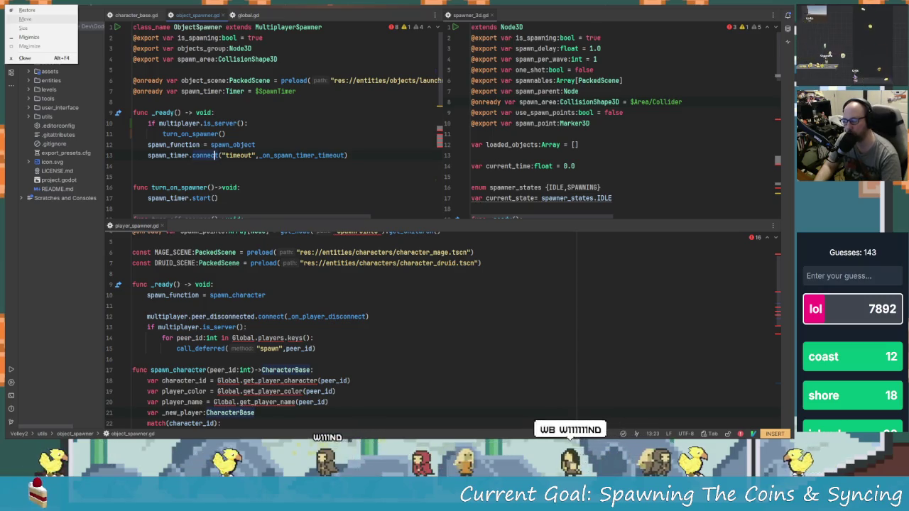
key("Escape")
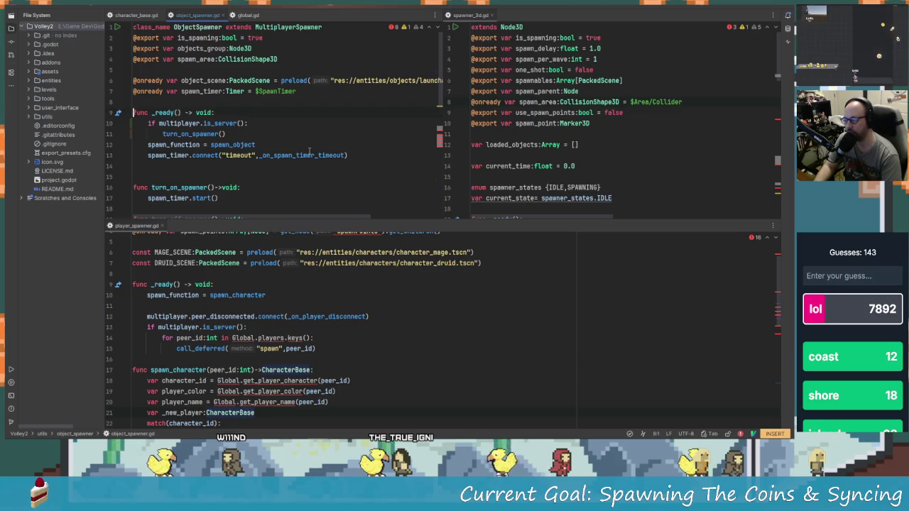
- Move the spawn_timer.connect line up into the server-check block, leaving spawn_function outside
key("alt+Down")
key("ctrl+Home")
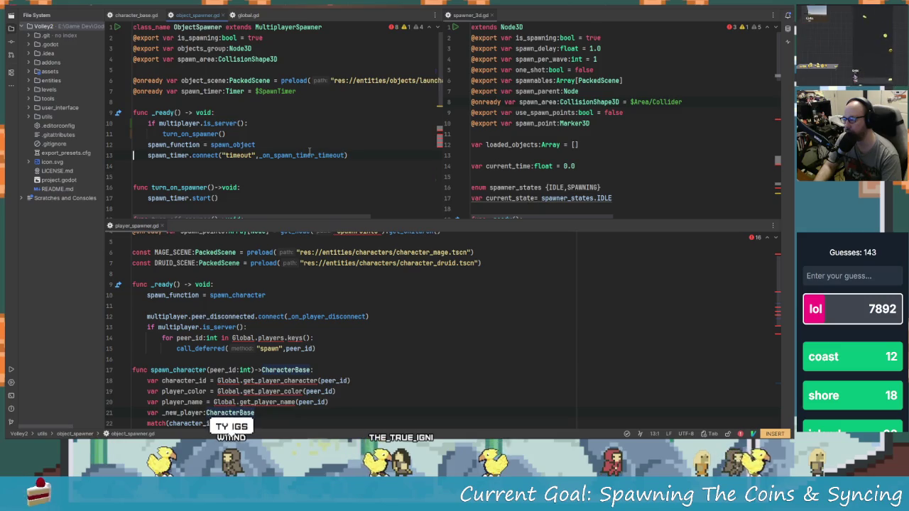
key("alt+shift+Up")
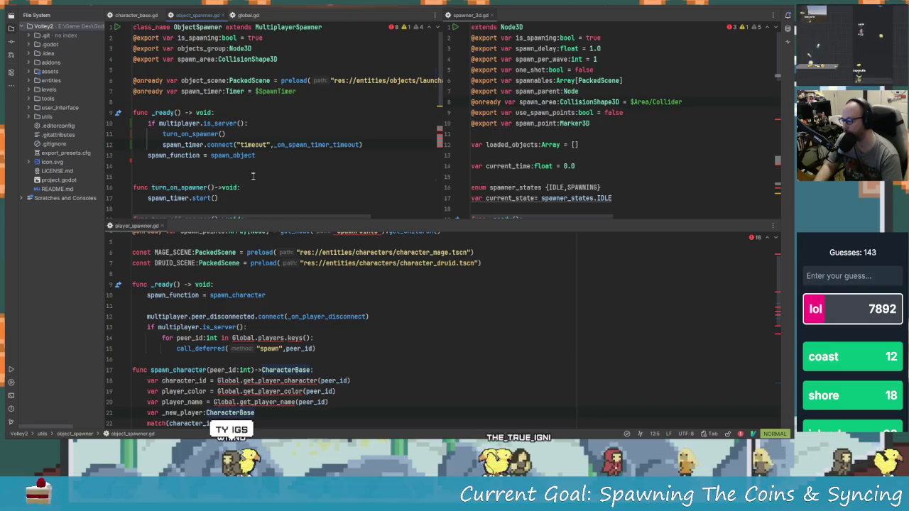
key("Escape")
scroll(244, 169, "down", 5)
- Delete the blank line in _on_spawn_timer_timeout so var pos is first again
scroll(243, 168, "down", 3)
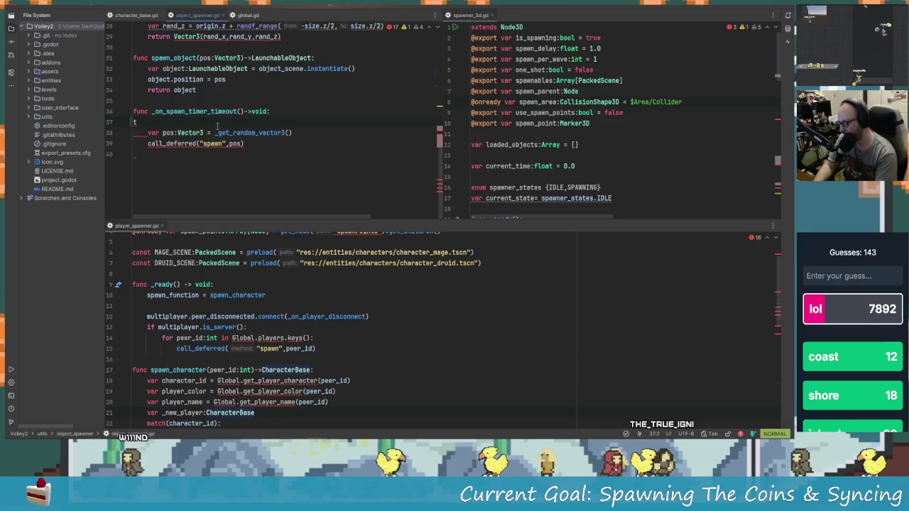
key("d")
key("d")
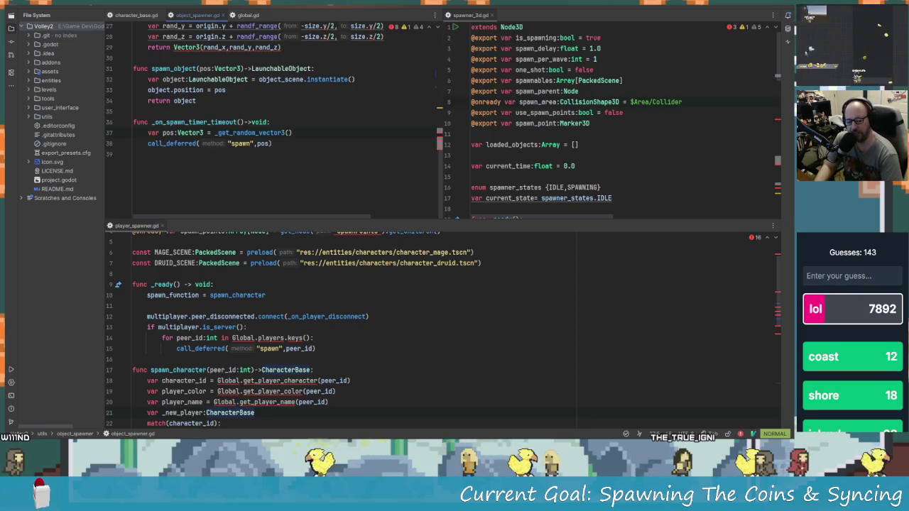
left_click(267, 132)
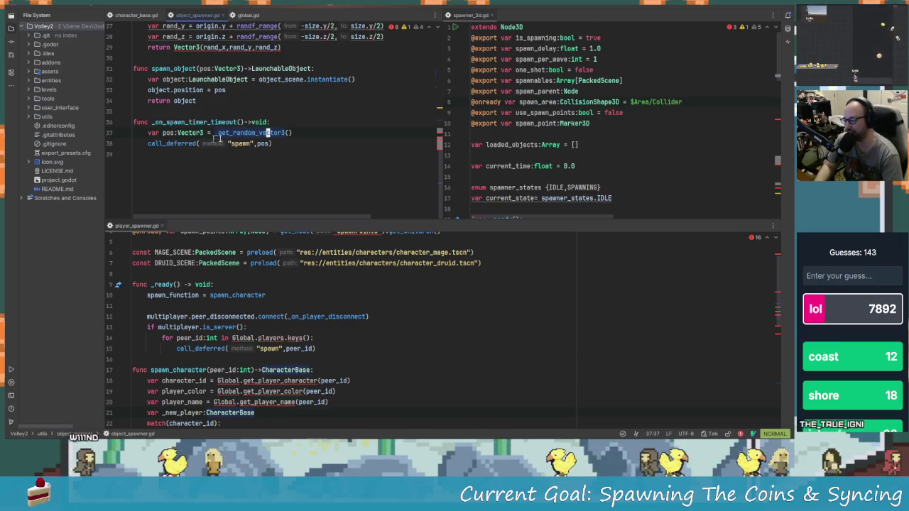
left_click(286, 133)
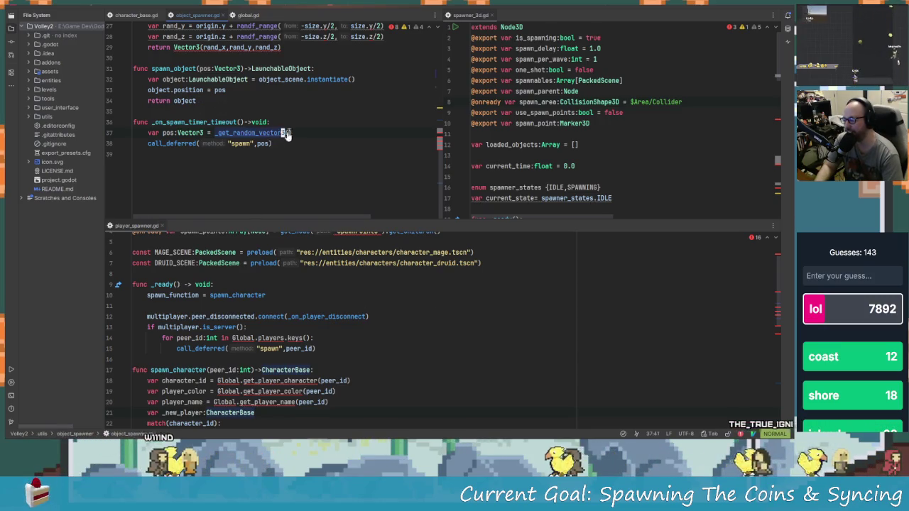
key("alt+Tab")
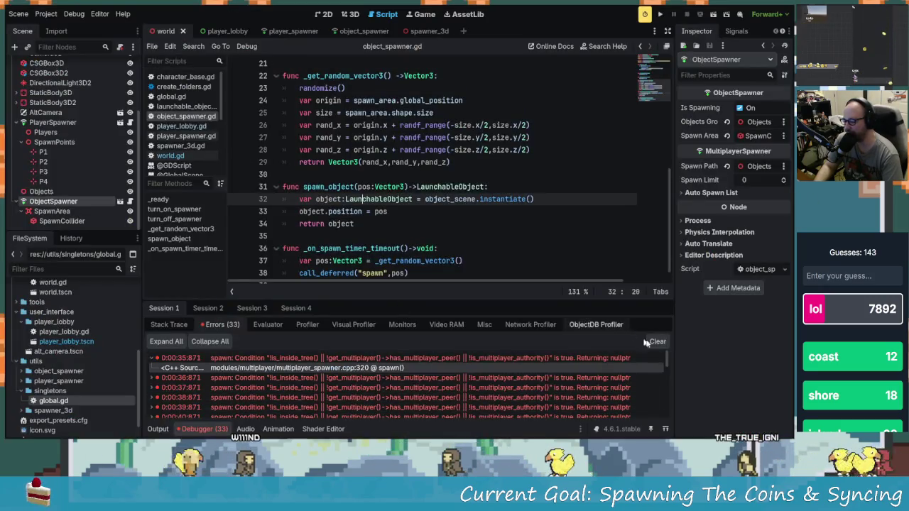
- Clear old debugger errors, run the game, and place the two game windows side by side
left_click(648, 342)
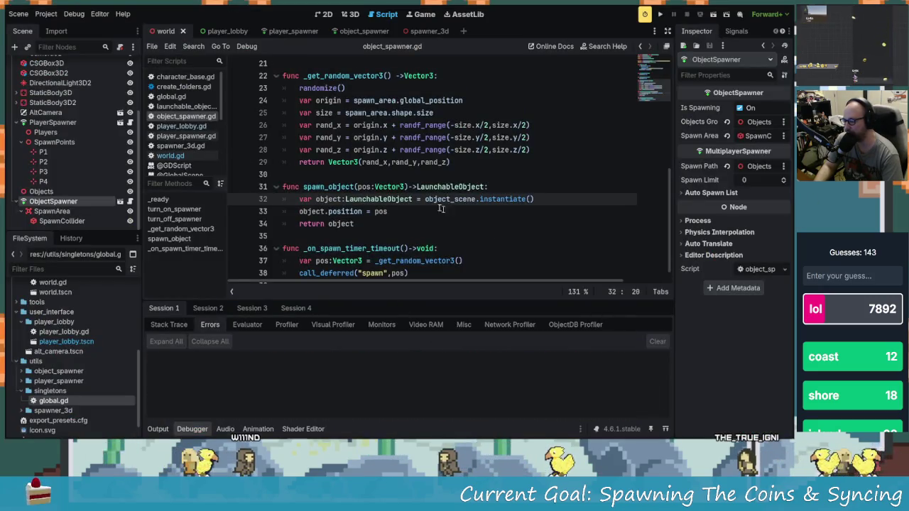
scroll(433, 204, "down", 1)
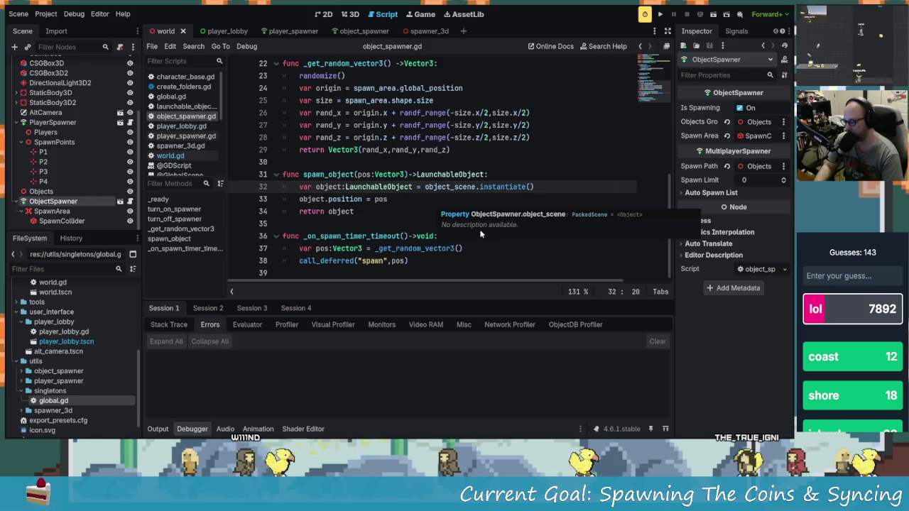
scroll(455, 217, "up", 6)
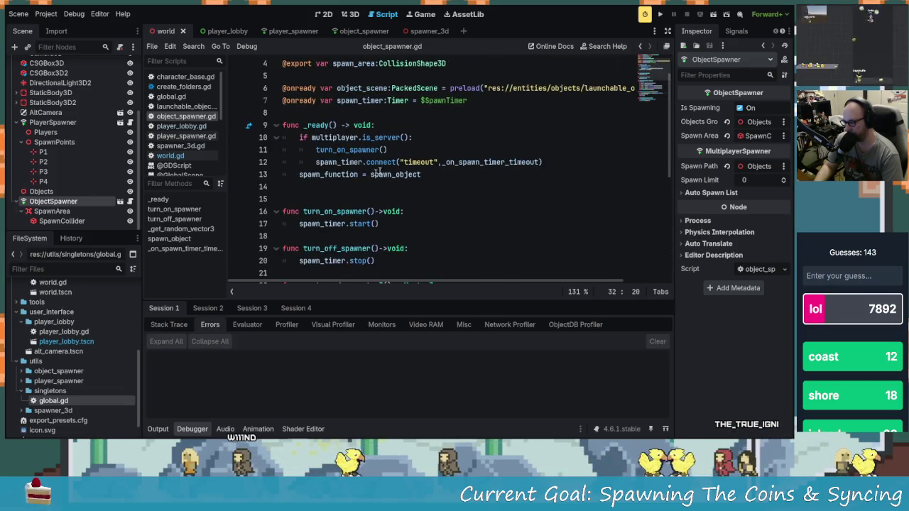
left_click(663, 15)
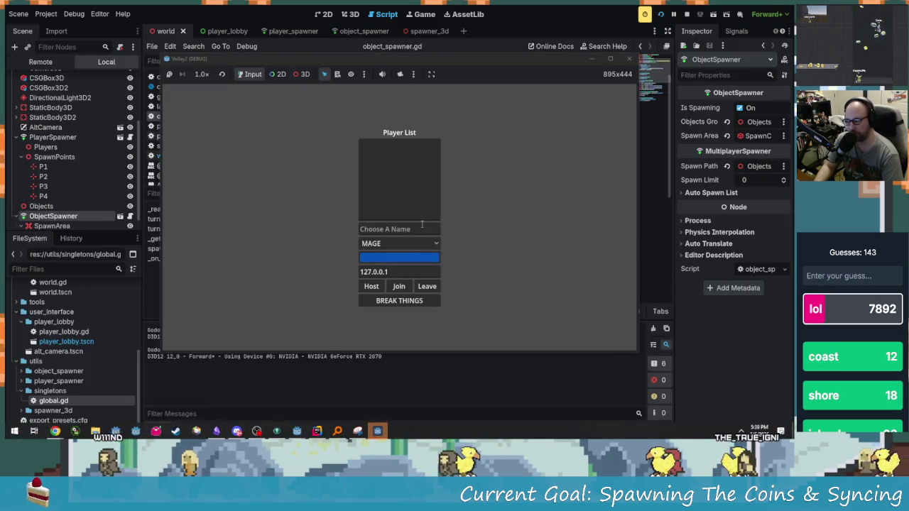
mouse_move(419, 60)
left_mouse_down()
mouse_move(337, 76)
mouse_move(196, 58)
mouse_move(191, 21)
left_mouse_up()
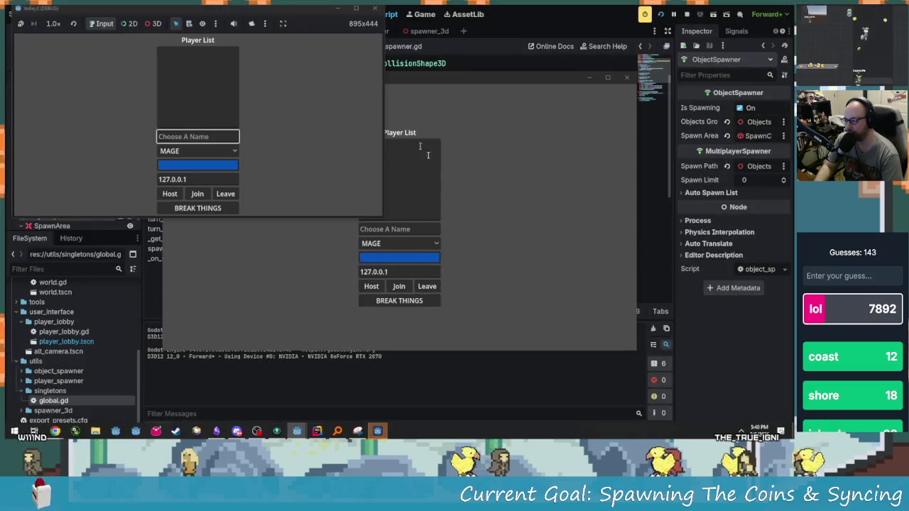
mouse_move(476, 76)
left_mouse_down()
mouse_move(607, 44)
mouse_move(604, 8)
left_mouse_up()
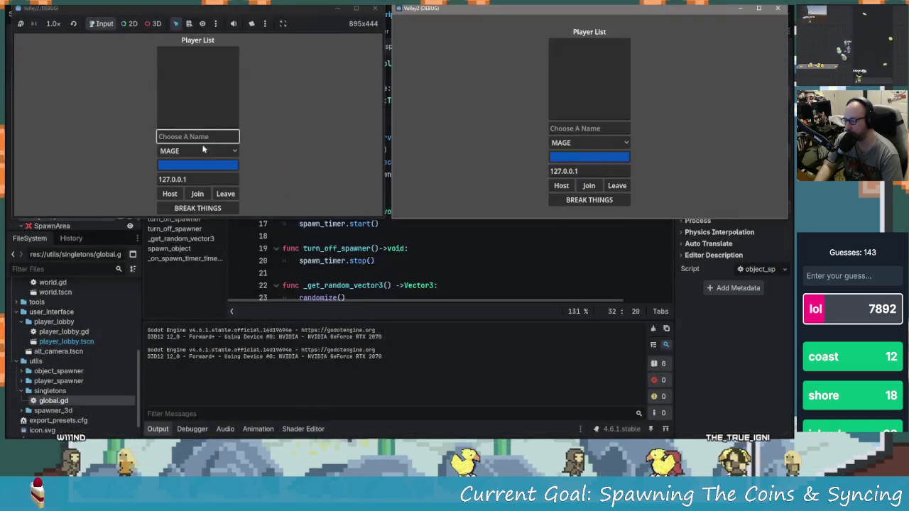
- Enter both player names and give the second player a red-orange colour
left_click(214, 136)
type("W111nd")
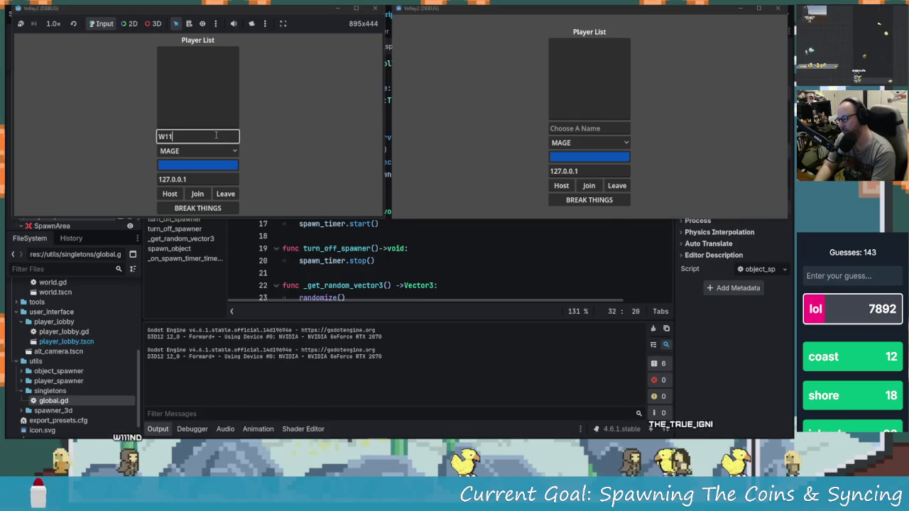
left_click(606, 127)
type("Igneh")
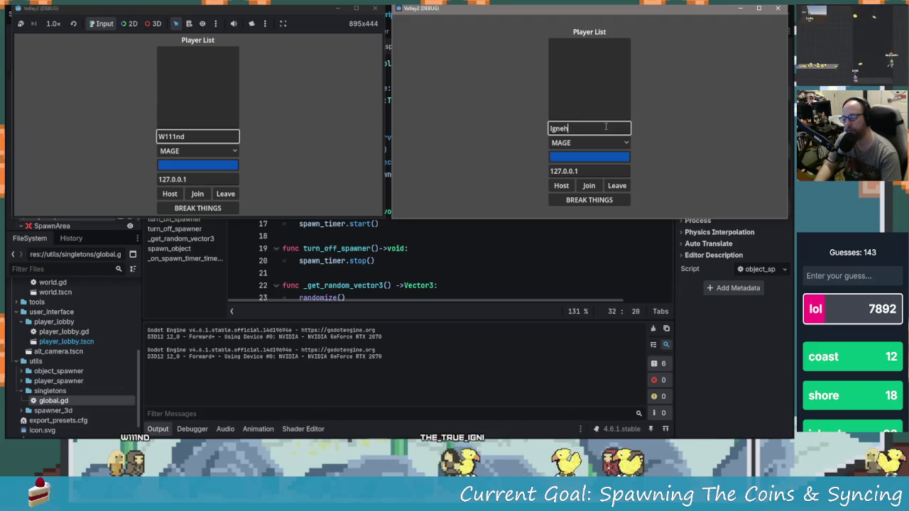
left_click(615, 156)
left_click_drag(636, 67, 641, 23)
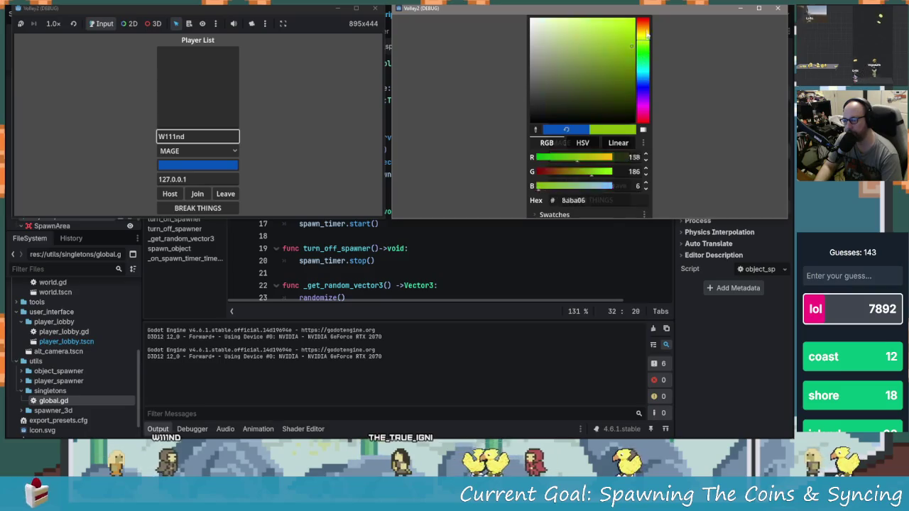
left_click(436, 156)
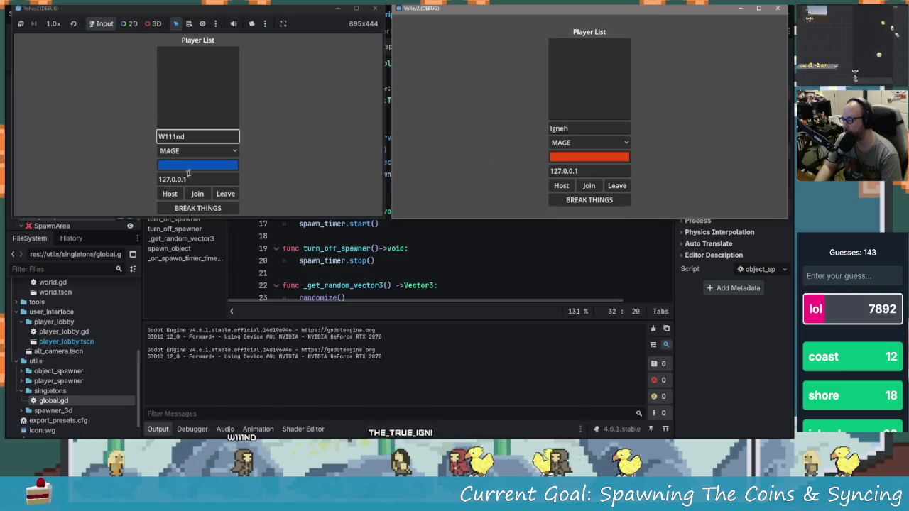
- Make the first player purple and join the second game to the hosted session
left_click(236, 164)
mouse_move(250, 105)
left_mouse_down()
mouse_move(251, 130)
mouse_move(267, 116)
left_mouse_up()
left_click(235, 48)
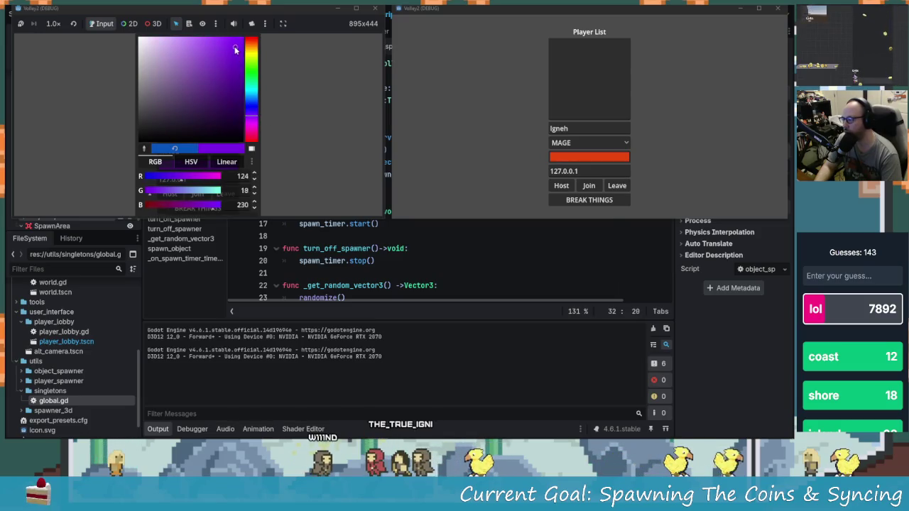
left_click(299, 80)
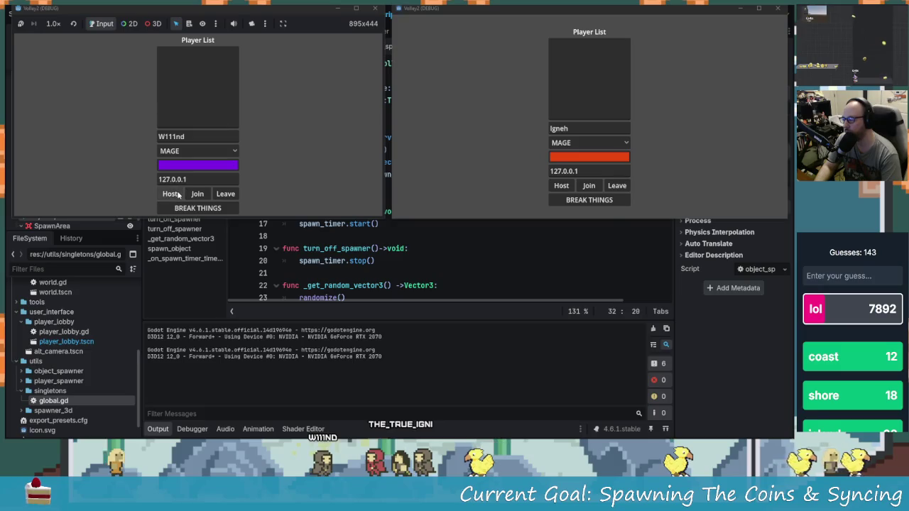
left_click(588, 188)
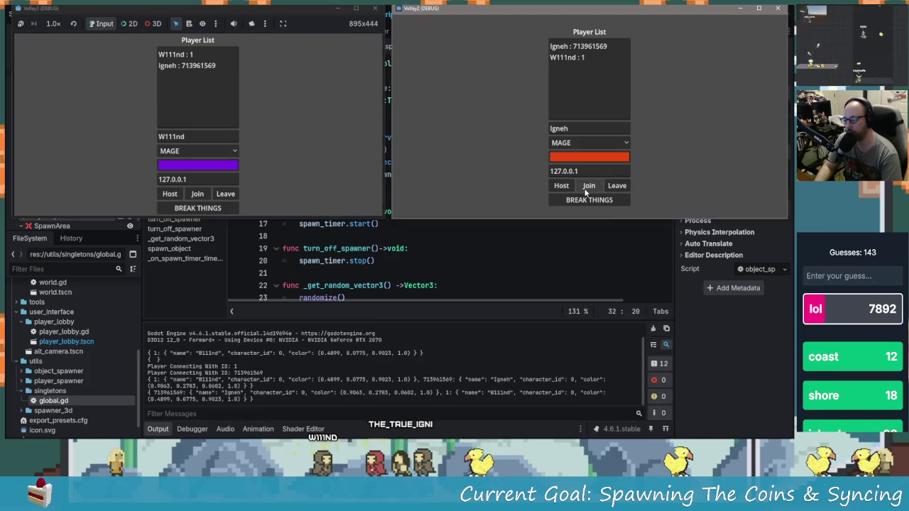
- Start coin spawning with BREAK THINGS in the host window, then check the debugger errors
left_click(190, 211)
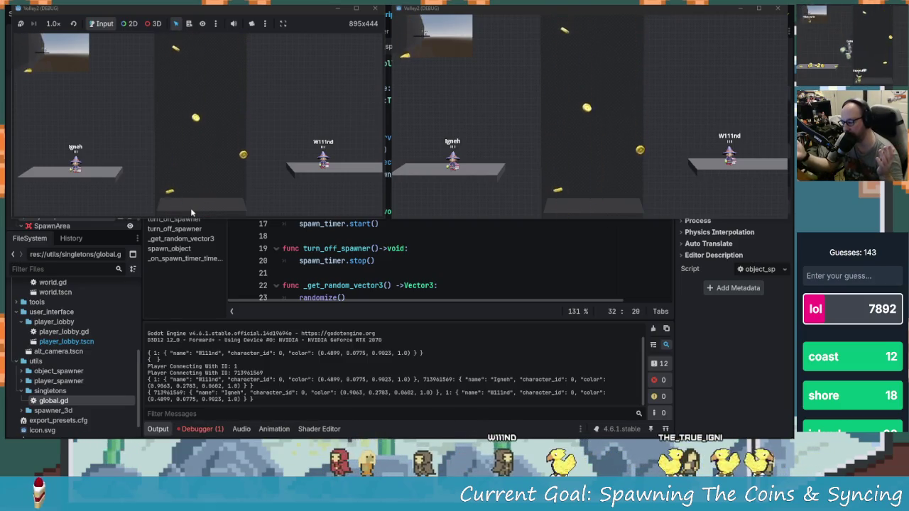
left_click(199, 429)
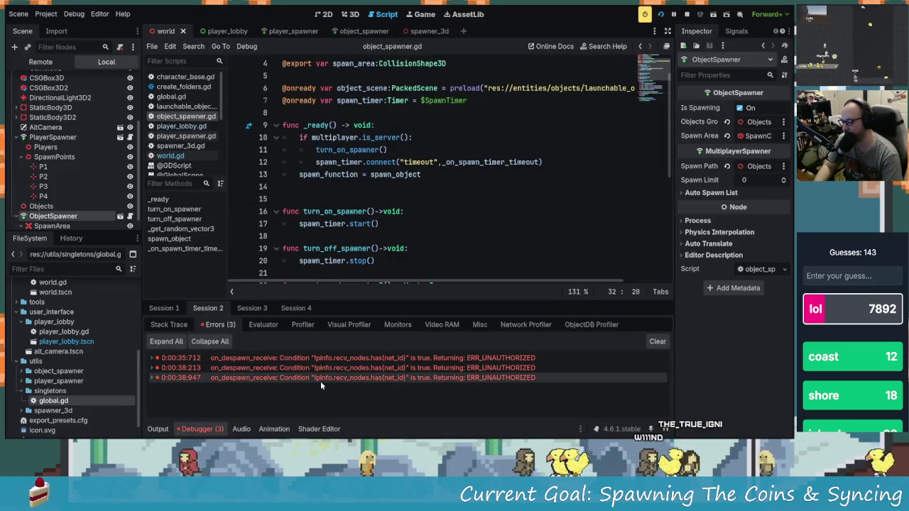
- Compare Session 1 and Session 2 errors and expand the first ERR_UNAUTHORIZED despawn error
left_click(170, 309)
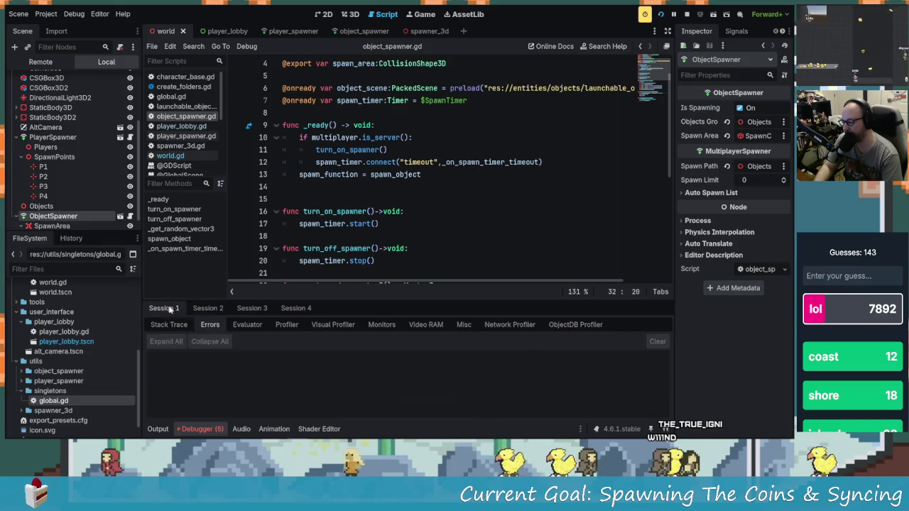
left_click(208, 308)
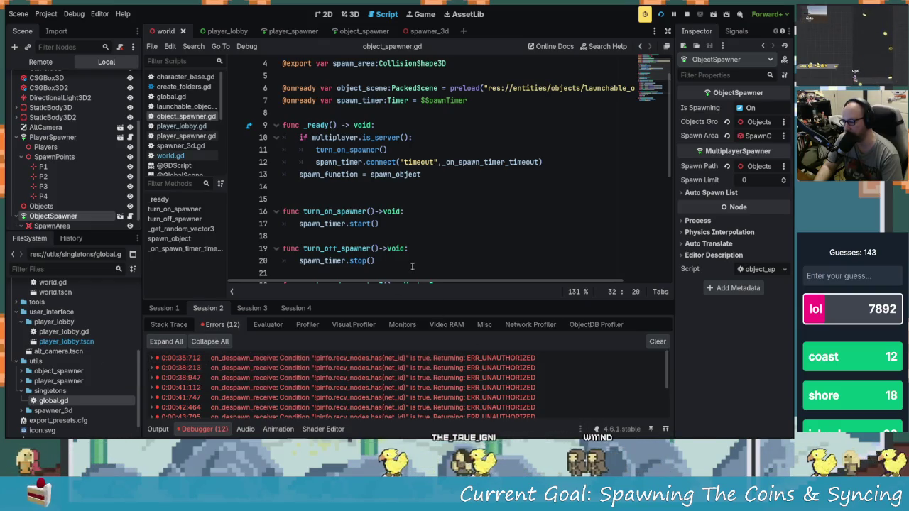
scroll(401, 272, "down", 2)
scroll(401, 273, "down", 4)
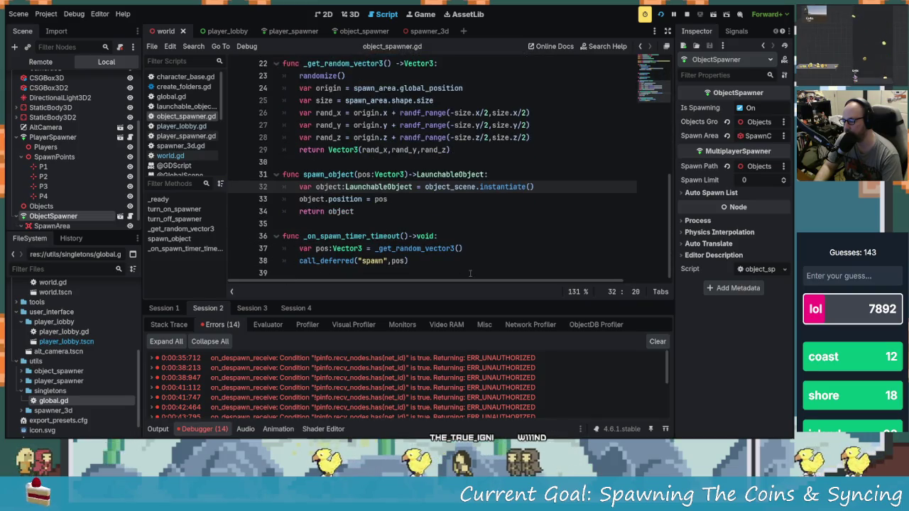
scroll(421, 255, "up", 7)
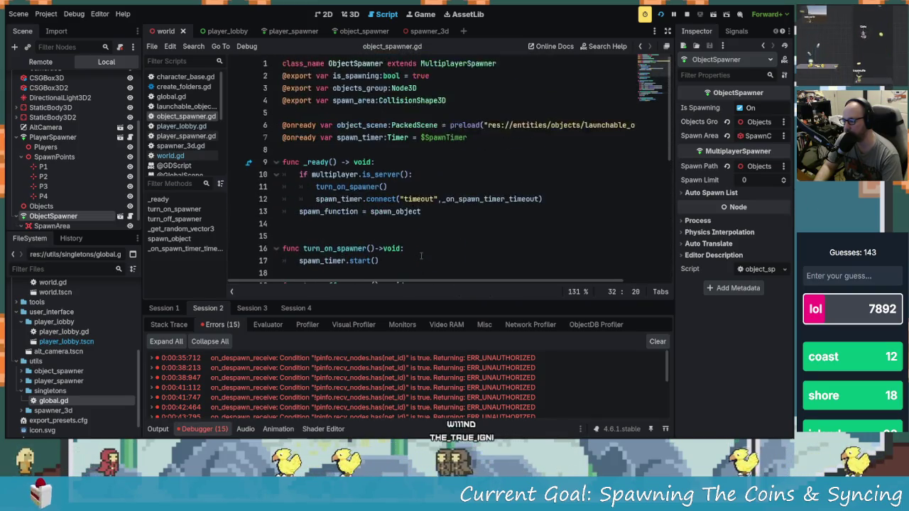
scroll(426, 267, "down", 4)
scroll(498, 378, "down", 1)
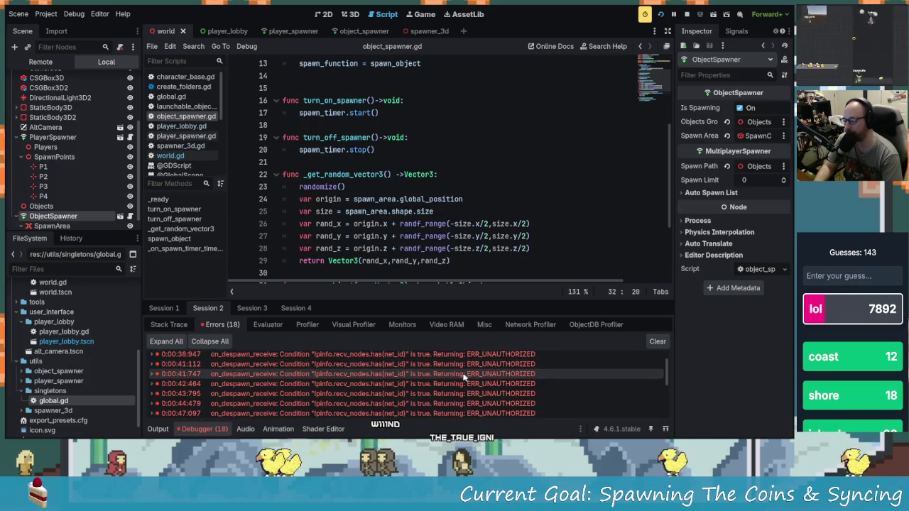
scroll(463, 377, "up", 2)
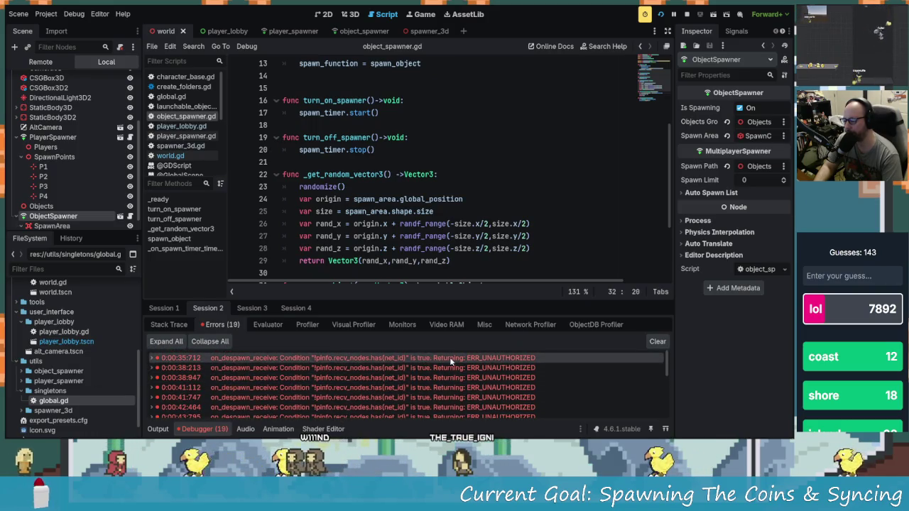
double_click(468, 358)
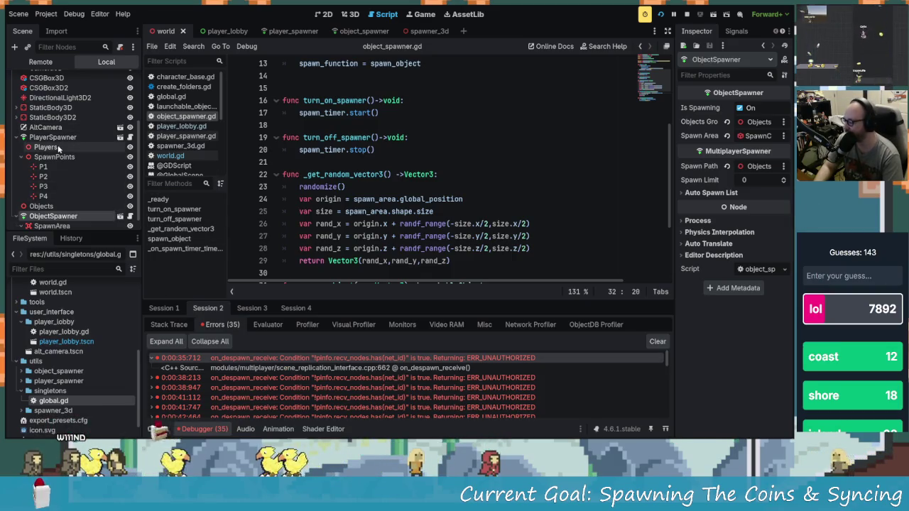
- Review the error's details and open launchable_object.gd in the script editor
scroll(73, 174, "down", 1)
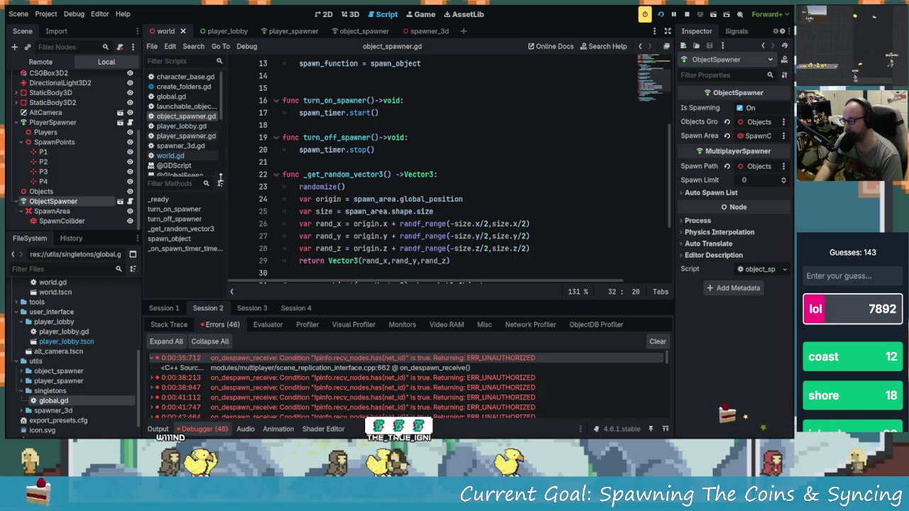
scroll(183, 148, "down", 2)
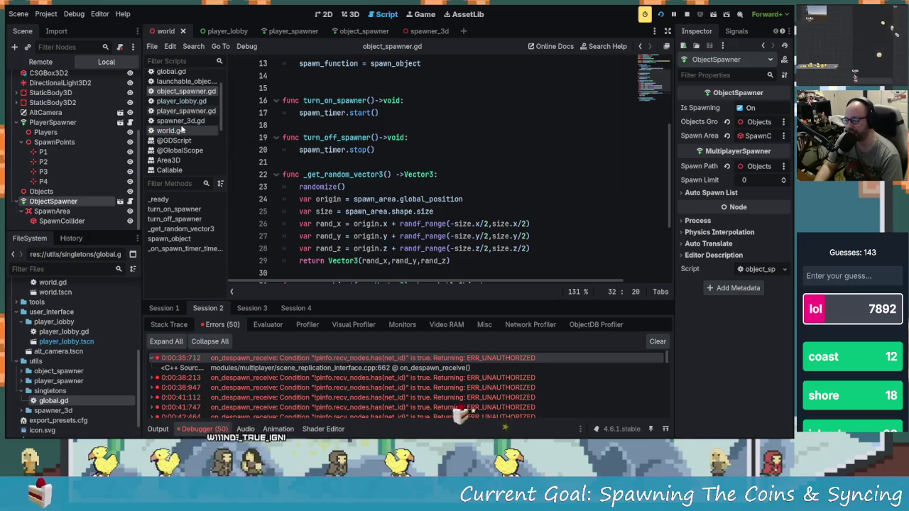
scroll(193, 151, "up", 2)
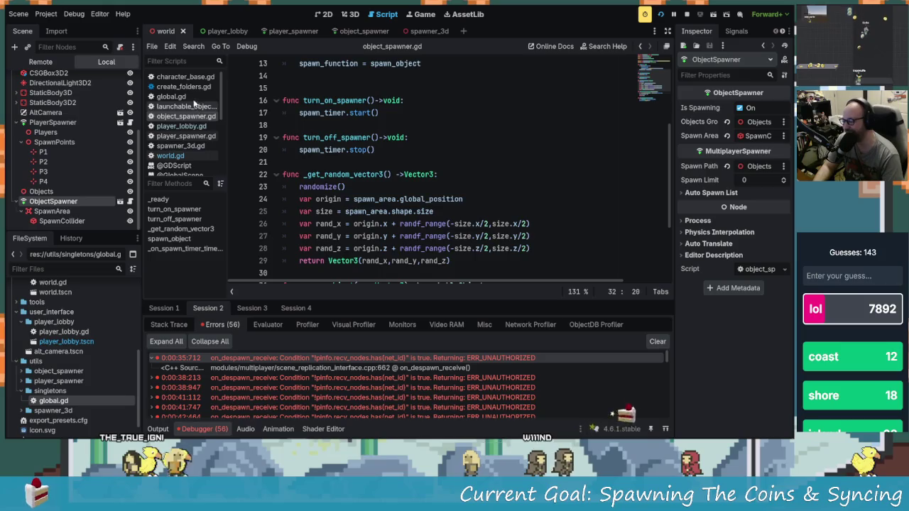
left_click(183, 105)
scroll(432, 219, "down", 13)
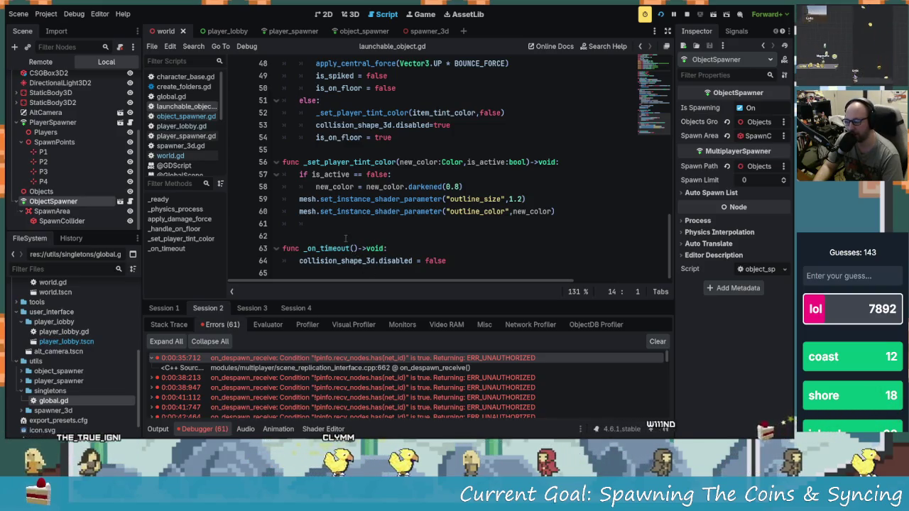
scroll(349, 246, "up", 4)
scroll(377, 247, "up", 4)
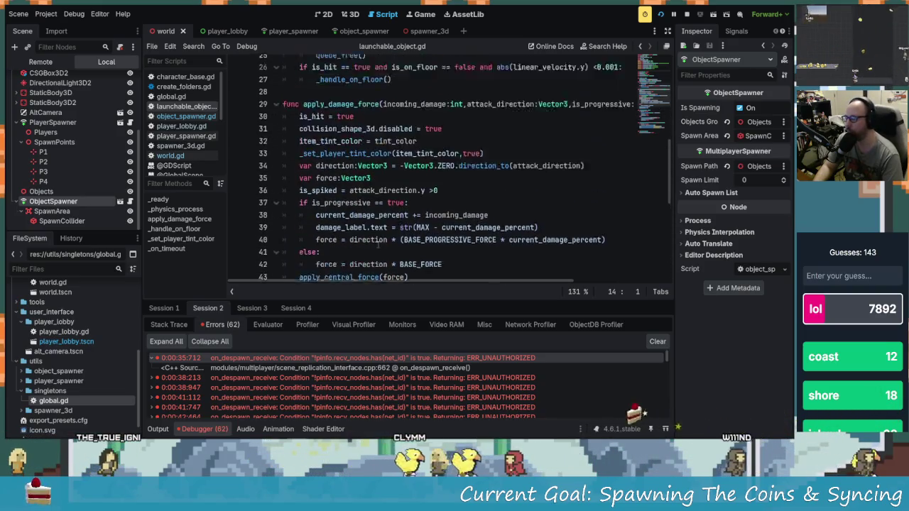
scroll(379, 235, "up", 4)
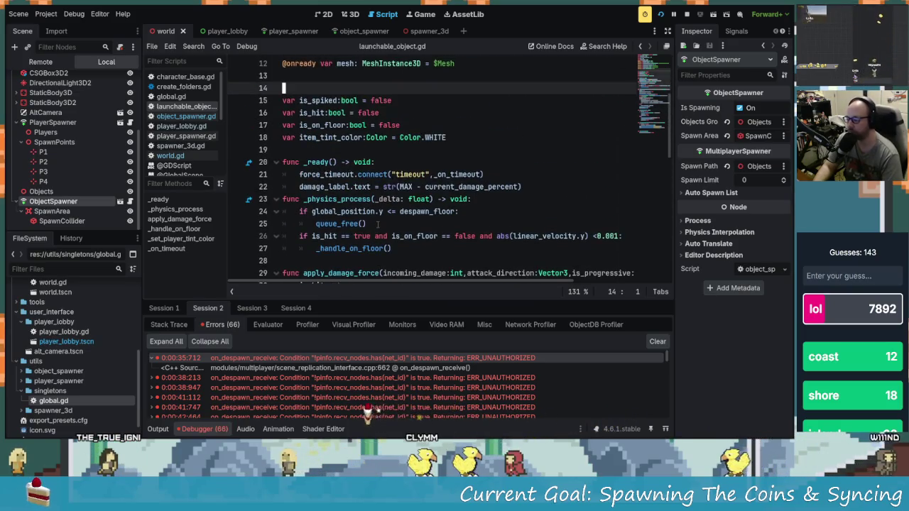
scroll(377, 224, "down", 2)
scroll(397, 227, "down", 10)
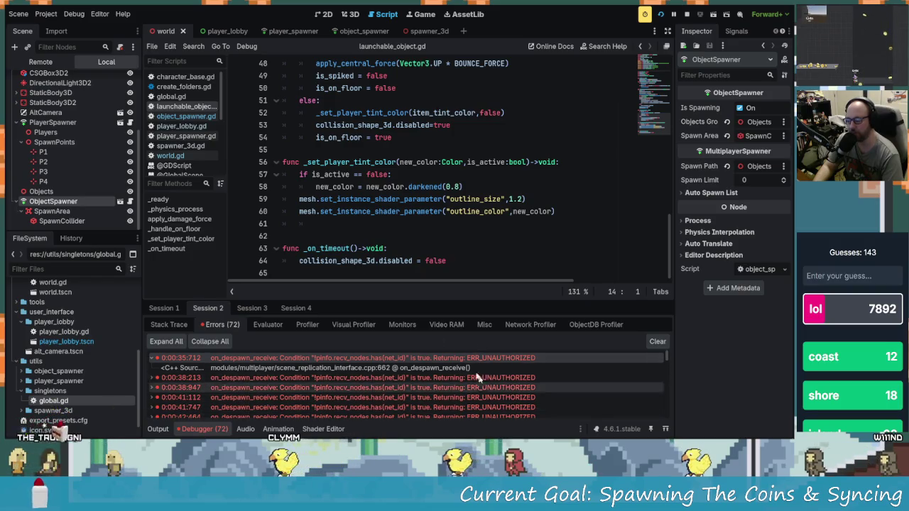
left_click(186, 117)
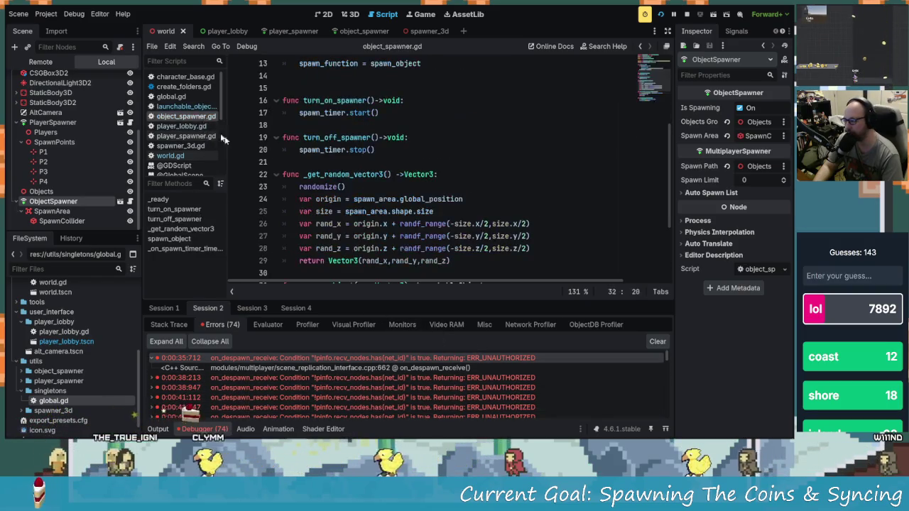
scroll(433, 233, "down", 3)
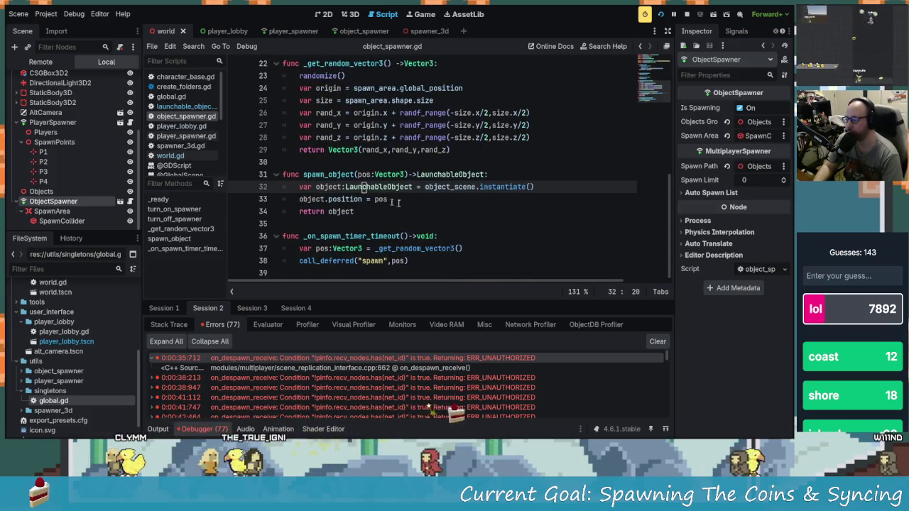
- Add object.set_multiplayer_authority(1) after the instantiate line in spawn_object
left_click(544, 184)
key("Return")
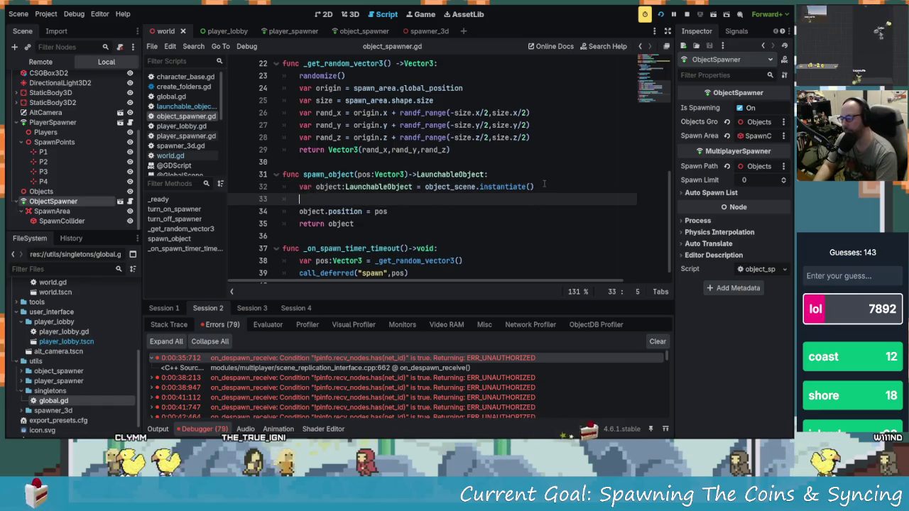
type("o")
key("Return")
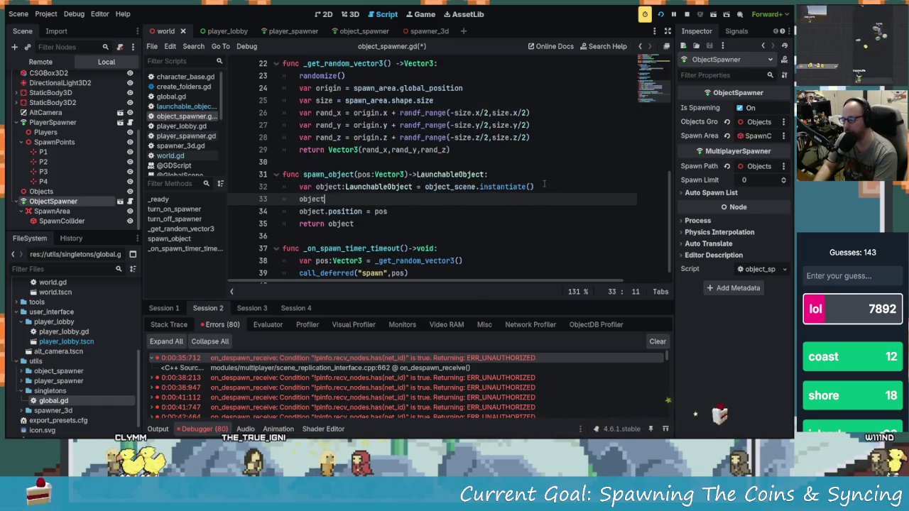
type(".setmul")
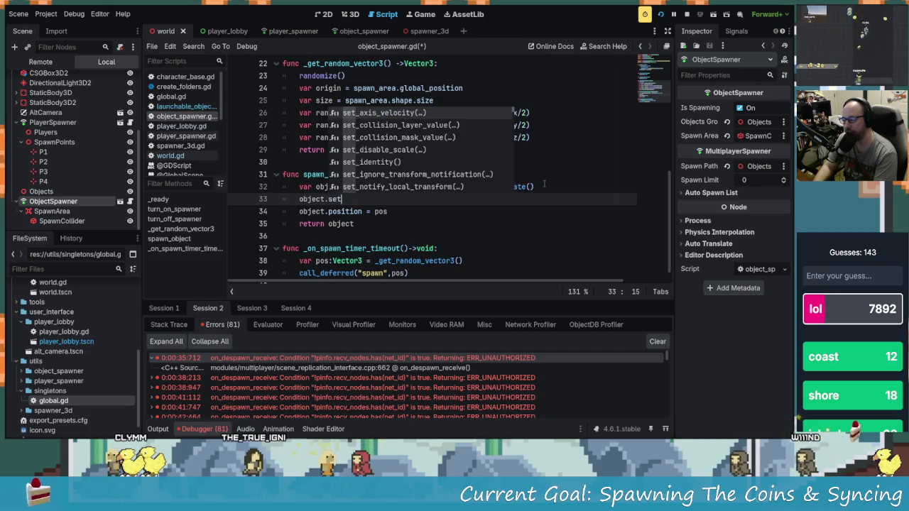
key("Return")
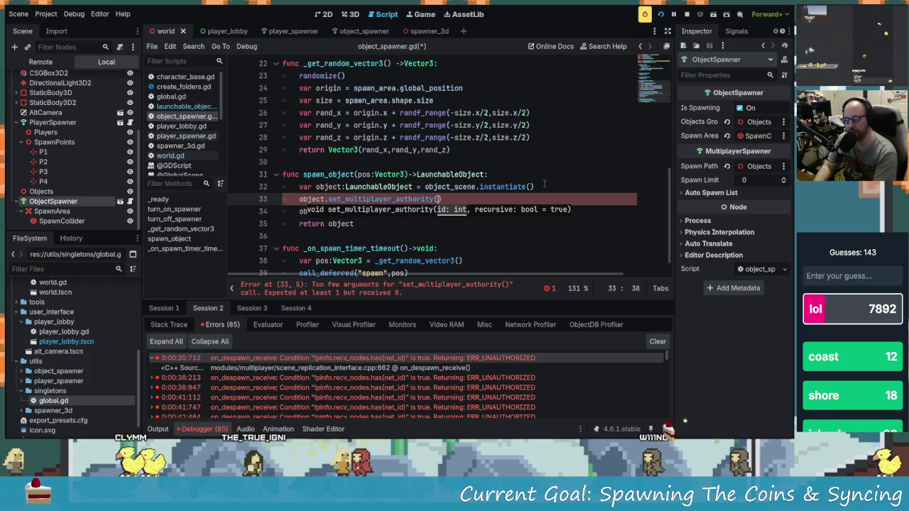
type("1")
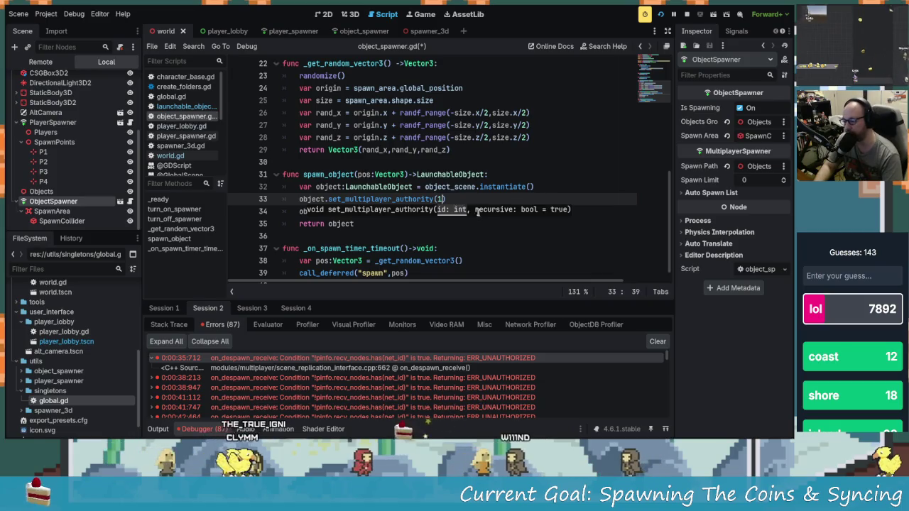
- Save object_spawner.gd and clear the old debugger errors
left_click_drag(446, 200, 297, 200)
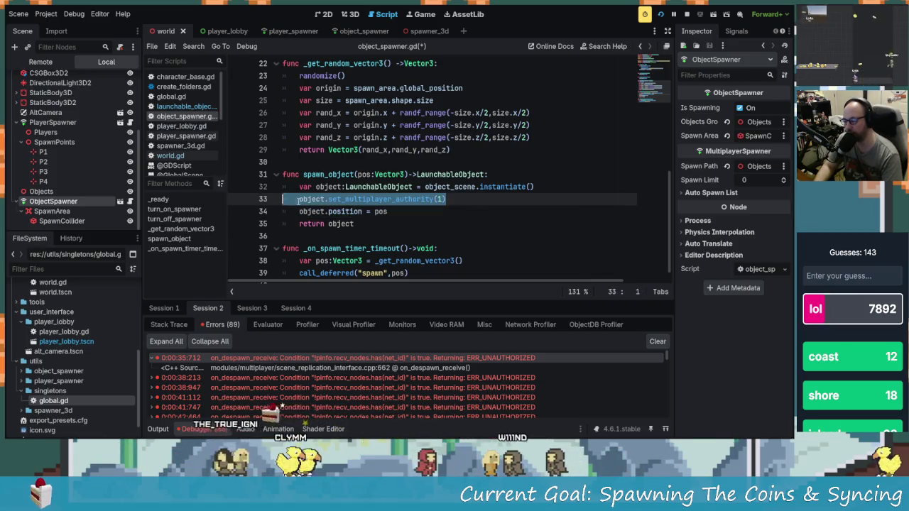
left_click(328, 200)
left_click(427, 216)
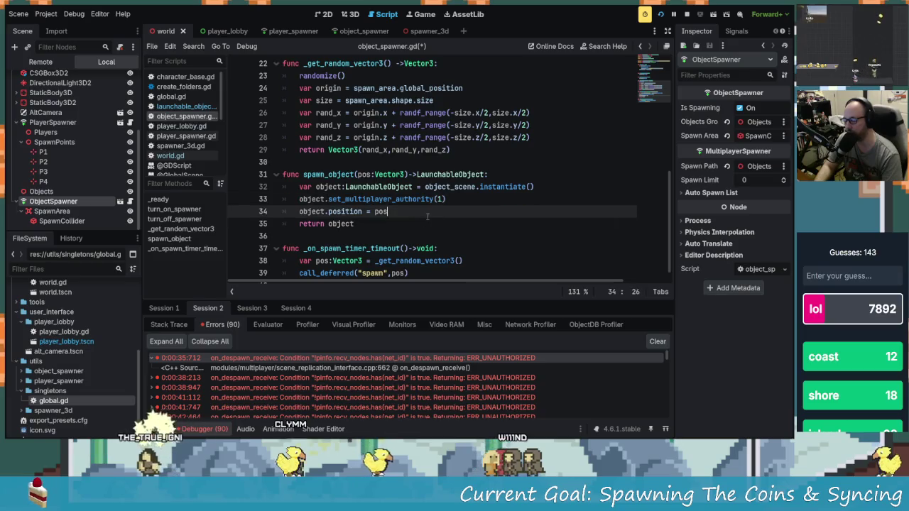
left_click(419, 200)
key("ctrl+s")
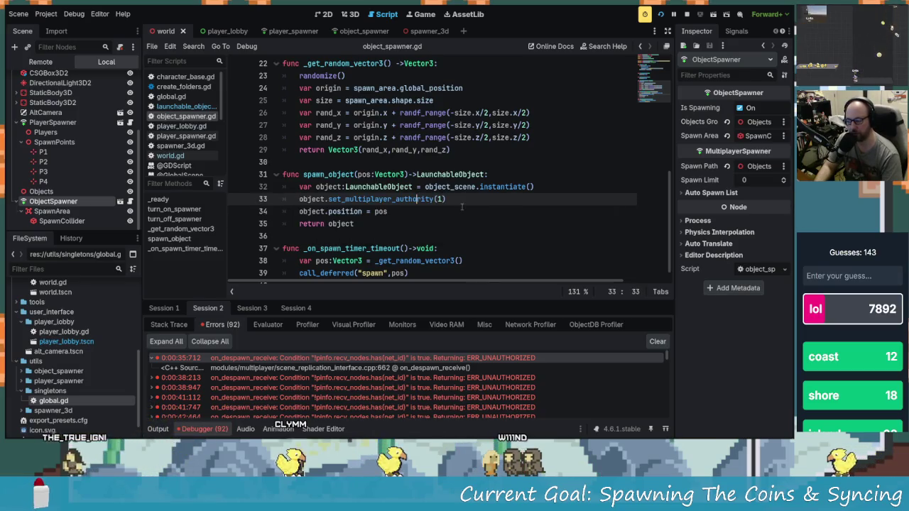
left_click(659, 342)
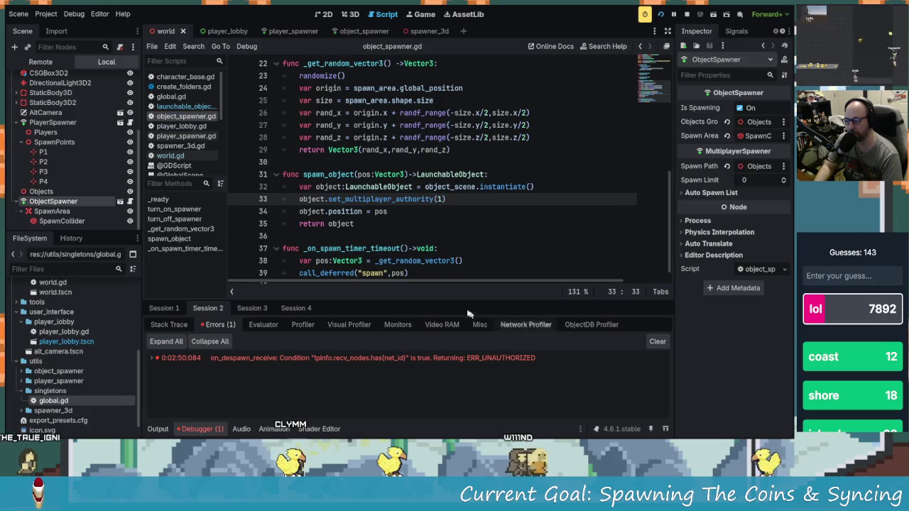
- Clear errors, rerun the game, and host from the first window with a player name
left_click(657, 341)
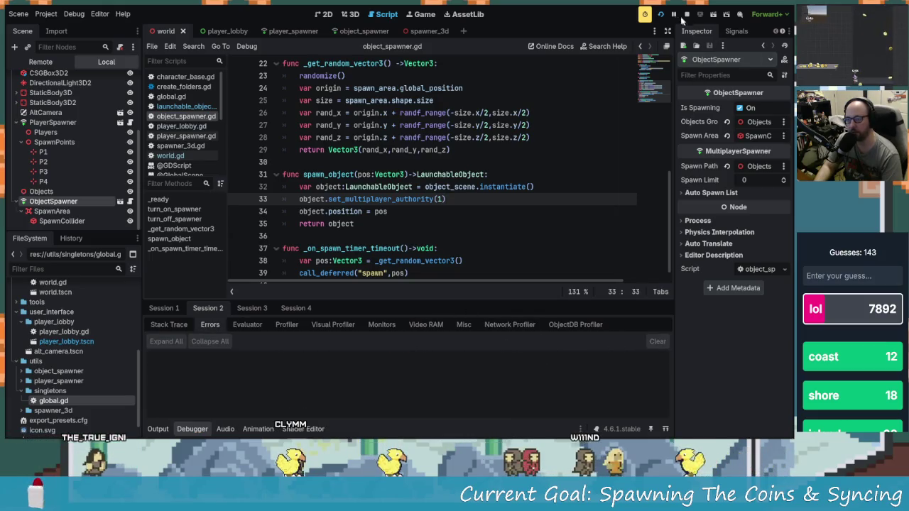
left_click(660, 14)
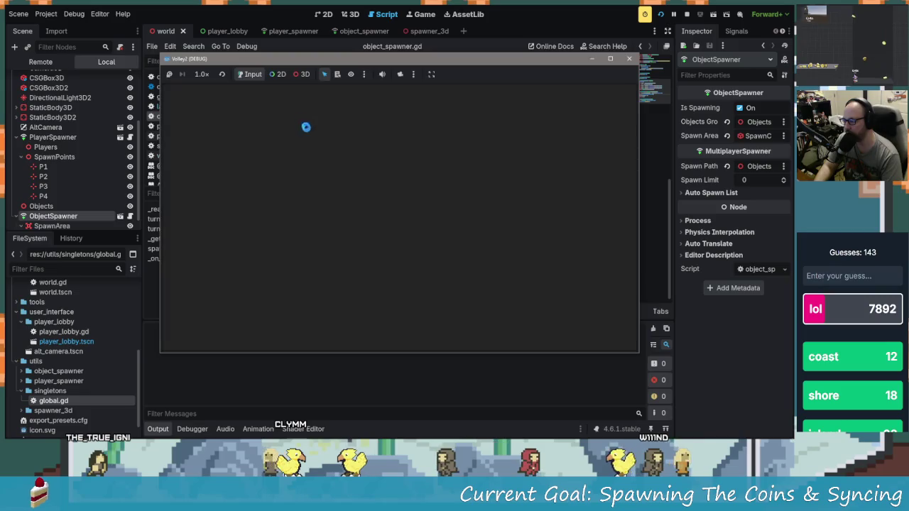
left_click(383, 229)
type("adsg")
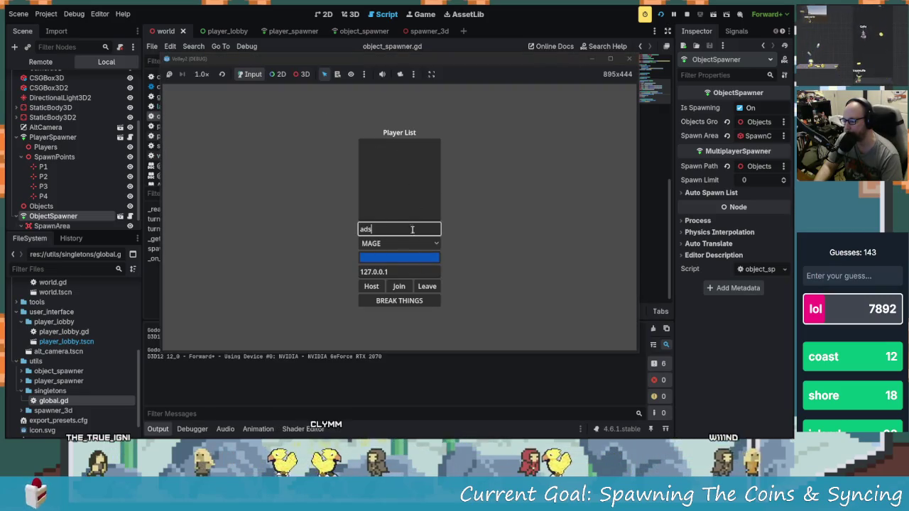
left_click(372, 286)
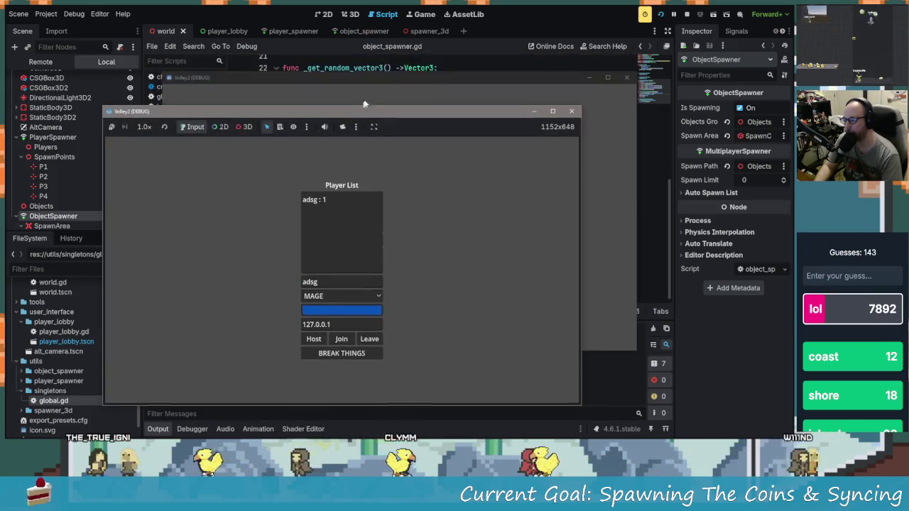
- Join from the second window with another name, move the host window aside, and show the debugger
left_click(387, 229)
type("adfgad")
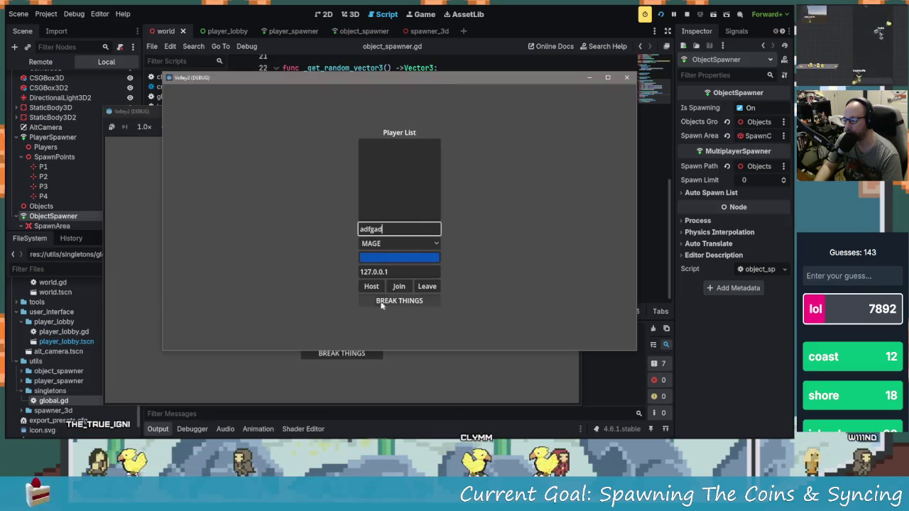
left_click(399, 287)
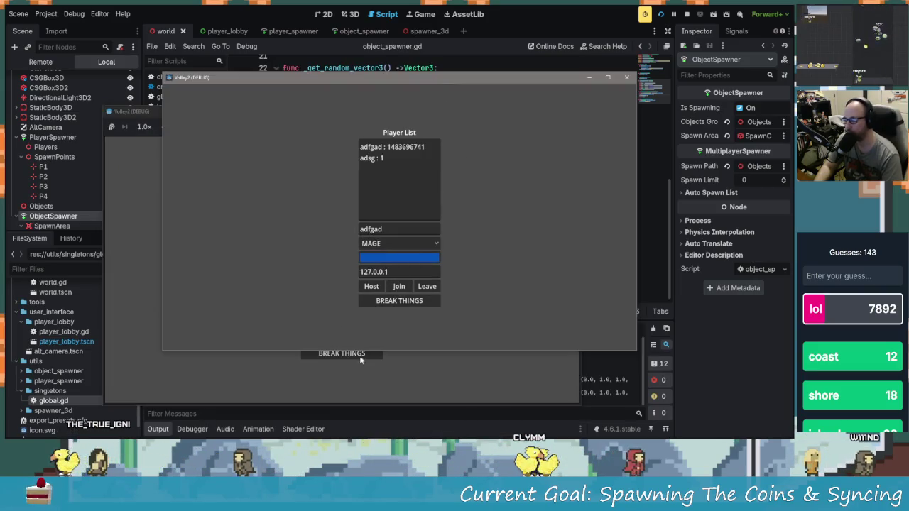
left_click(362, 357)
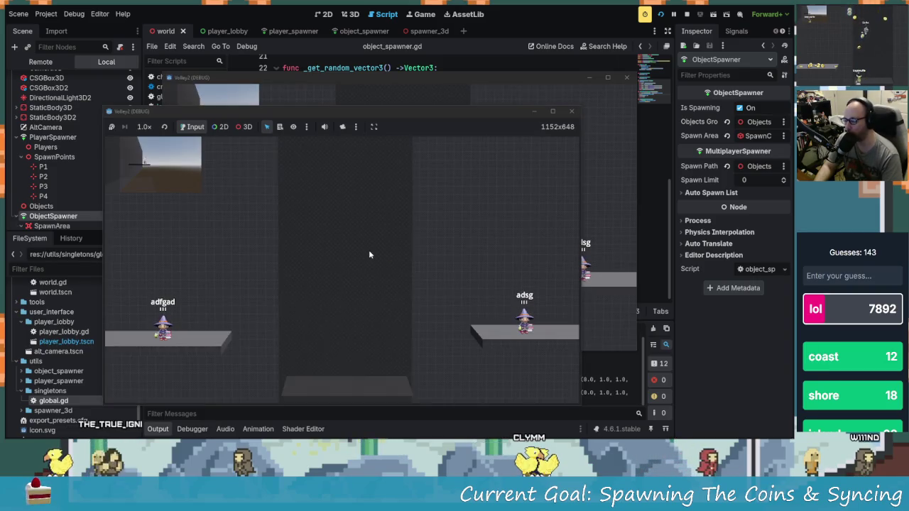
left_click_drag(342, 113, 296, 18)
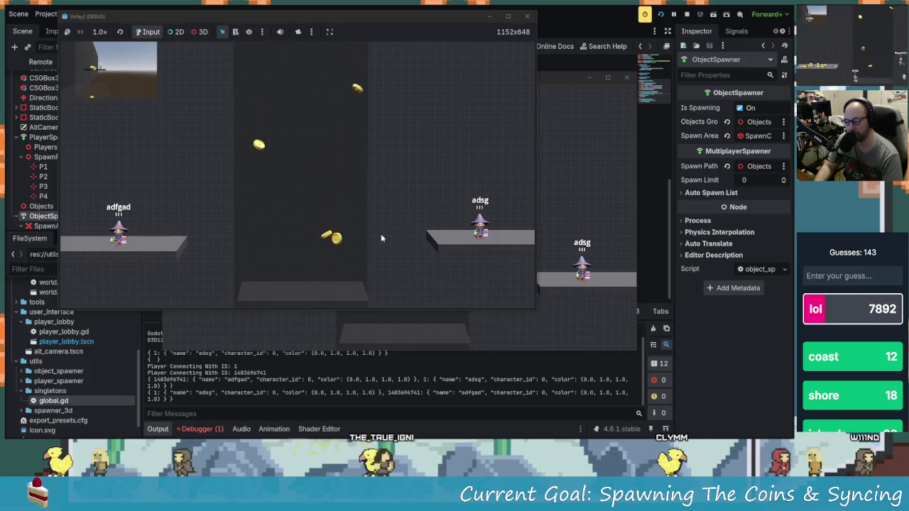
left_click(218, 428)
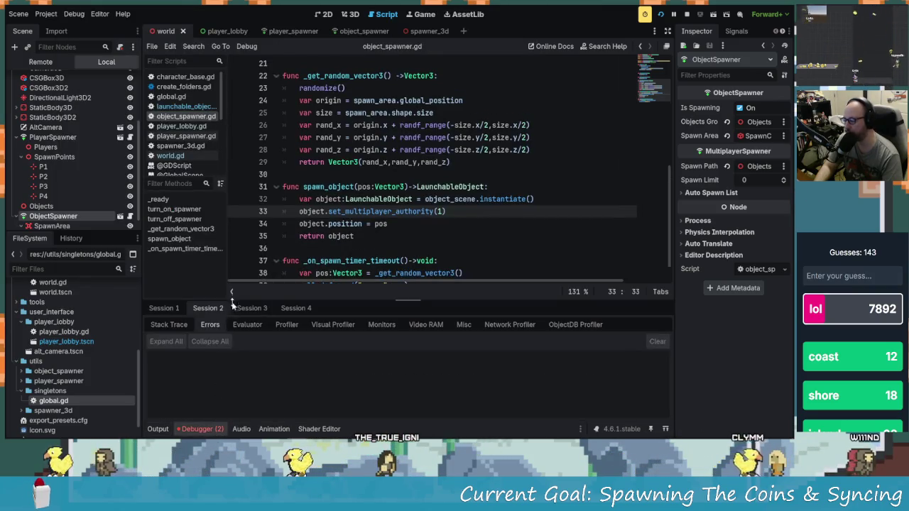
- View Session 1's ERR_UNAUTHORIZED despawn errors and open the set_multiplayer_authority documentation
left_click(164, 307)
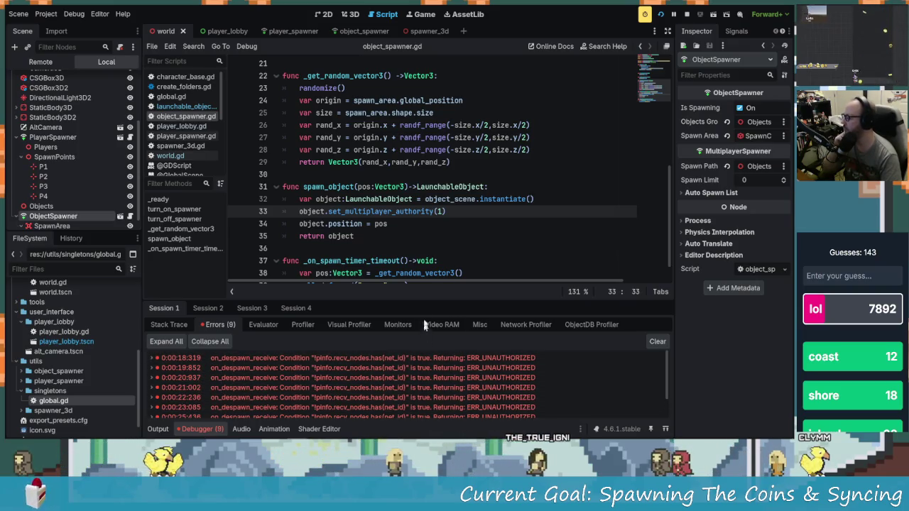
scroll(446, 218, "up", 5)
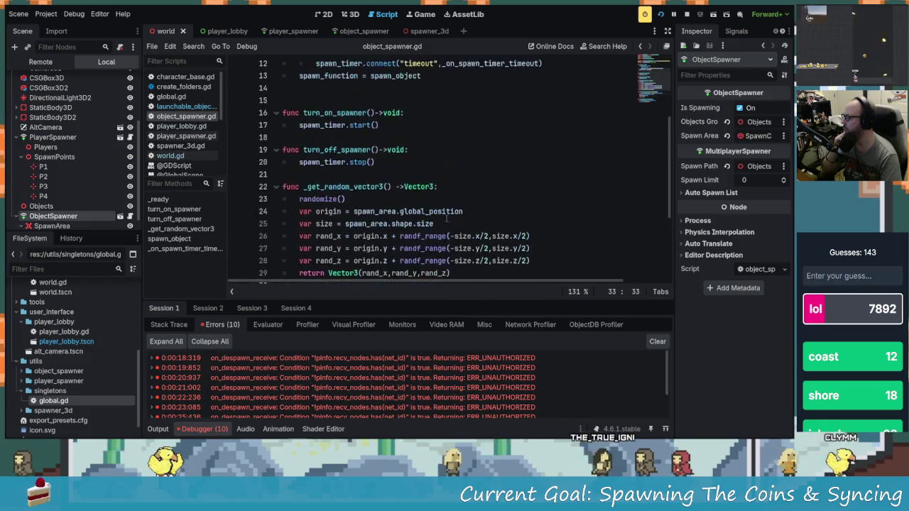
scroll(446, 219, "down", 4)
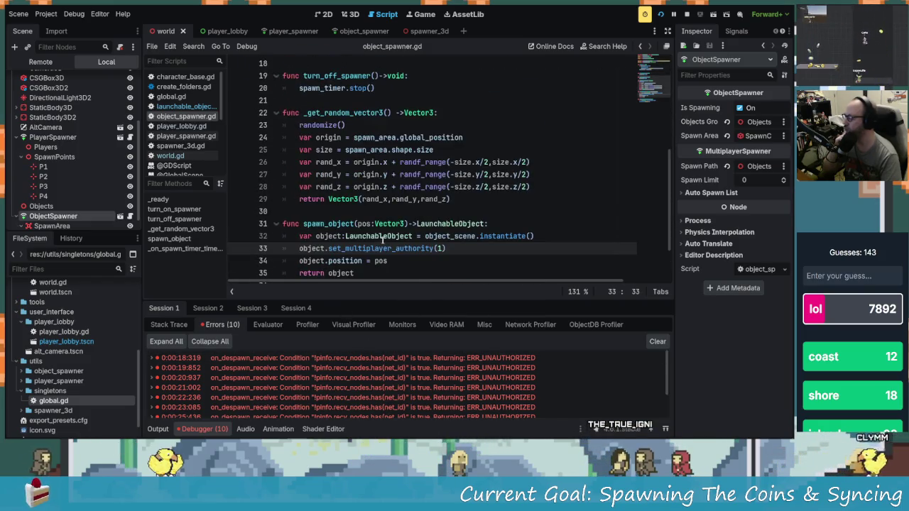
left_click(561, 233)
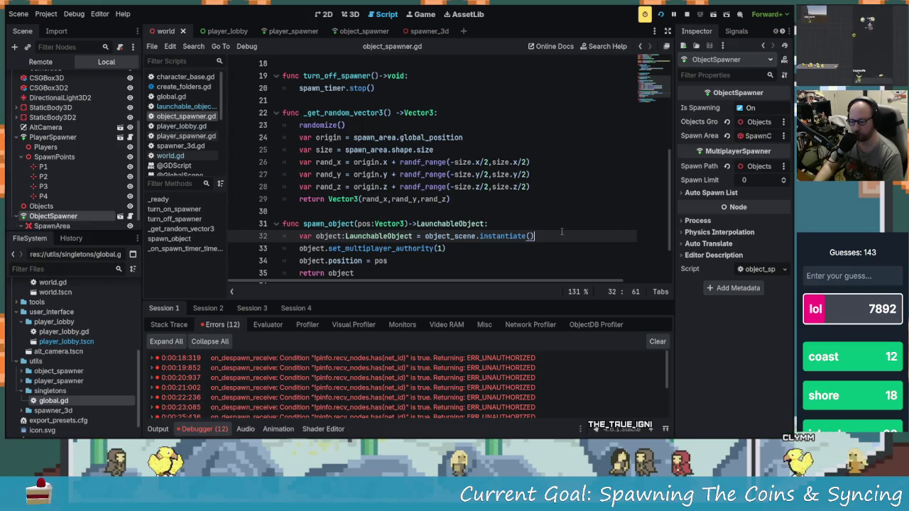
scroll(512, 238, "down", 2)
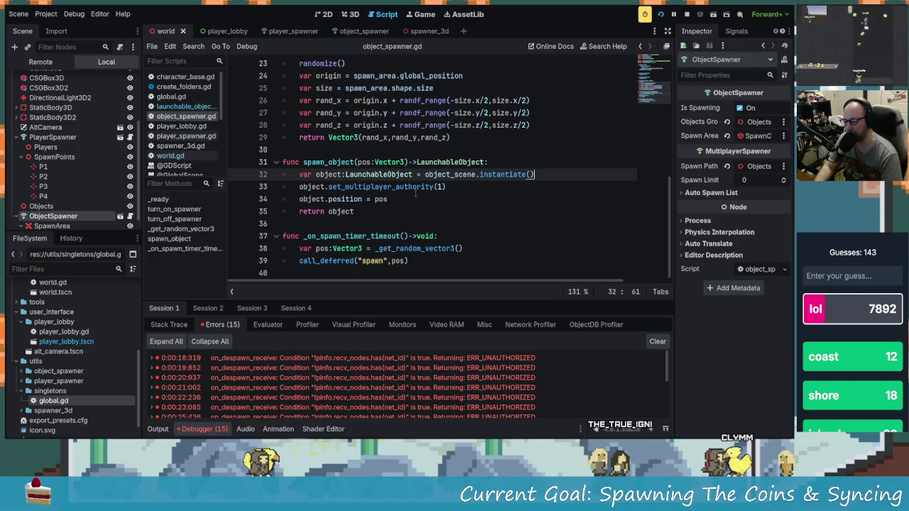
left_click(415, 188, "ctrl")
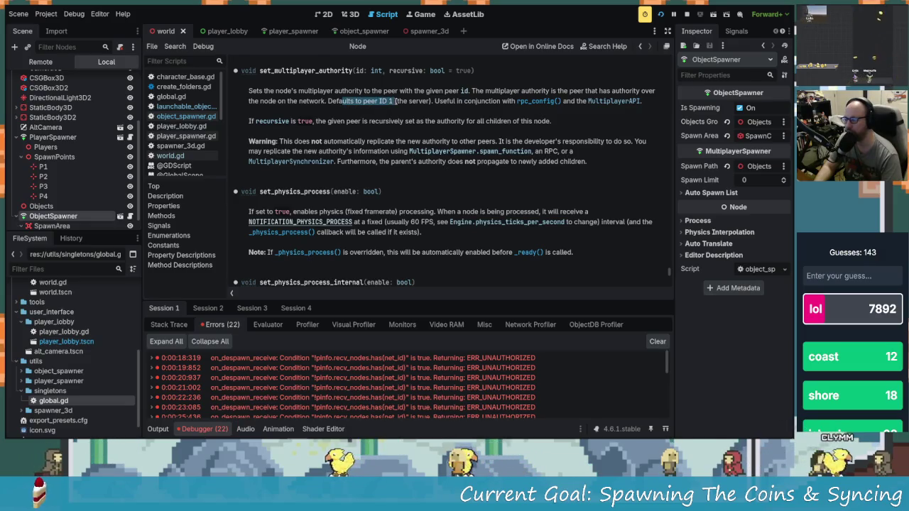
left_click(446, 190)
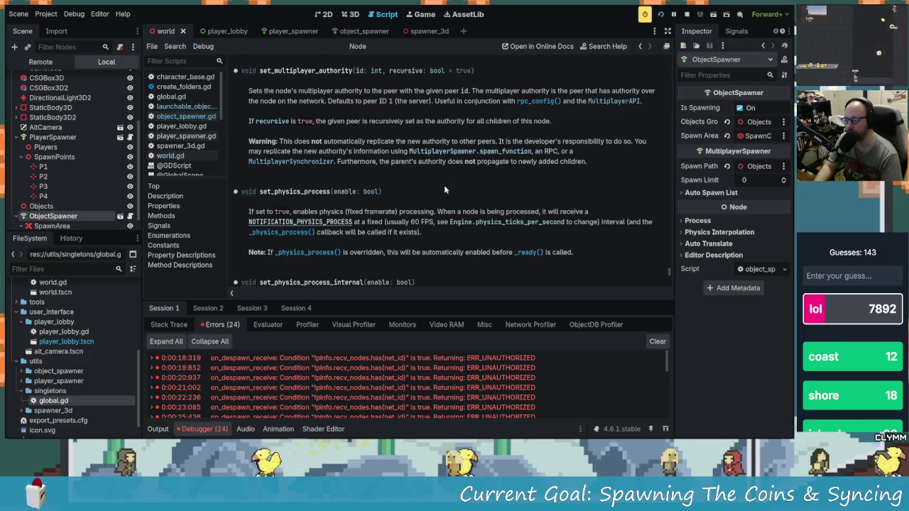
left_click(199, 116)
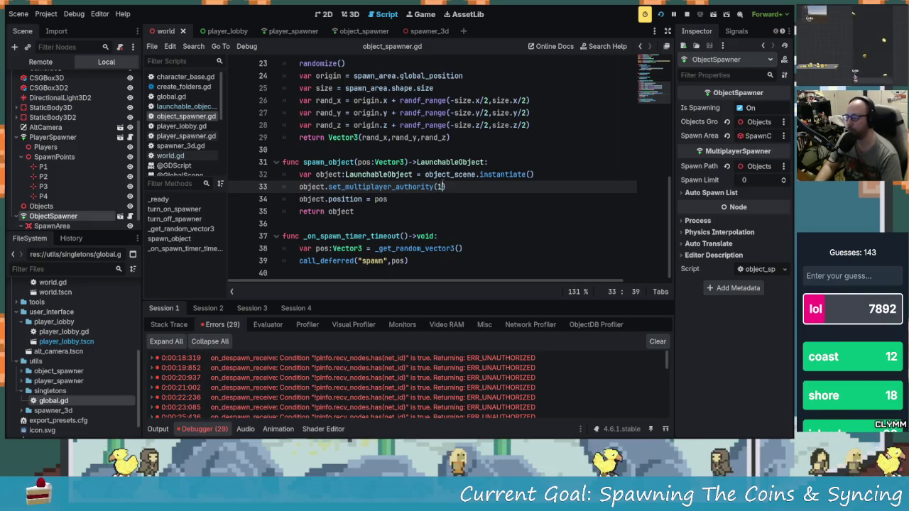
- Leave set_multiplayer_authority unchanged and clear the debugger's accumulated error list
type(",")
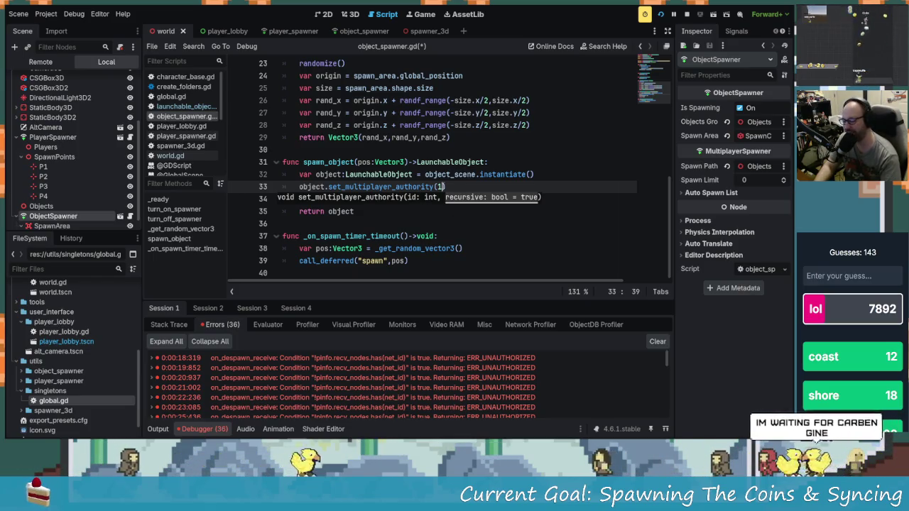
key("Down")
key("Down")
key("Down")
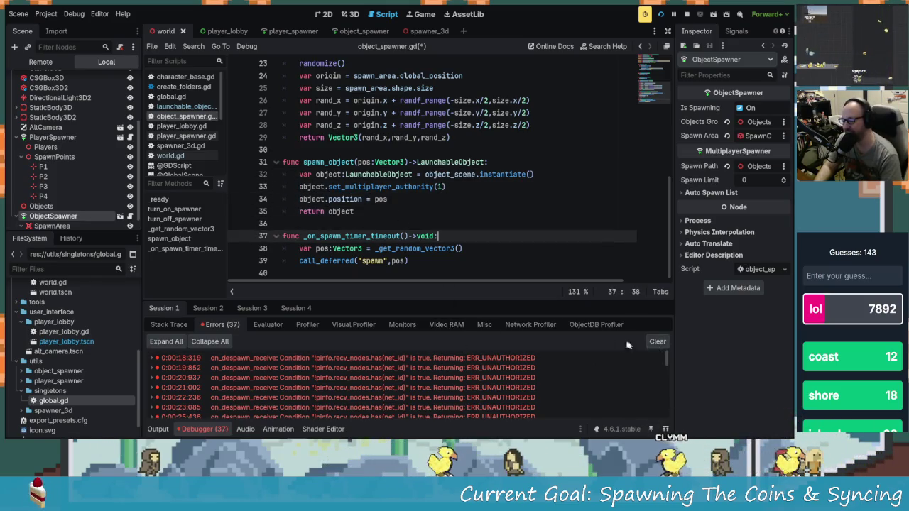
left_click(658, 342)
left_click(416, 225)
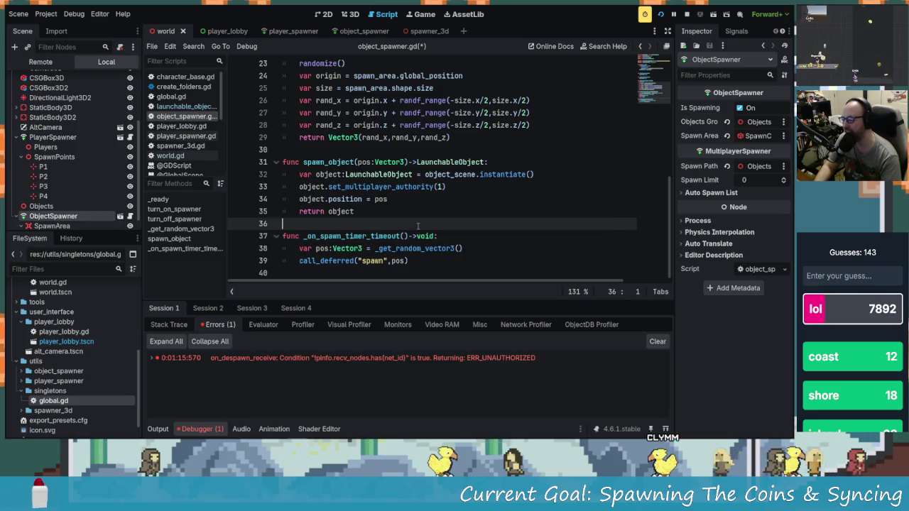
- Step through the spawn_object lines, then bring up launchable_object.gd
key("Up")
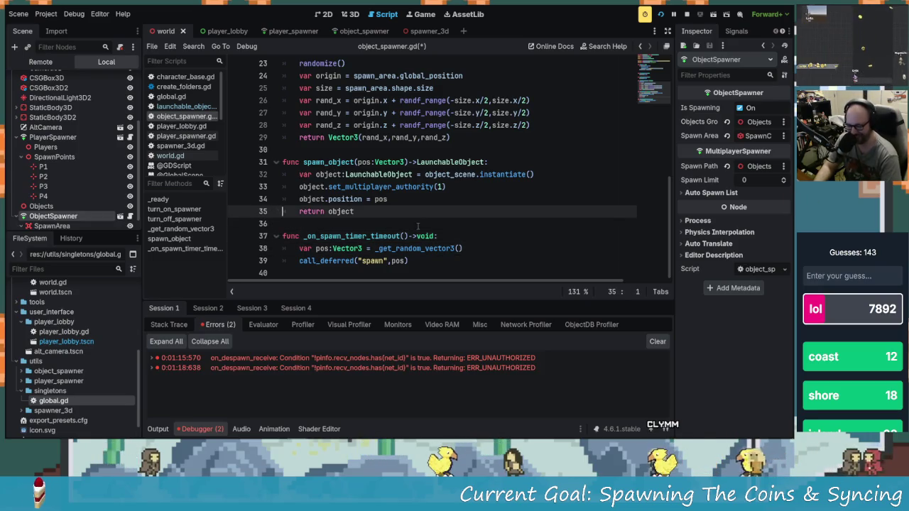
key("Up")
key("Up")
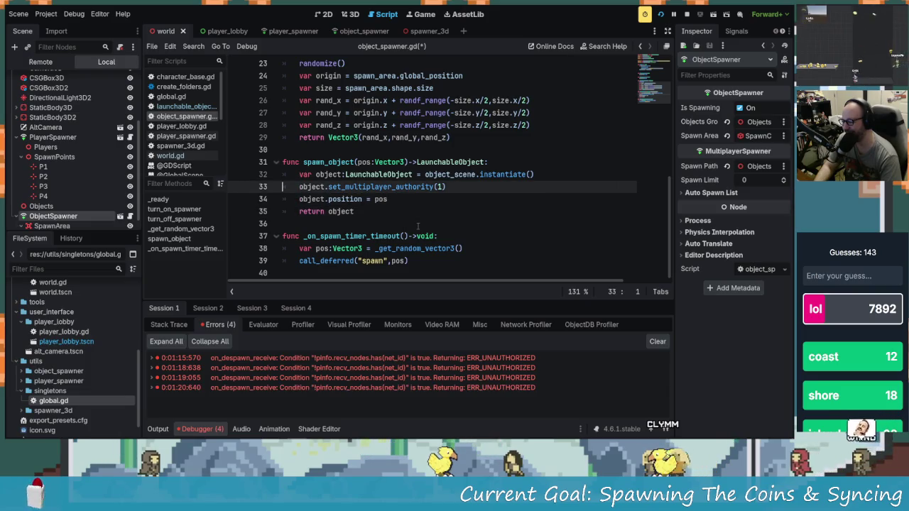
key("Down")
key("Down")
key("Down")
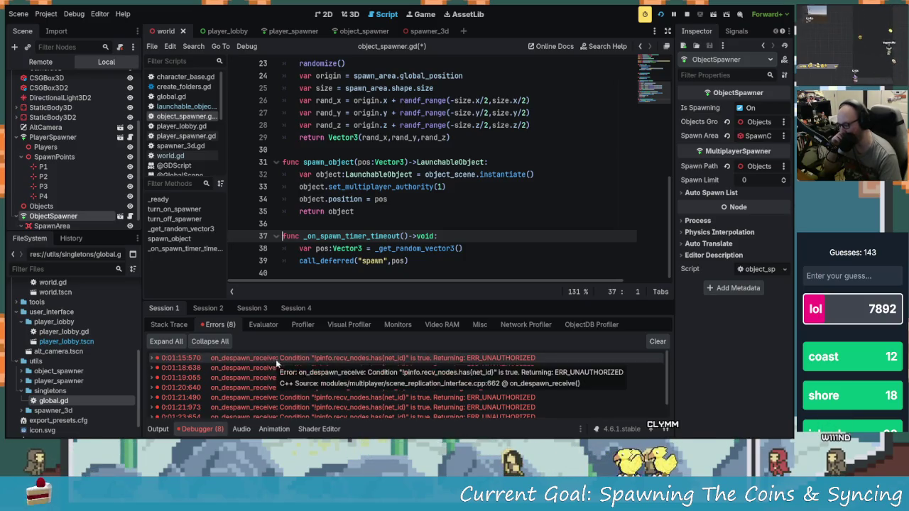
scroll(390, 221, "up", 3)
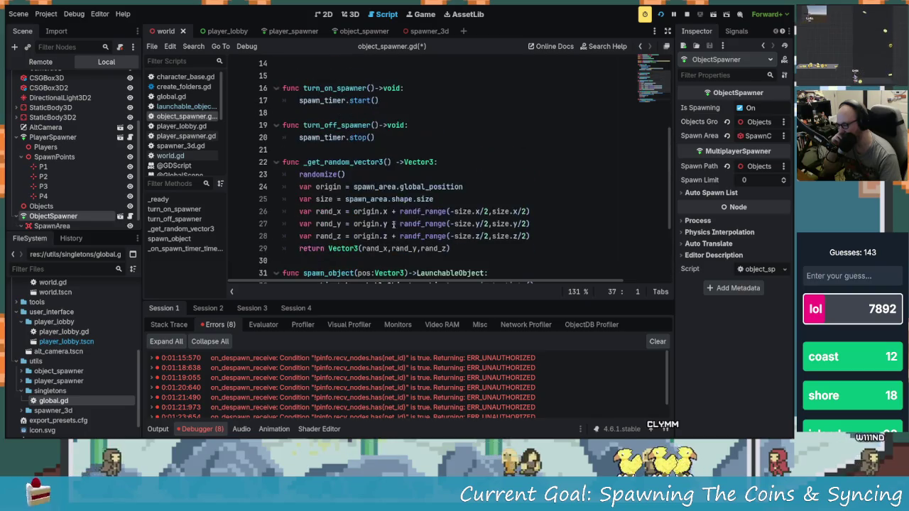
left_click(178, 106)
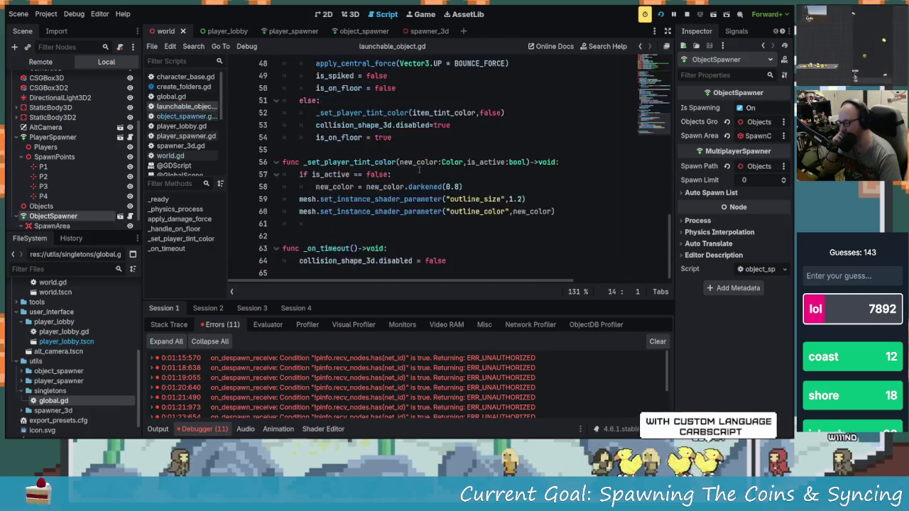
- Scroll up through launchable_object.gd to the queue_free despawn check
scroll(450, 249, "up", 3)
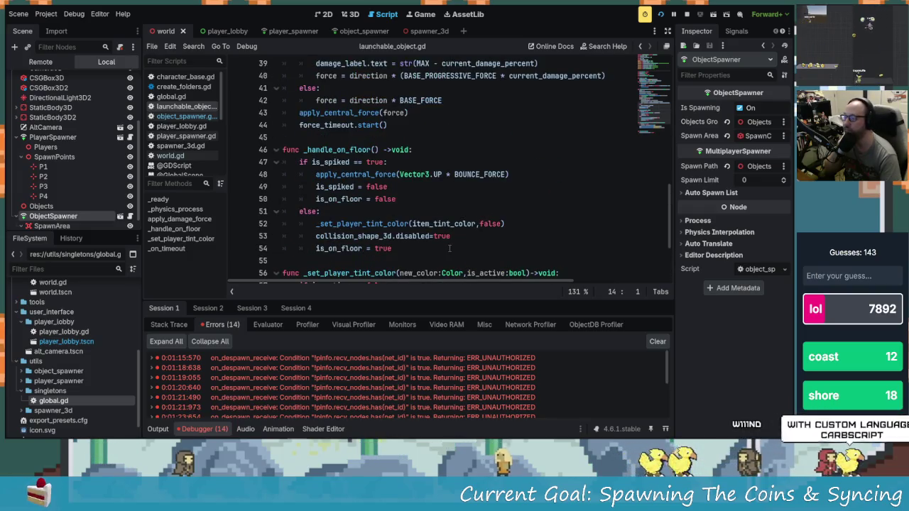
scroll(449, 248, "up", 1)
scroll(448, 248, "up", 2)
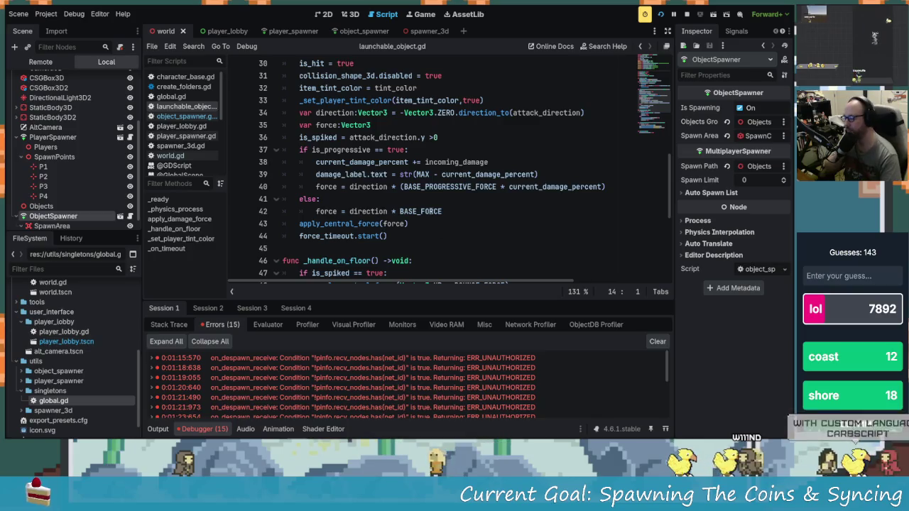
mouse_move(427, 211)
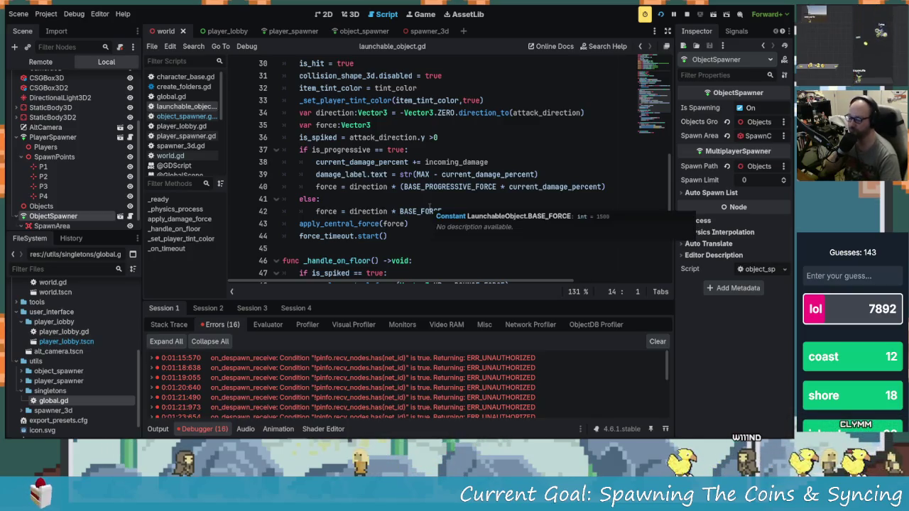
scroll(392, 231, "up", 5)
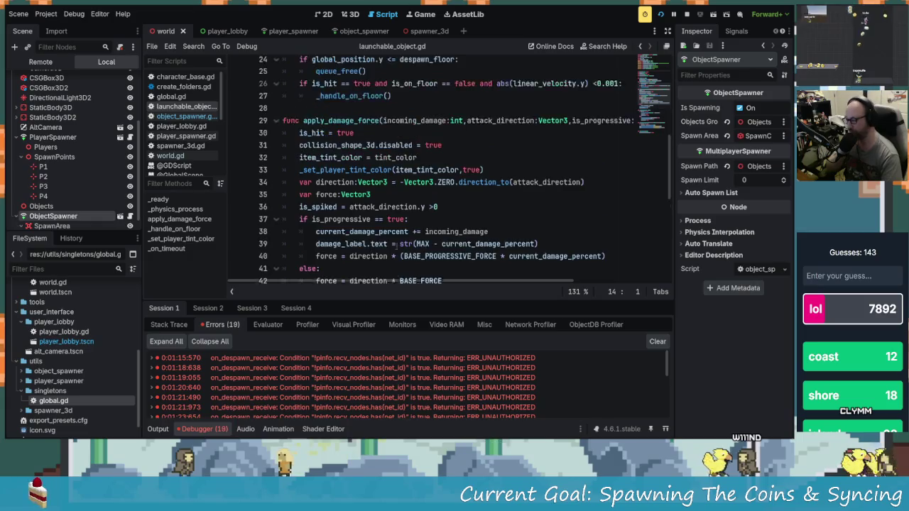
scroll(392, 232, "up", 2)
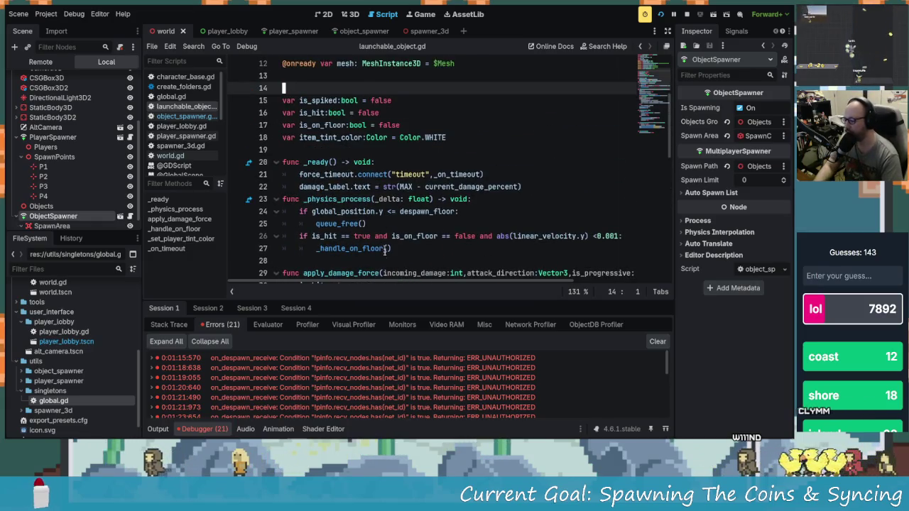
left_click(351, 228)
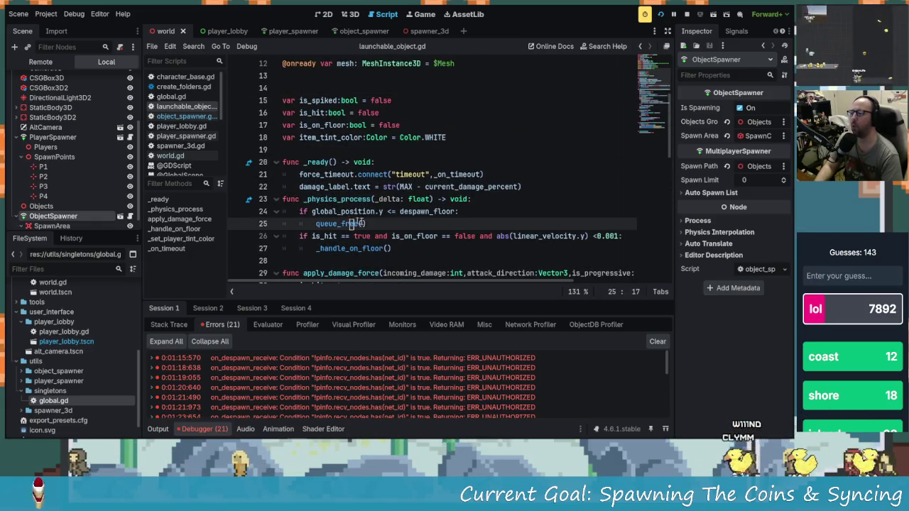
- Step through the _physics_process lines around the despawn_floor check and queue_free call
key("Down")
key("Up")
key("Up")
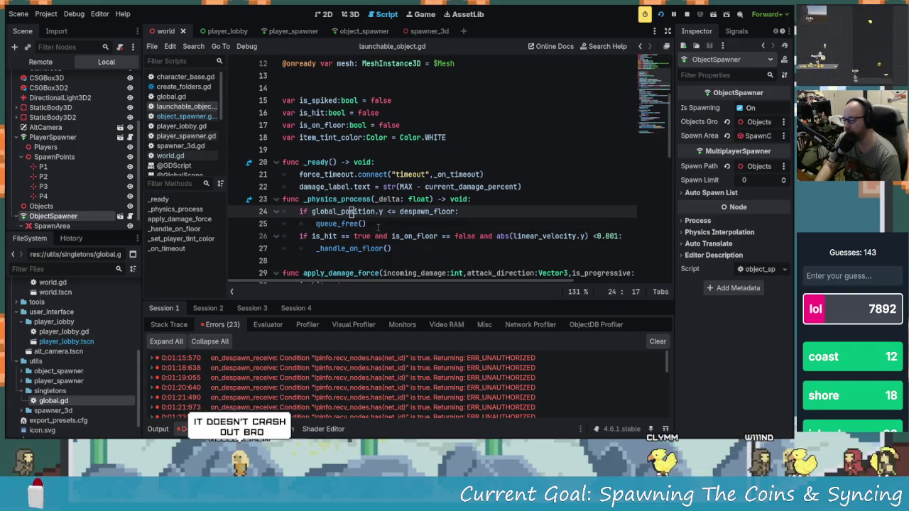
key("Down")
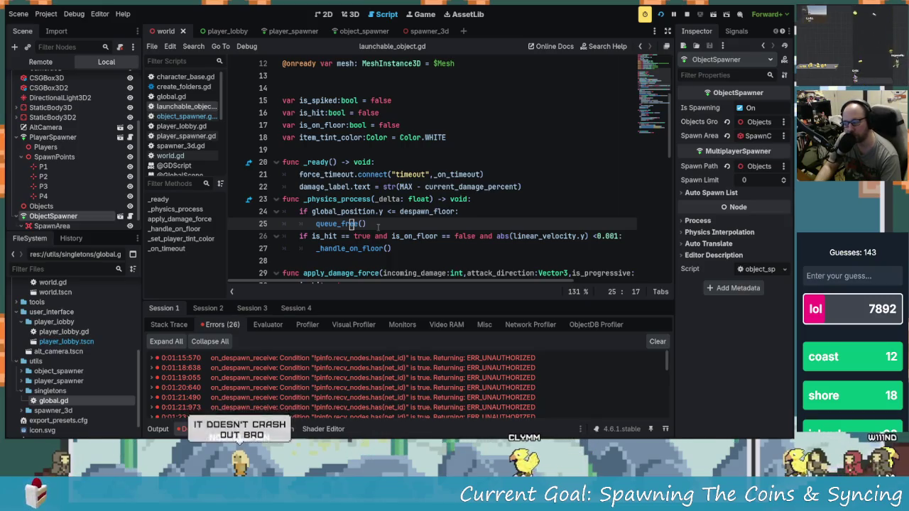
key("Up")
key("Up")
key("Down")
key("Down")
key("Down")
key("Up")
key("Up")
key("Up")
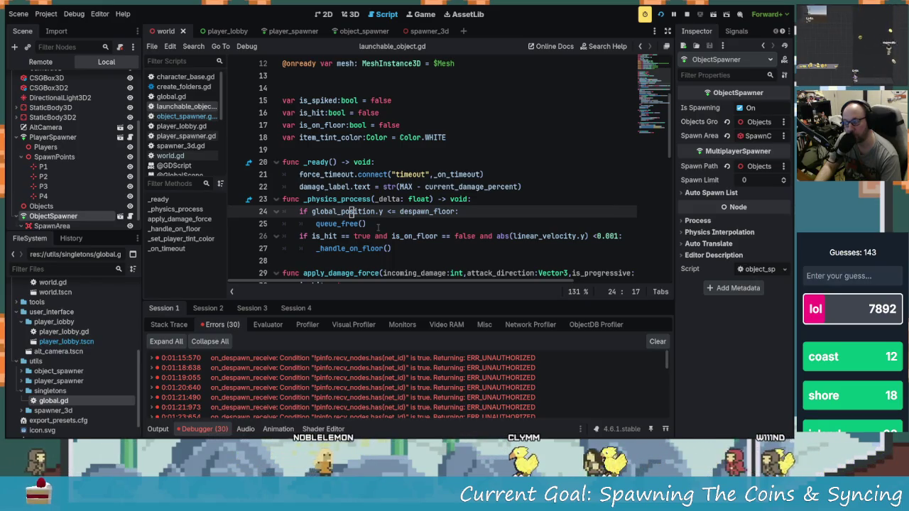
key("Down")
key("Down")
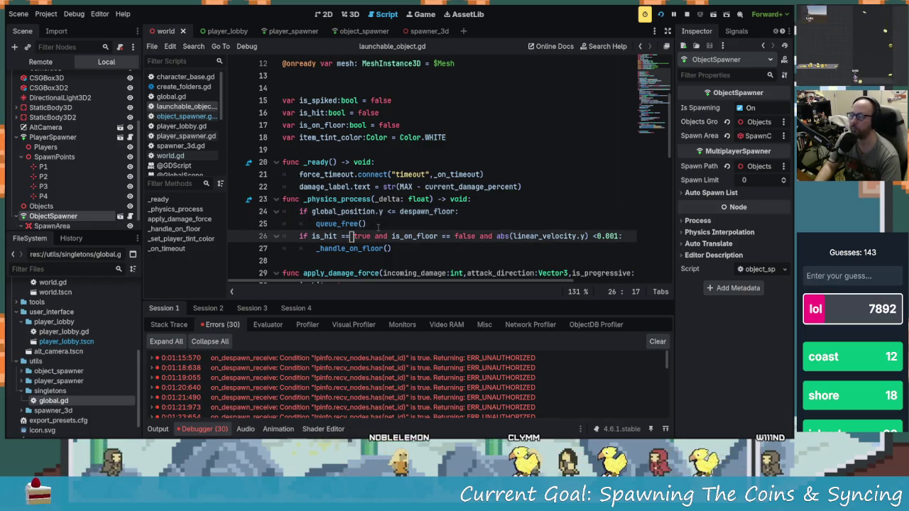
key("Up")
key("Up")
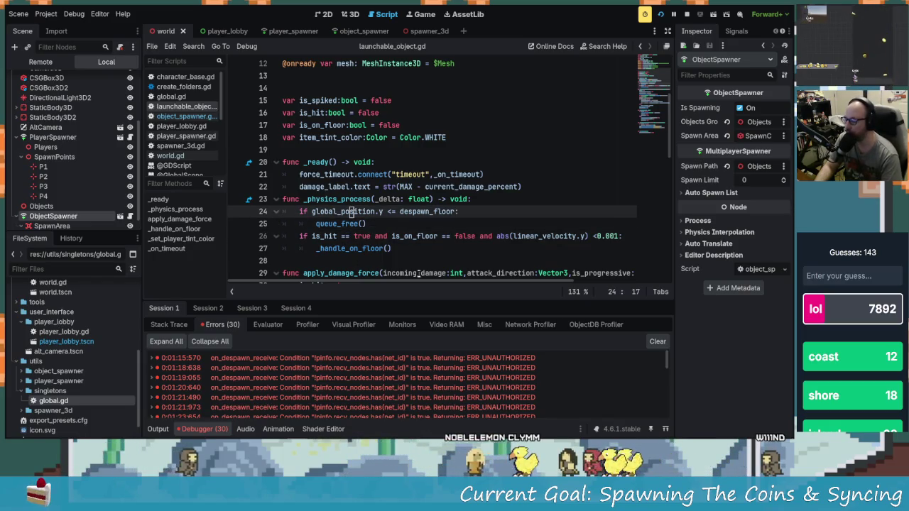
scroll(415, 222, "down", 2)
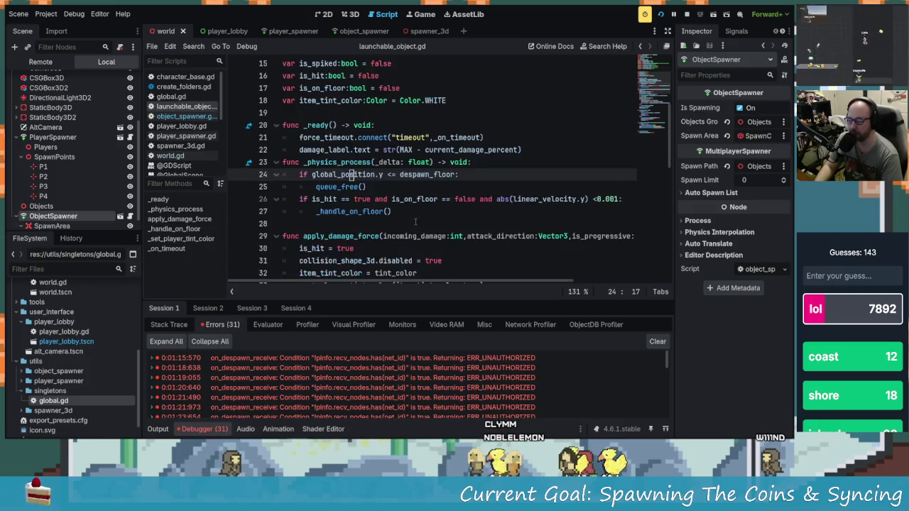
scroll(360, 162, "down", 9)
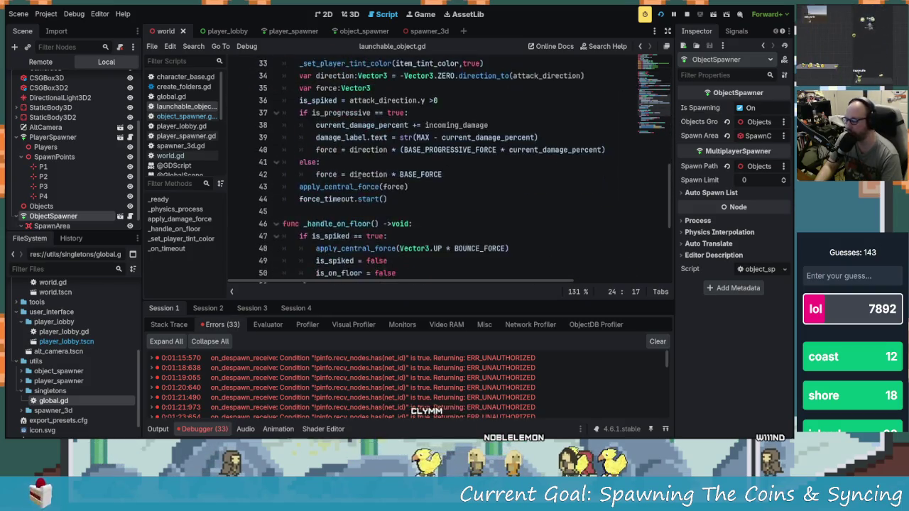
scroll(384, 222, "down", 1)
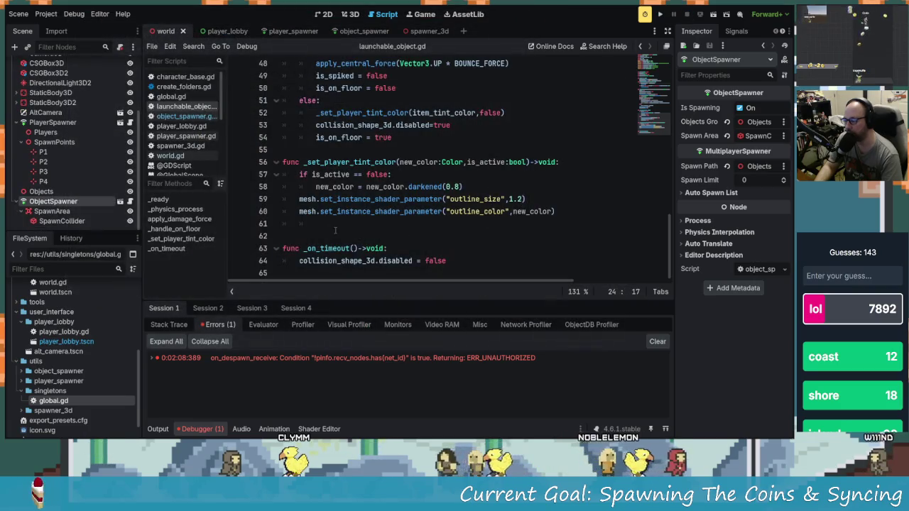
left_click(336, 235)
scroll(336, 231, "up", 1)
scroll(335, 231, "up", 2)
scroll(327, 220, "down", 3)
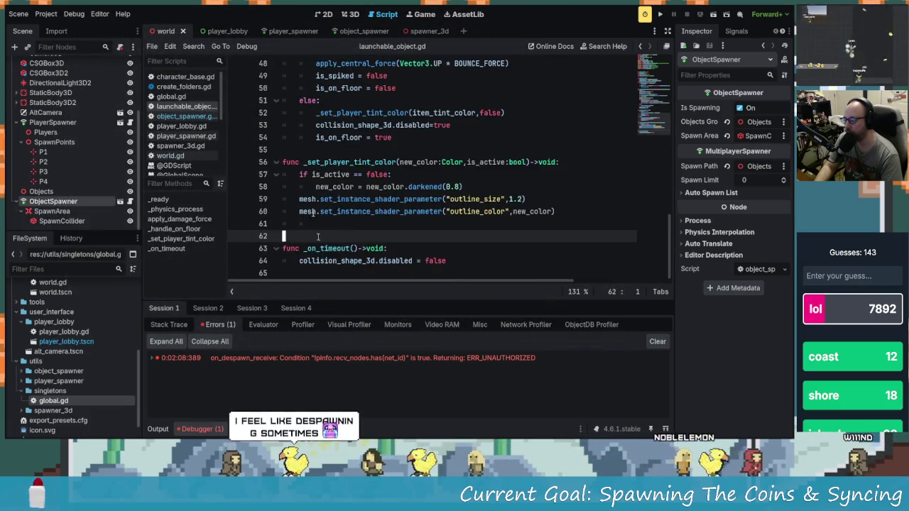
scroll(312, 204, "up", 3)
scroll(334, 224, "up", 3)
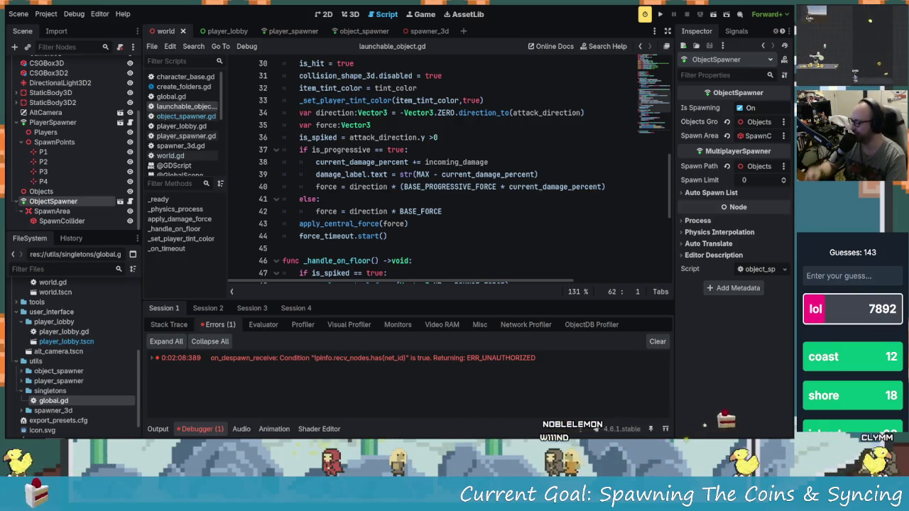
left_click(438, 162)
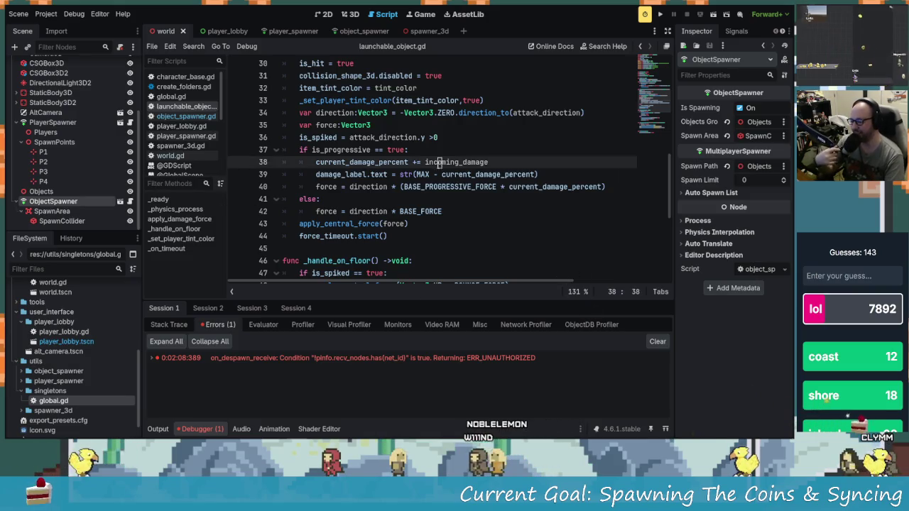
scroll(439, 162, "up", 3)
scroll(439, 162, "down", 3)
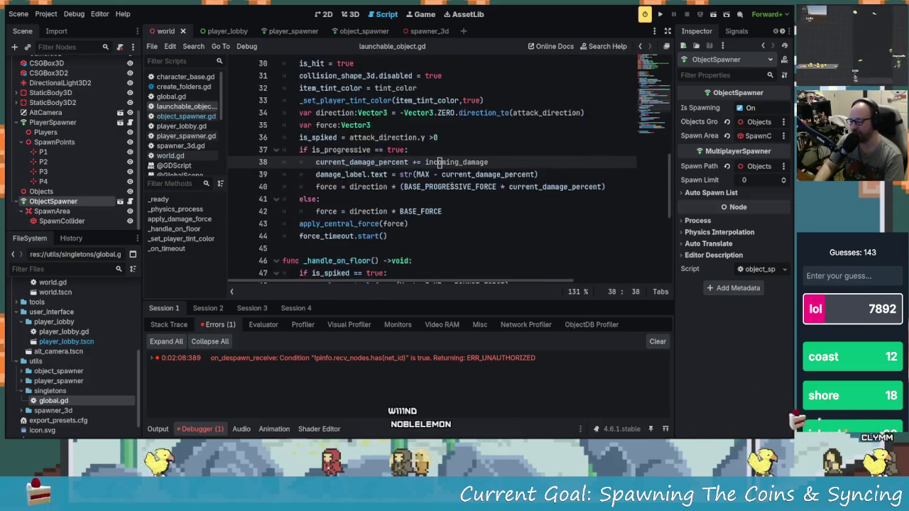
scroll(403, 179, "down", 1)
scroll(384, 198, "up", 4)
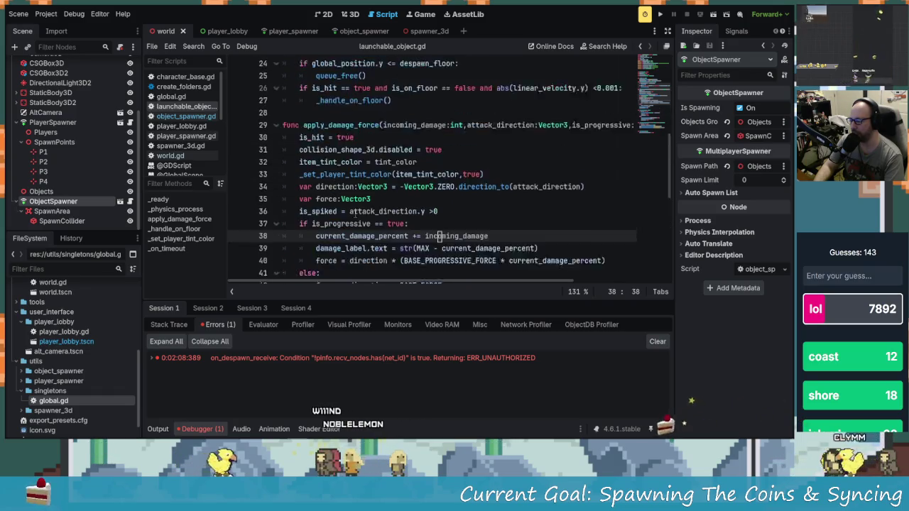
scroll(355, 213, "up", 4)
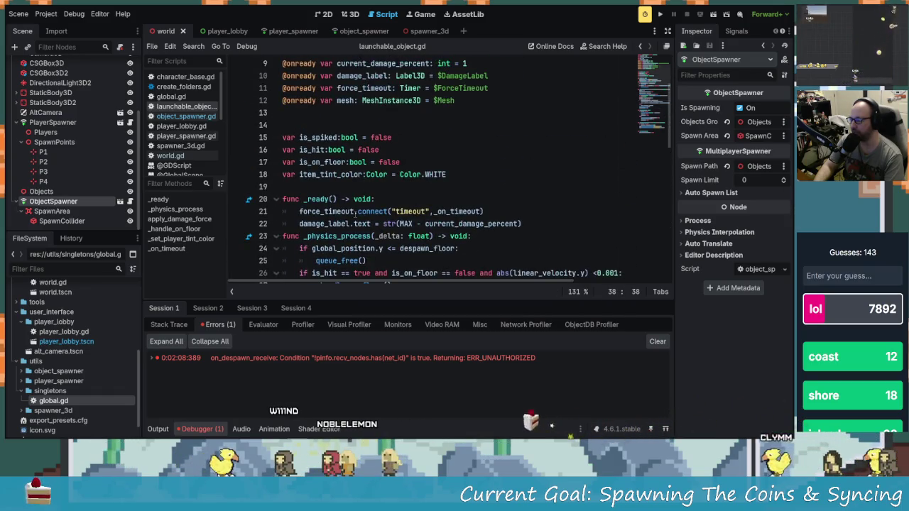
scroll(429, 248, "down", 8)
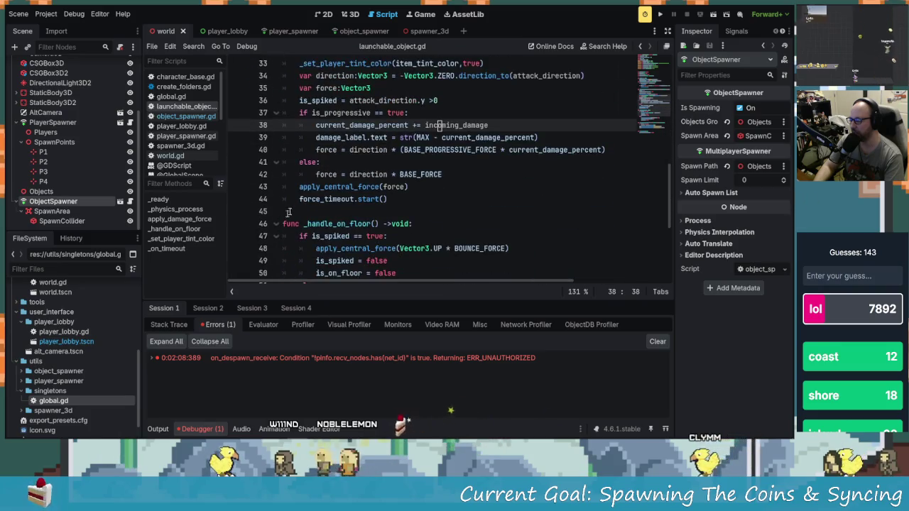
left_click(299, 200)
left_click(391, 208)
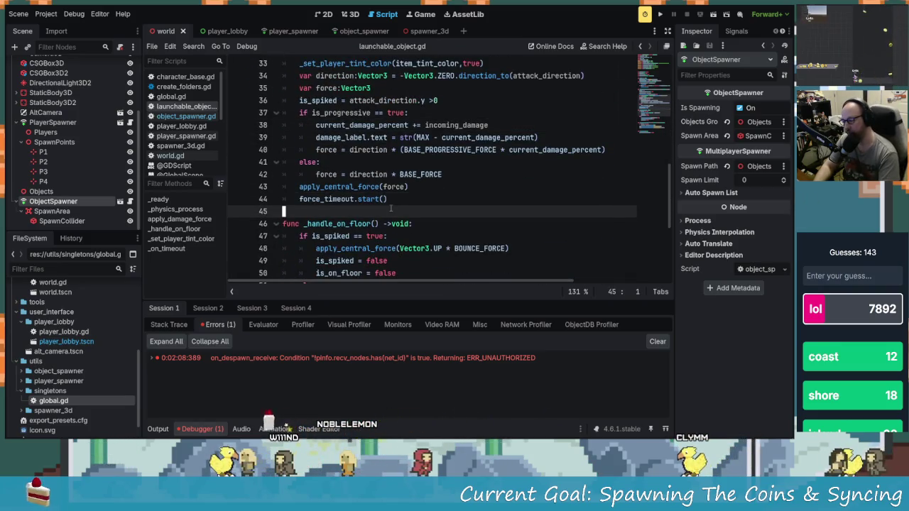
- Declare an empty func despawn()->void: above _handle_on_floor, then switch to Rider
key("Return")
key("Return")
key("Up")
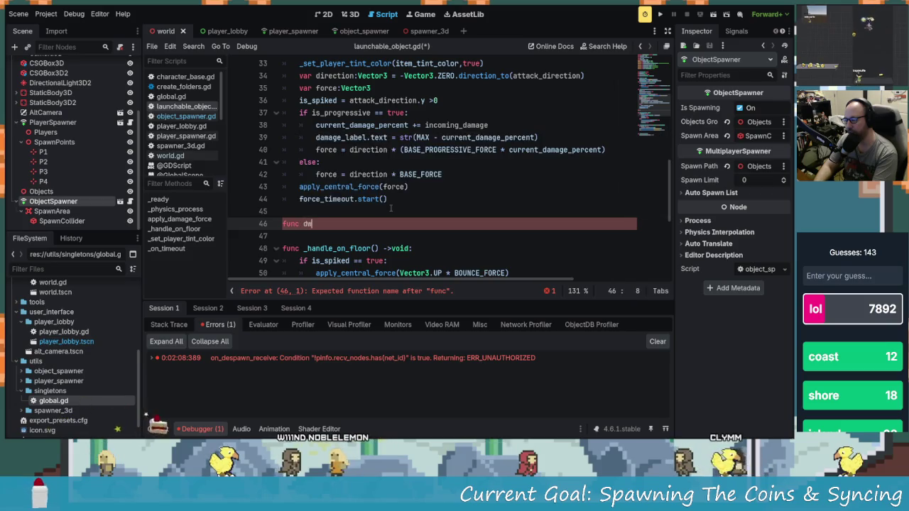
type("spawn_")
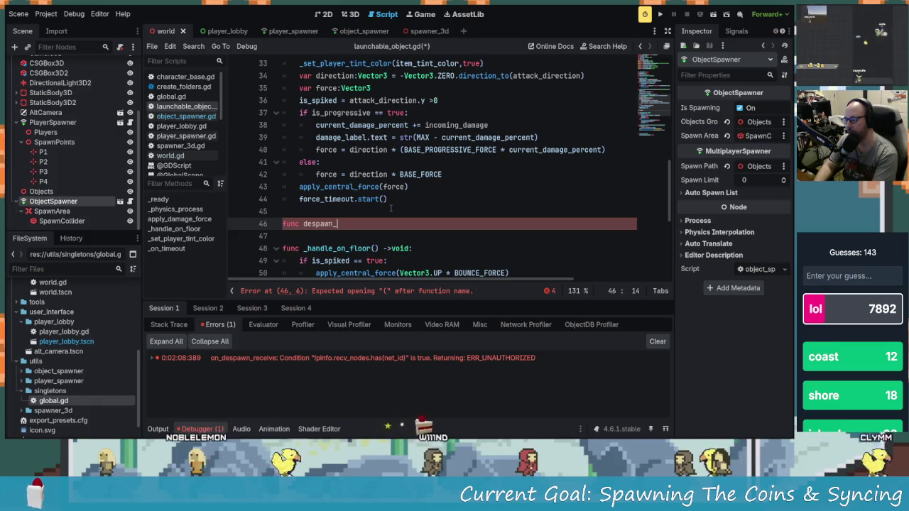
key("BackSpace")
type("()-")
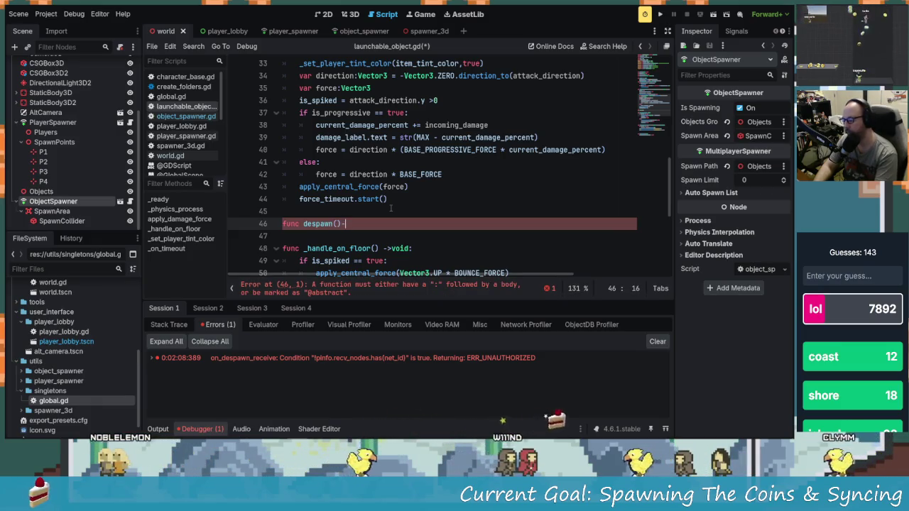
type(">v")
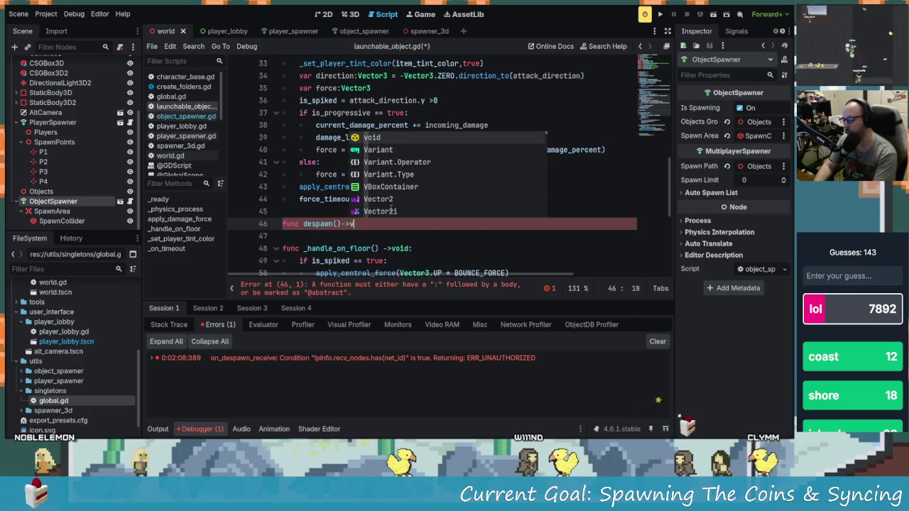
type("oid:")
key("Return")
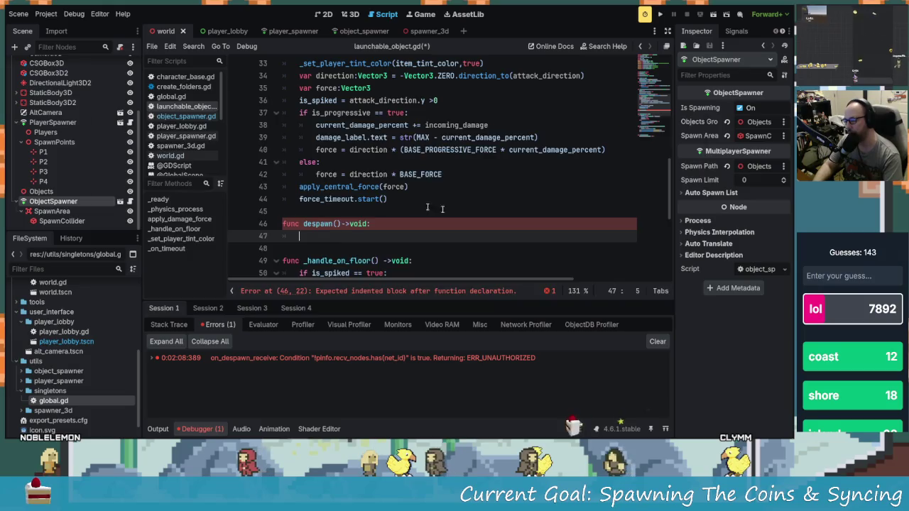
key("alt+Tab")
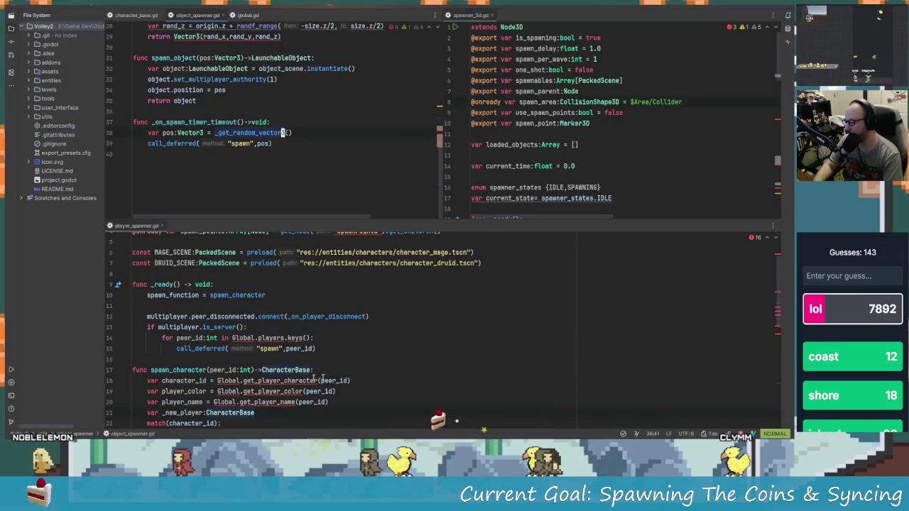
- Inspect player_spawner.gd in Rider, including the peer_disconnected connect line, then return to Godot
scroll(323, 378, "down", 9)
left_click(192, 307)
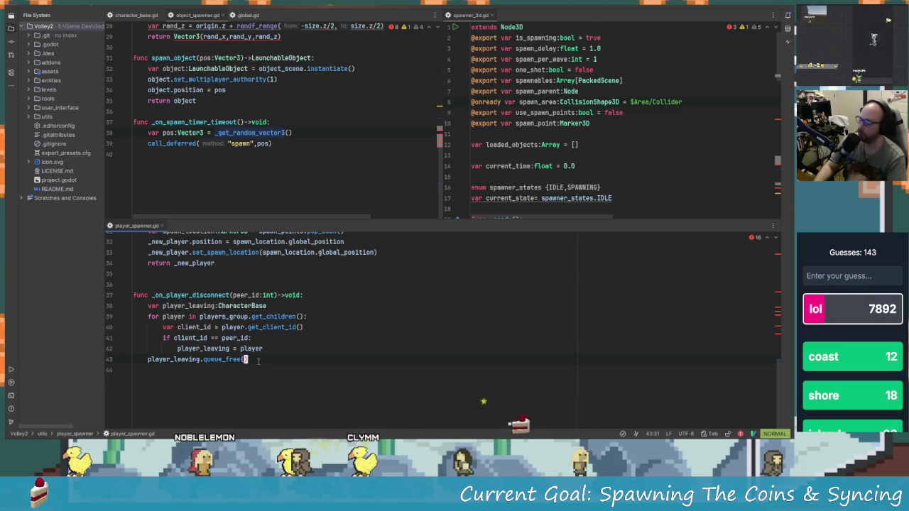
scroll(290, 354, "up", 6)
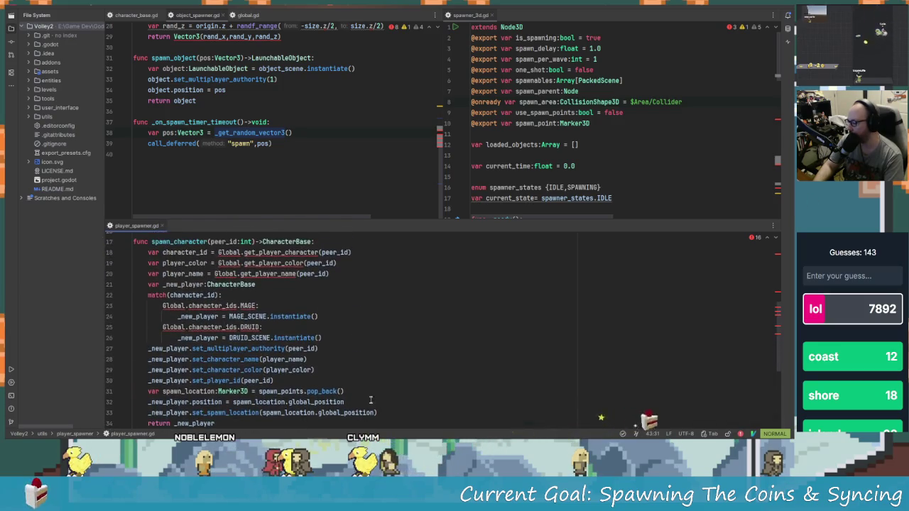
scroll(368, 403, "up", 4)
scroll(278, 381, "down", 1)
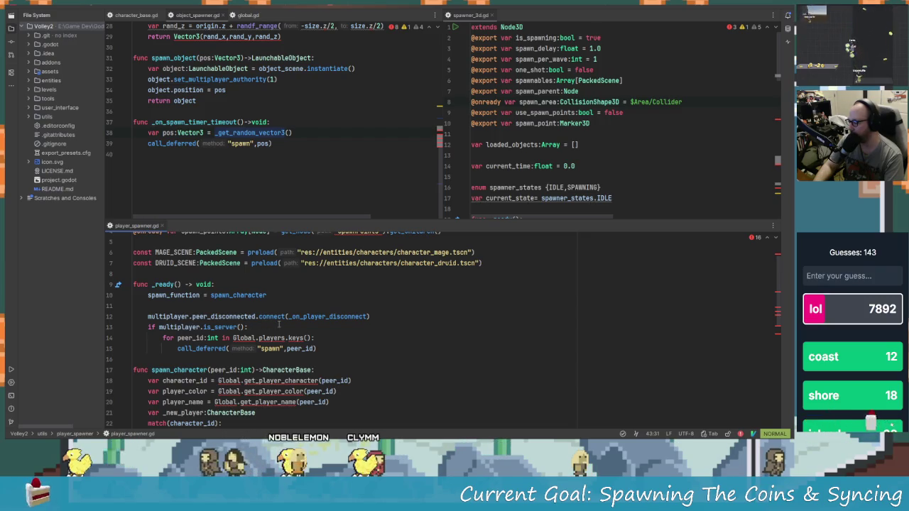
left_click_drag(382, 317, 150, 317)
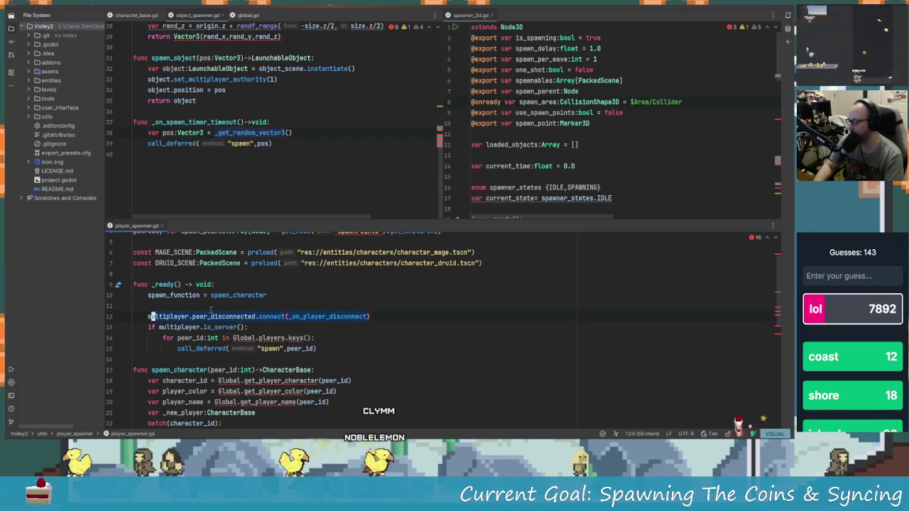
scroll(368, 340, "down", 2)
scroll(326, 352, "up", 2)
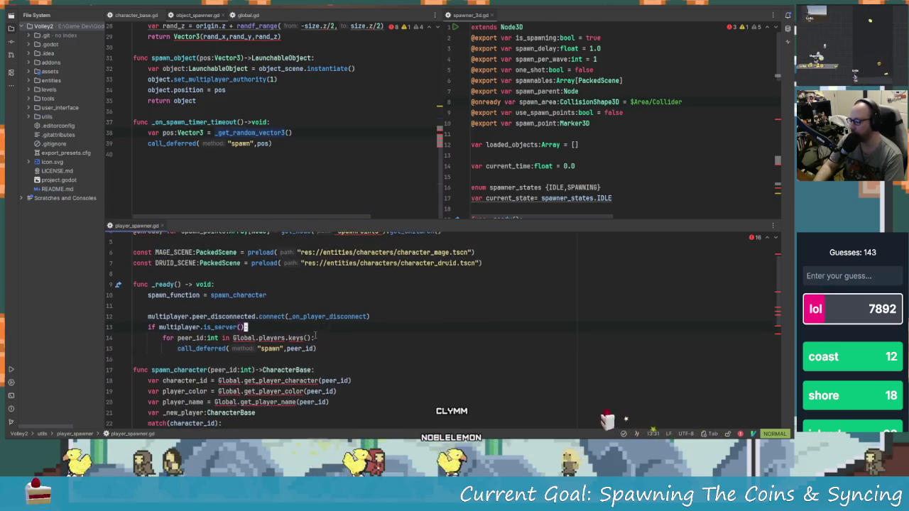
scroll(336, 356, "down", 6)
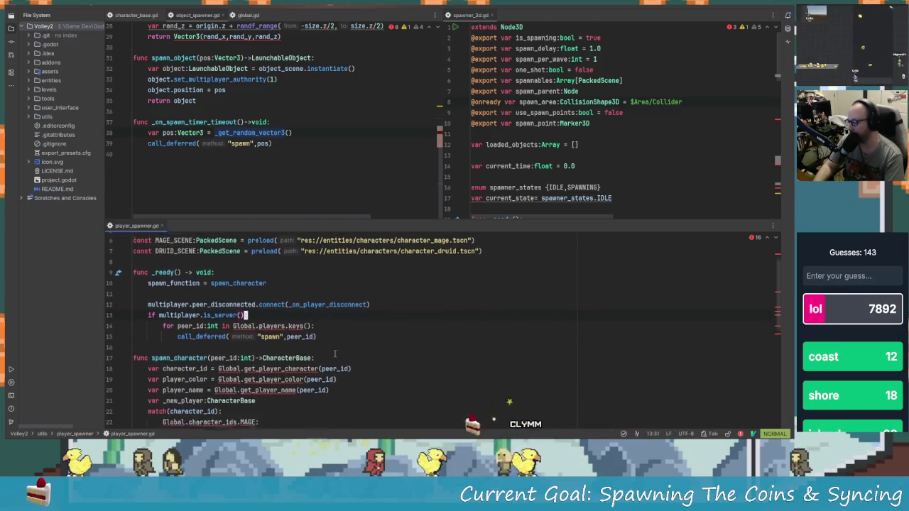
scroll(336, 355, "down", 2)
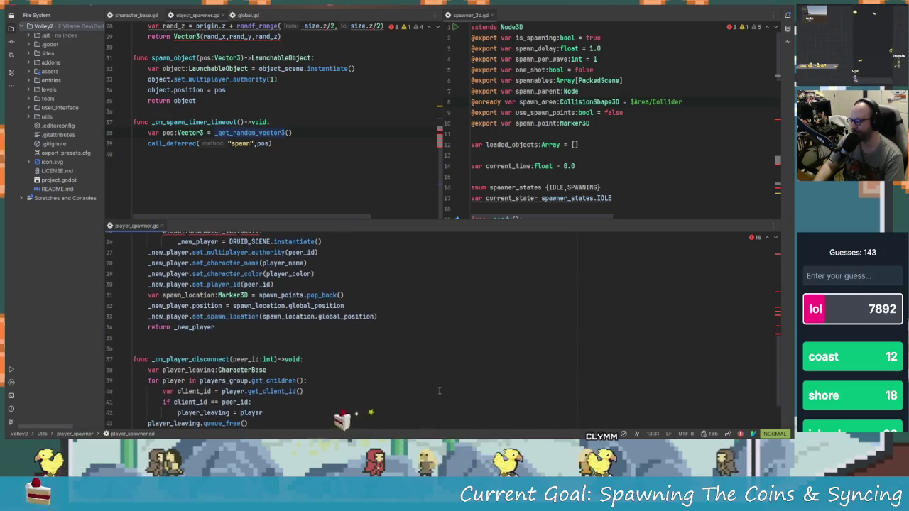
scroll(369, 347, "up", 6)
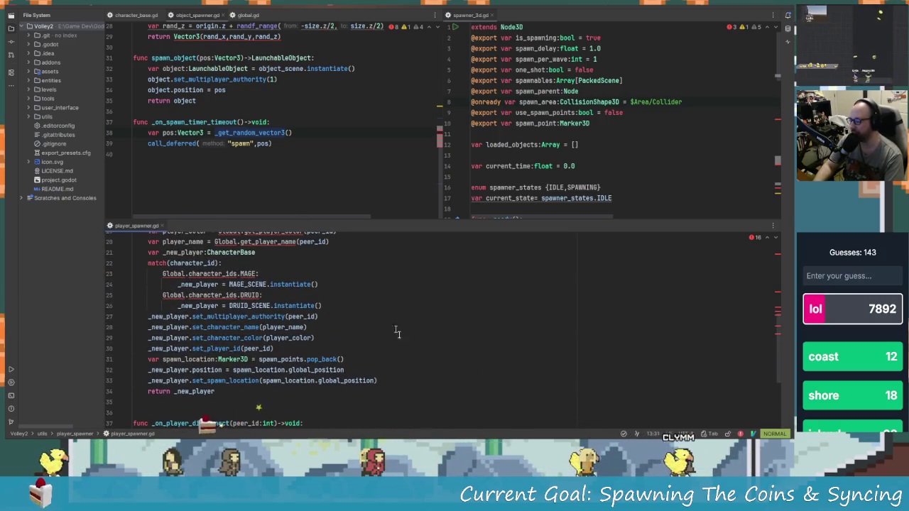
scroll(410, 365, "up", 1)
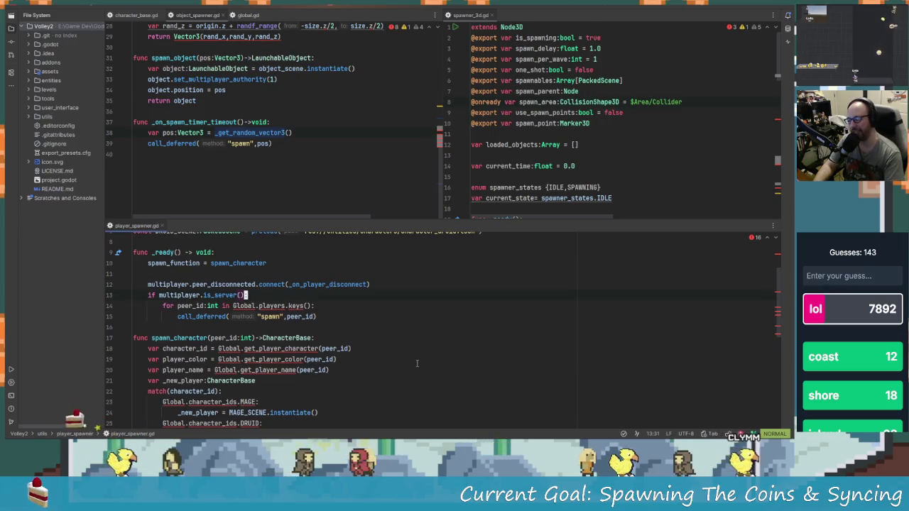
key("alt+Tab")
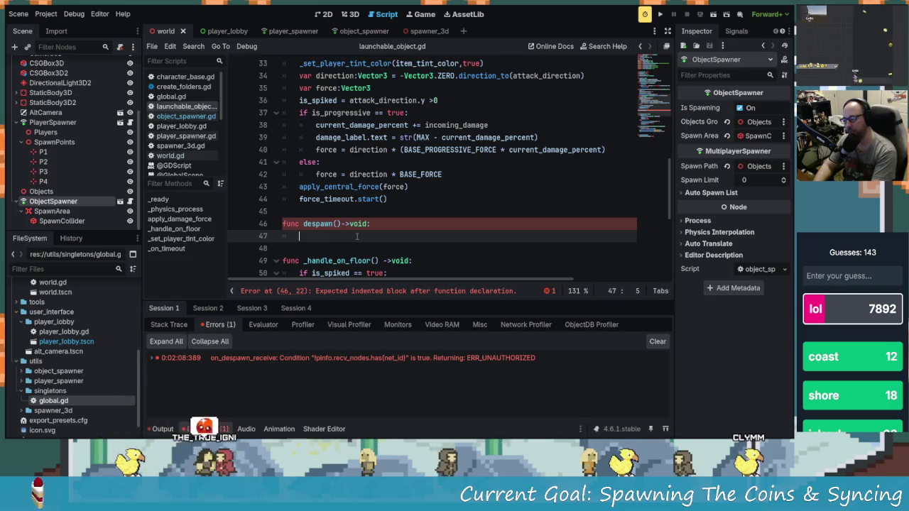
- Move the queue_free() call from the despawn_floor check into the despawn function
scroll(366, 235, "up", 6)
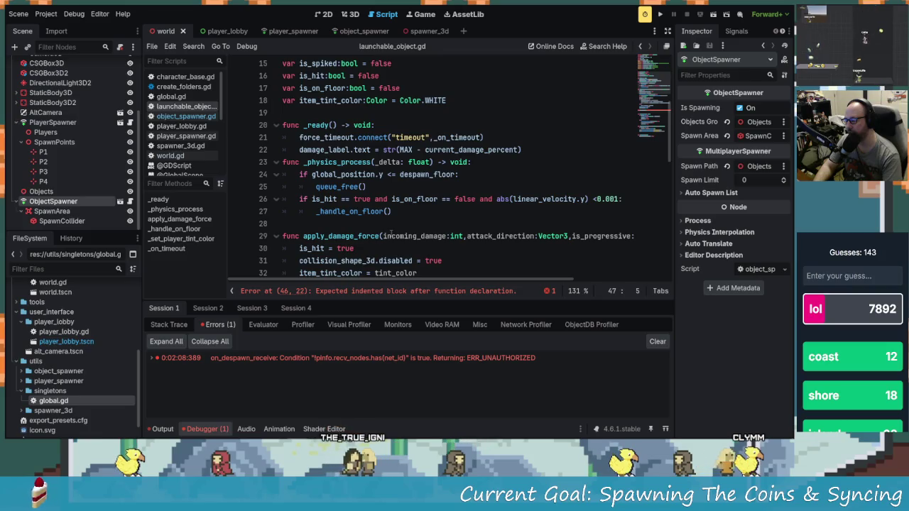
scroll(391, 235, "down", 1)
scroll(391, 235, "down", 1)
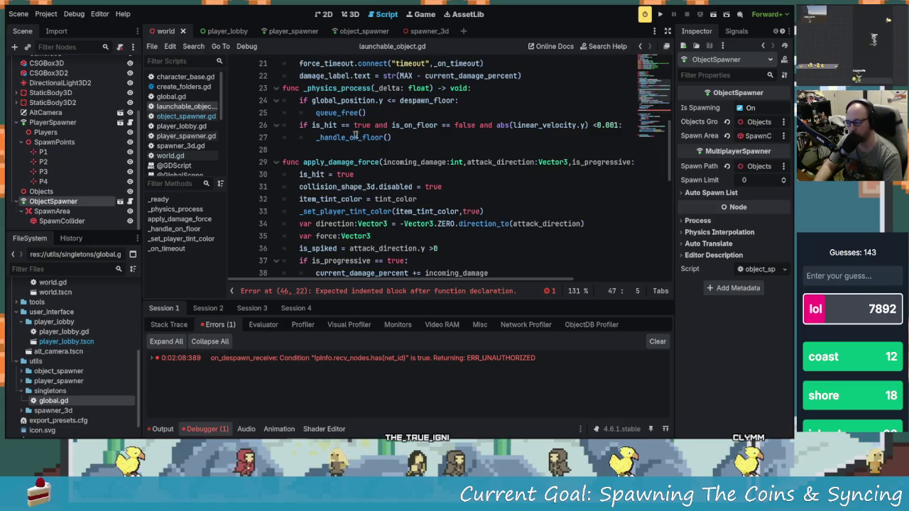
scroll(392, 235, "down", 5)
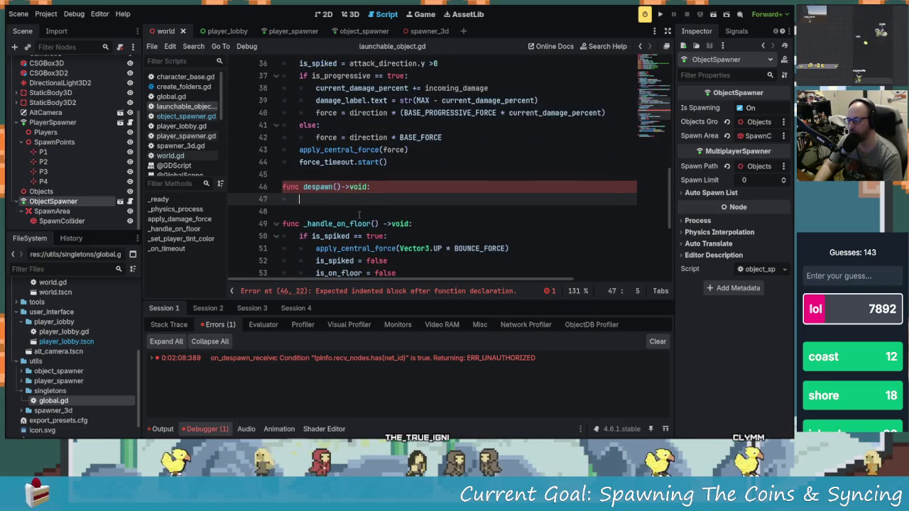
scroll(362, 211, "up", 6)
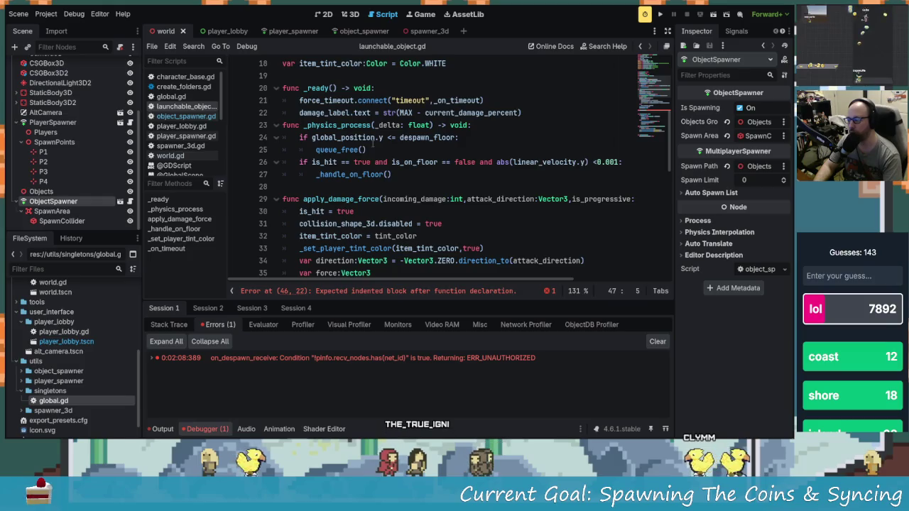
scroll(355, 177, "up", 1)
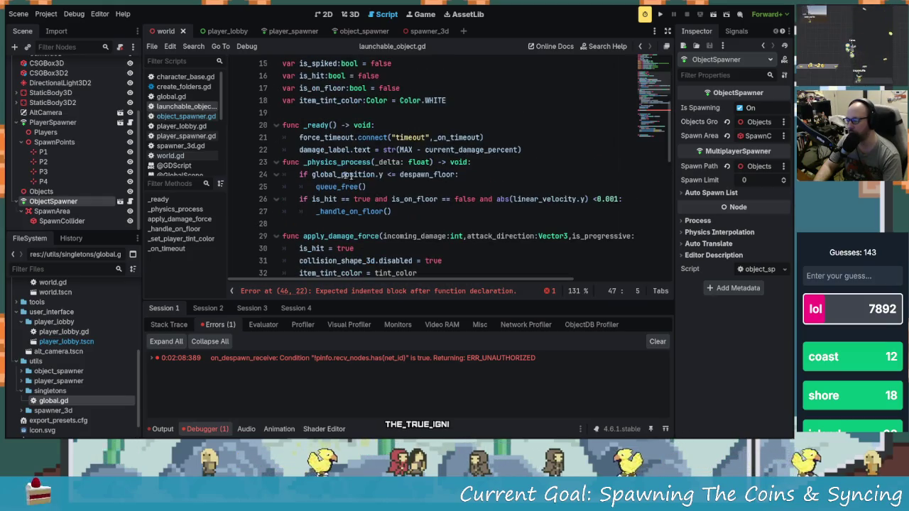
left_click_drag(366, 186, 312, 187)
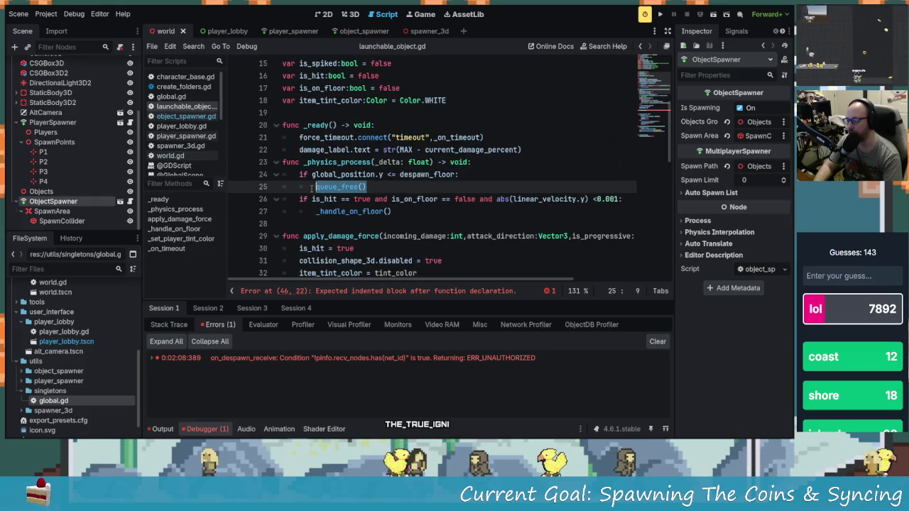
scroll(348, 189, "down", 1)
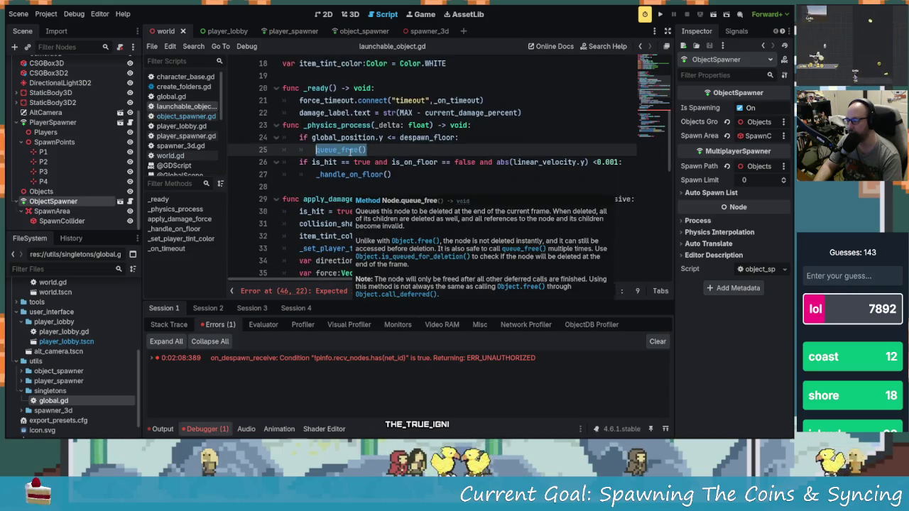
right_click(352, 153)
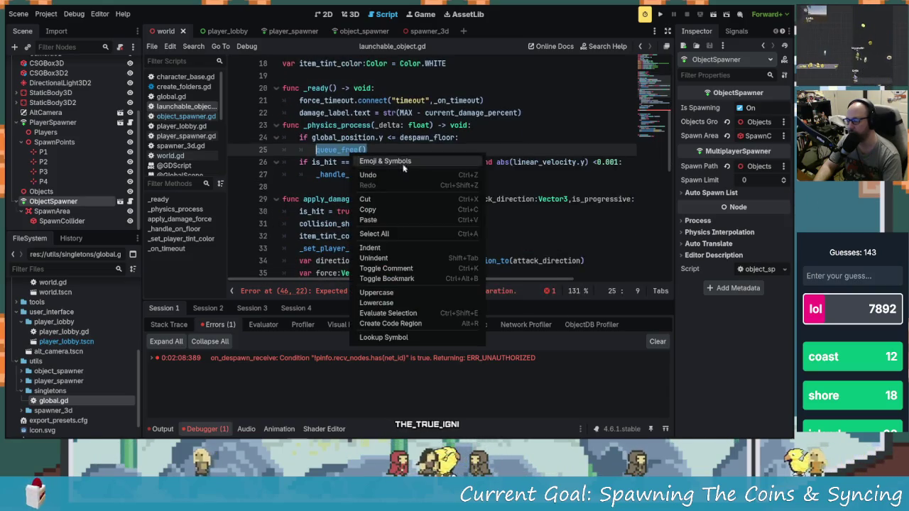
left_click(389, 200)
scroll(347, 213, "down", 7)
left_click(352, 162)
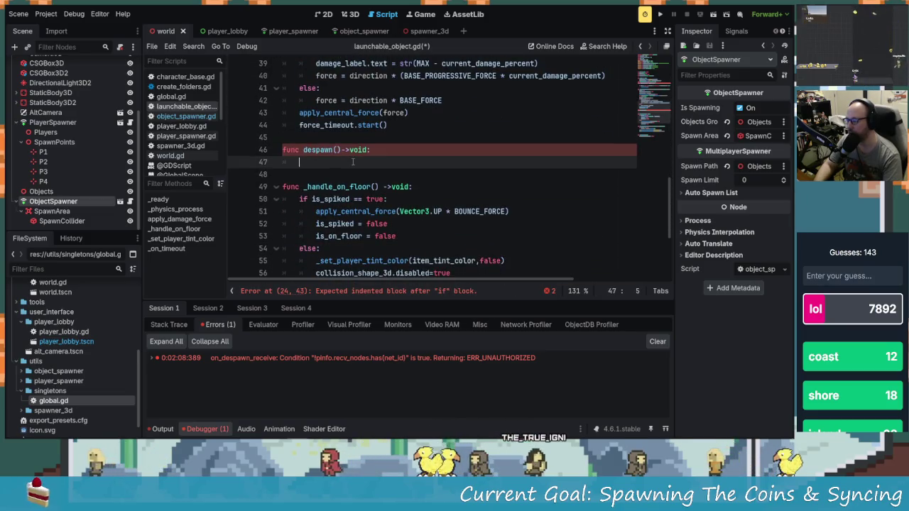
type("queue_free(")
scroll(339, 187, "up", 1)
left_click(313, 173)
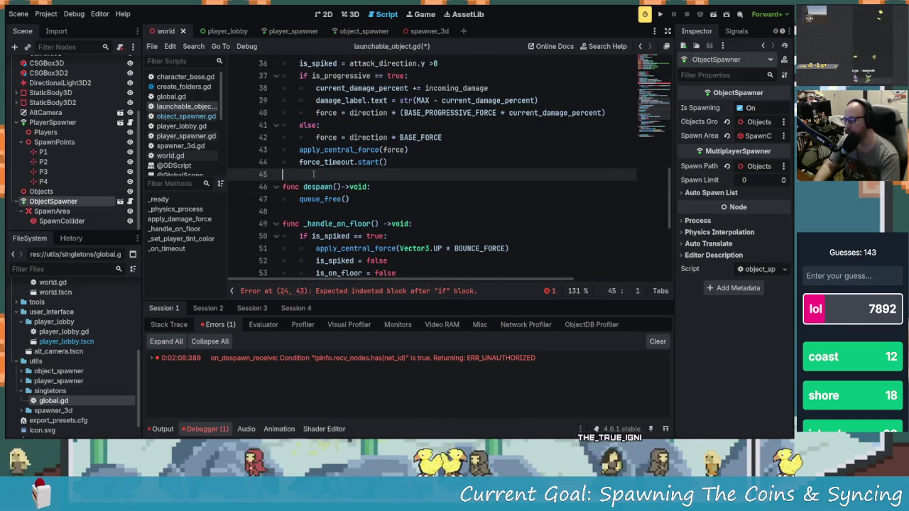
type("@rpc")
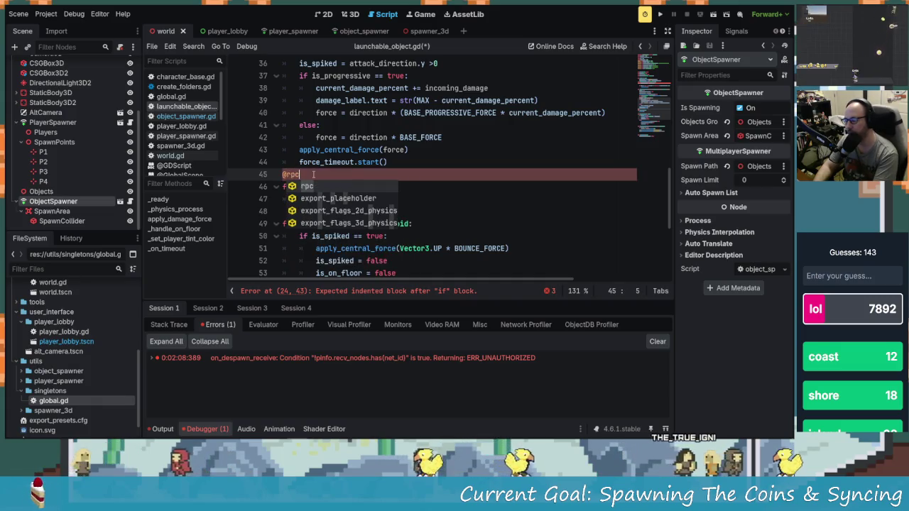
type("(")
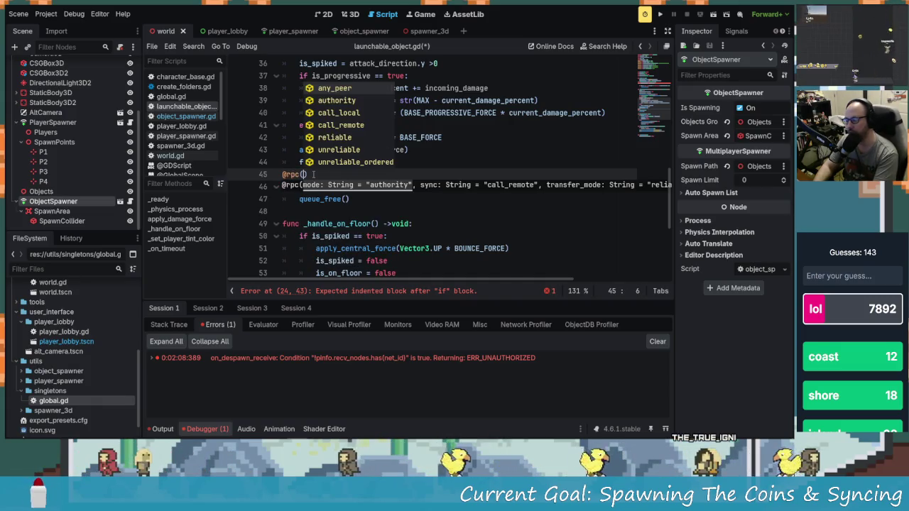
key("Down")
key("Return")
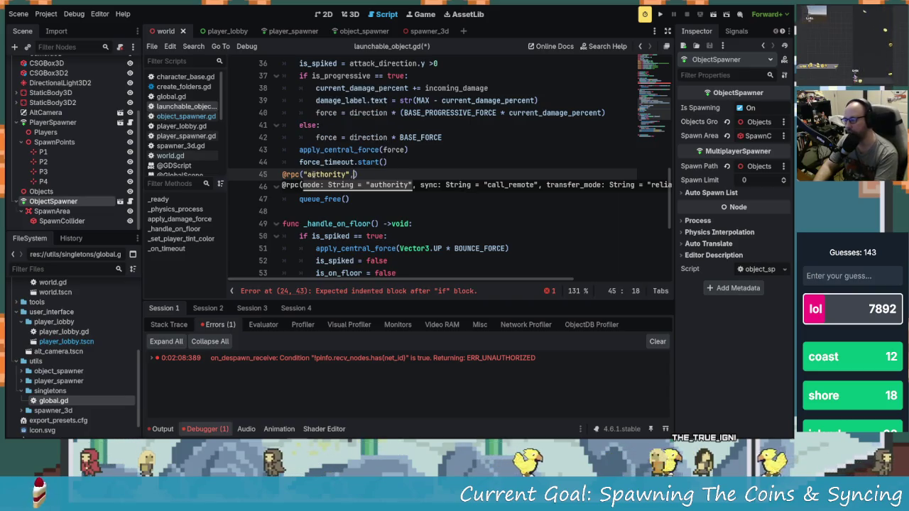
type(",")
key("Down")
key("Down")
key("Up")
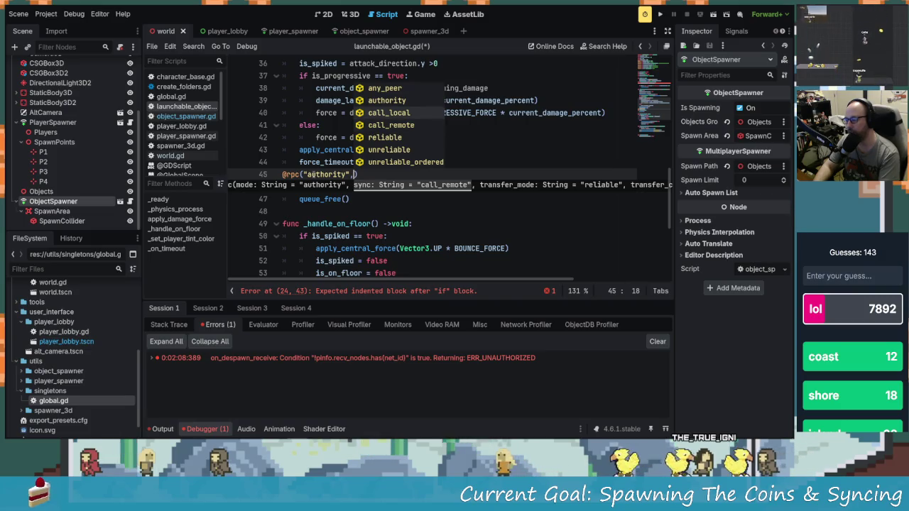
key("Return")
type("re")
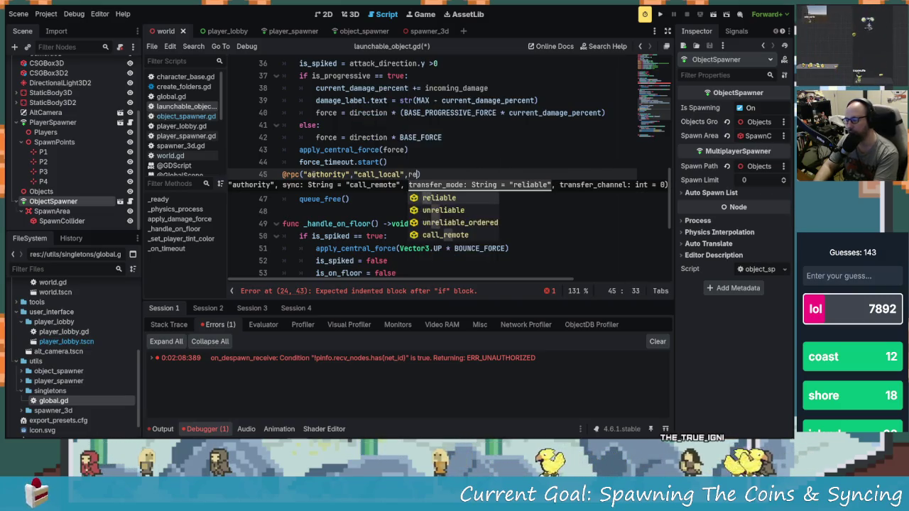
key("BackSpace")
key("BackSpace")
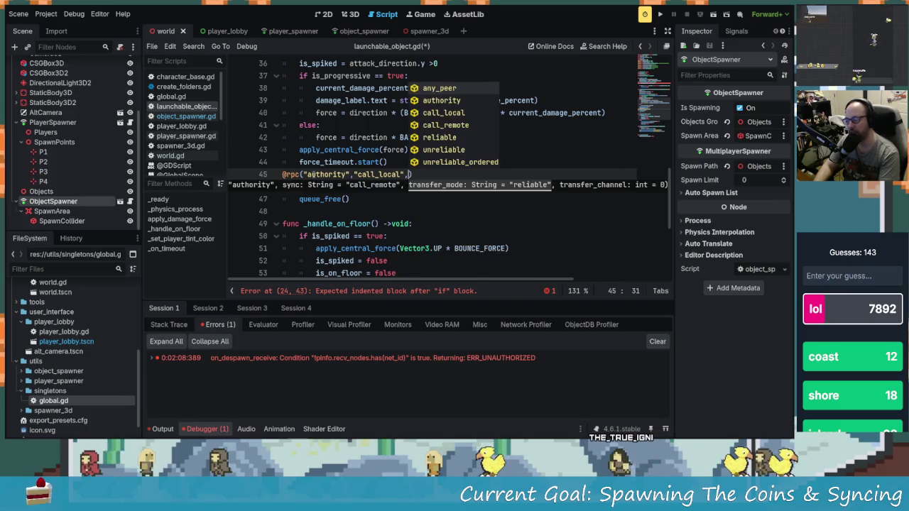
key("Down")
key("Down")
key("Down")
key("Up")
key("Return")
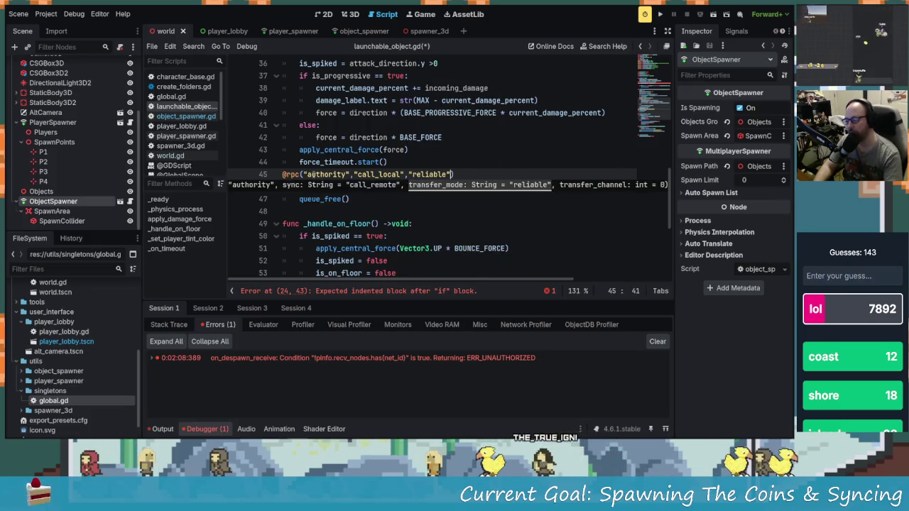
left_click(317, 199)
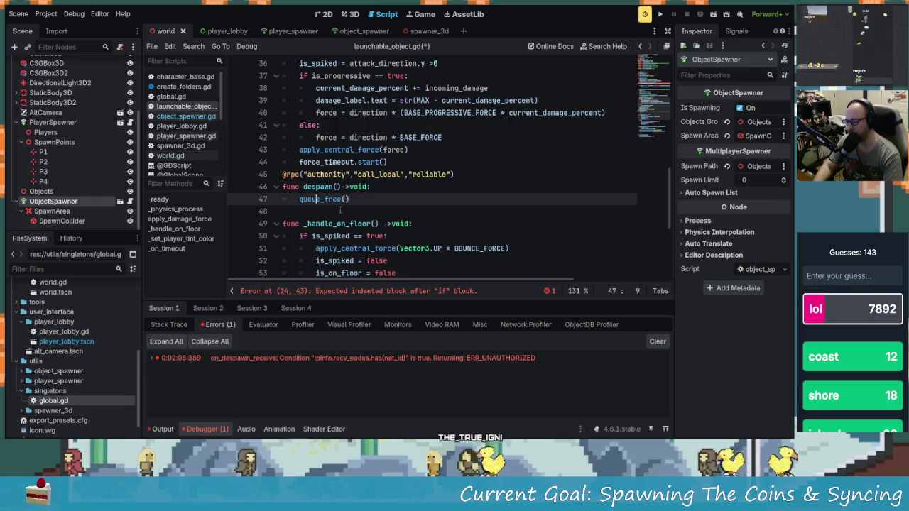
- Call despawn.rpc() under the despawn_floor check and save launchable_object.gd
scroll(340, 210, "up", 3)
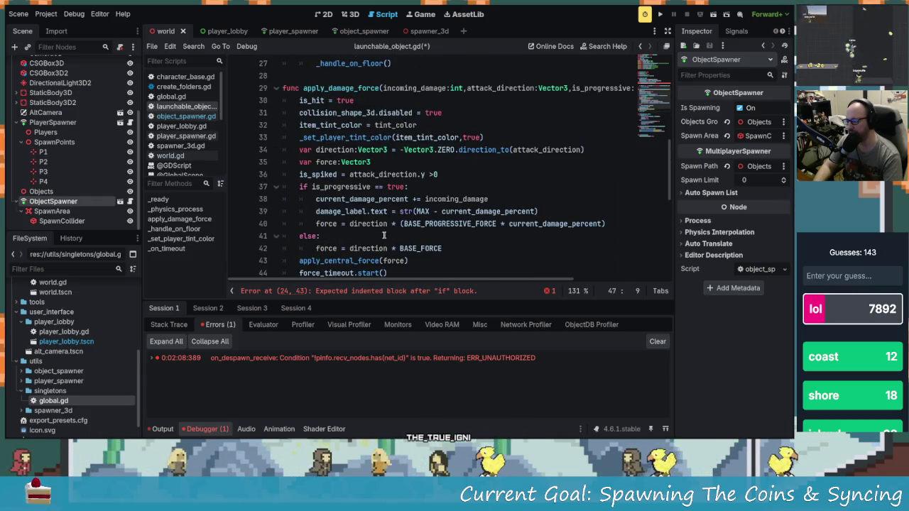
scroll(383, 235, "down", 3)
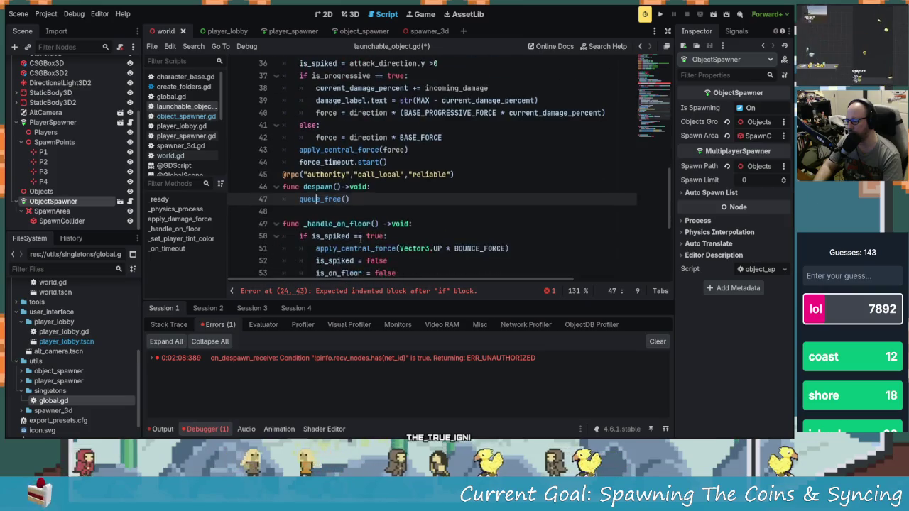
scroll(355, 213, "up", 7)
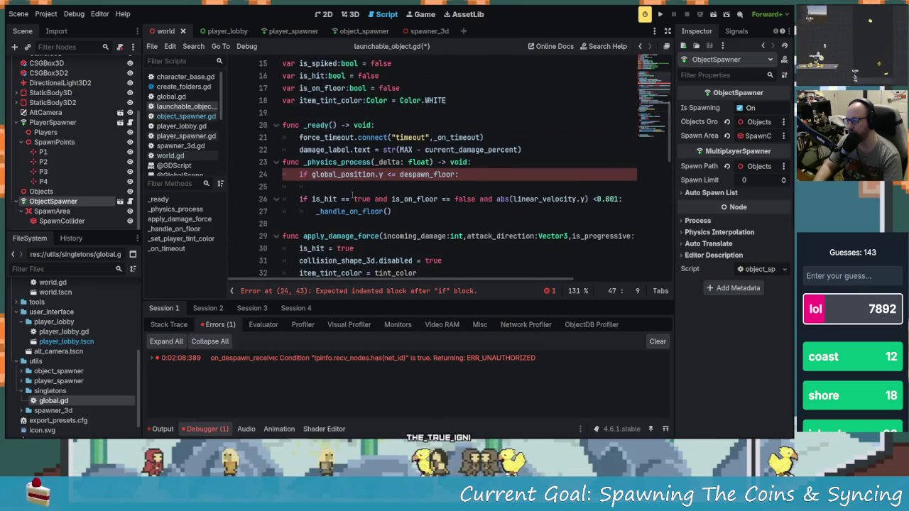
left_click(380, 181)
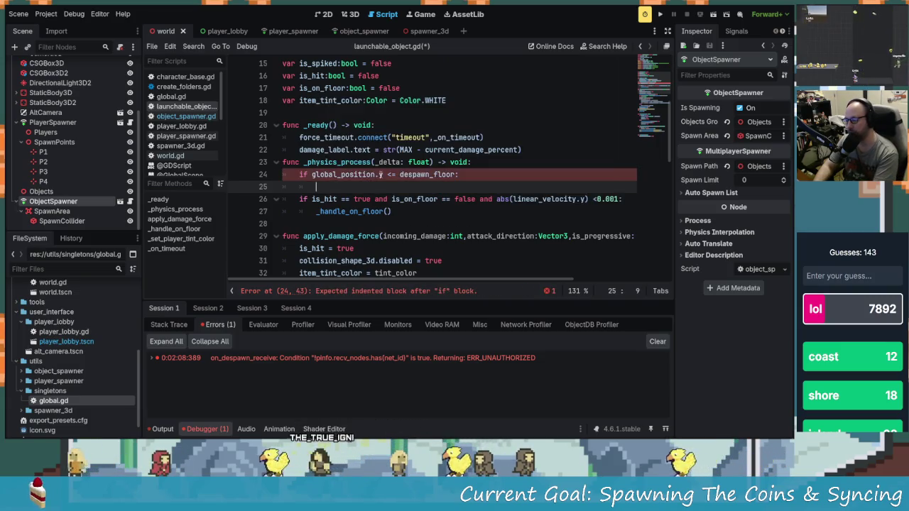
scroll(414, 205, "down", 2)
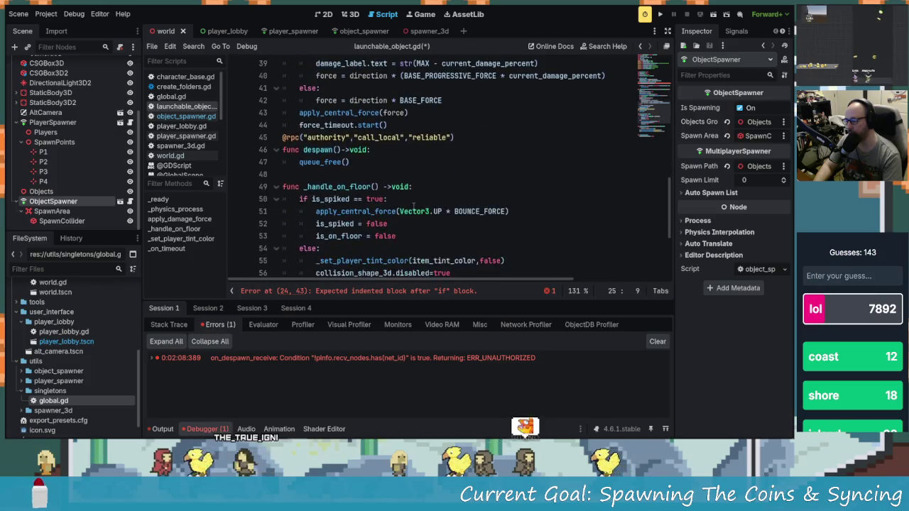
type("d")
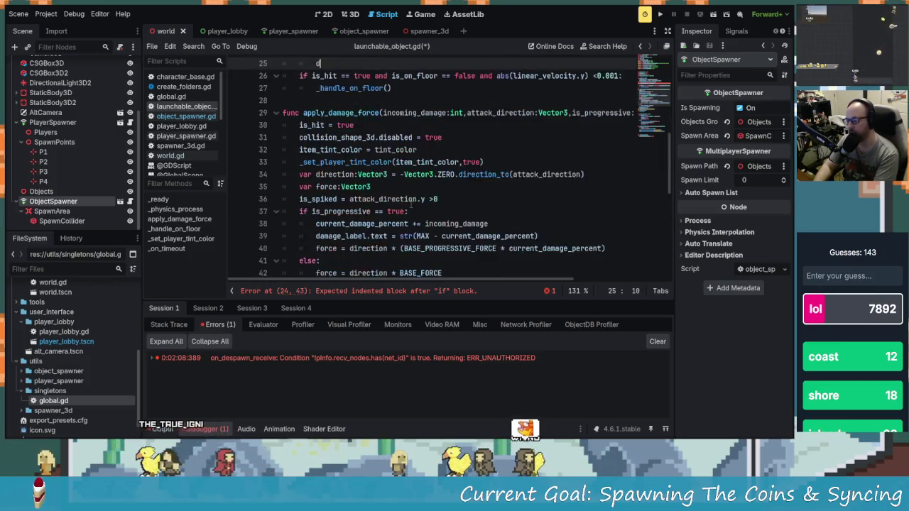
type("(")
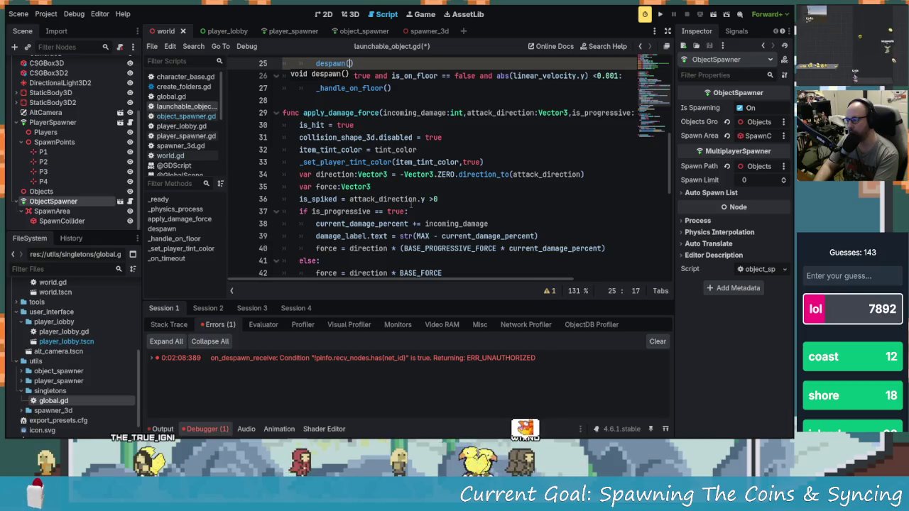
type("c(")
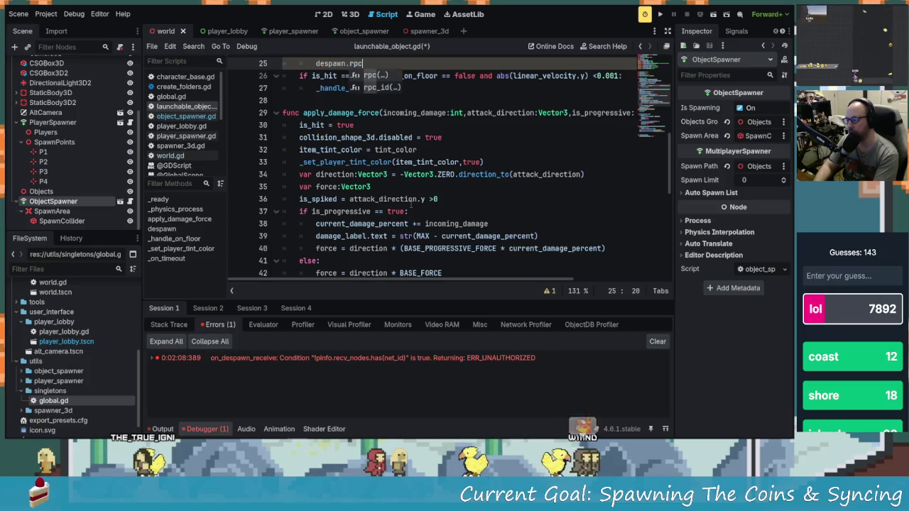
scroll(438, 223, "up", 3)
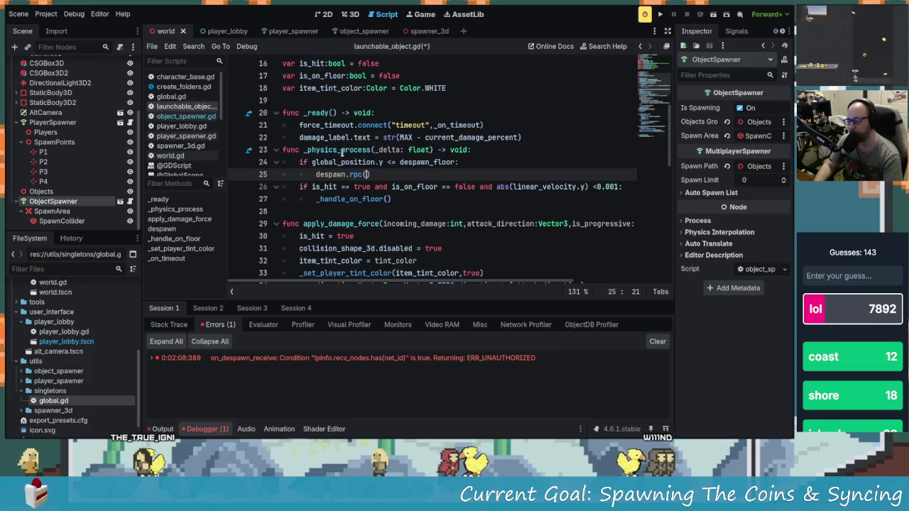
type(")")
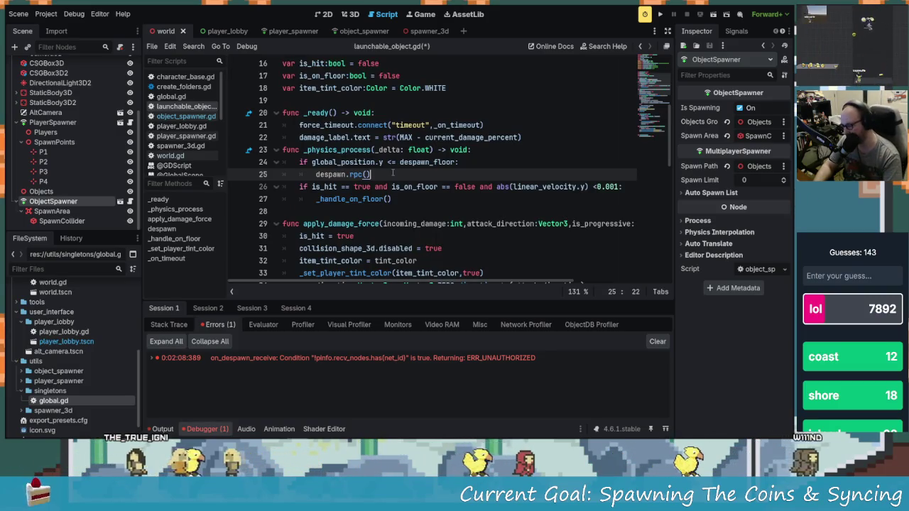
scroll(395, 240, "down", 4)
scroll(395, 240, "down", 3)
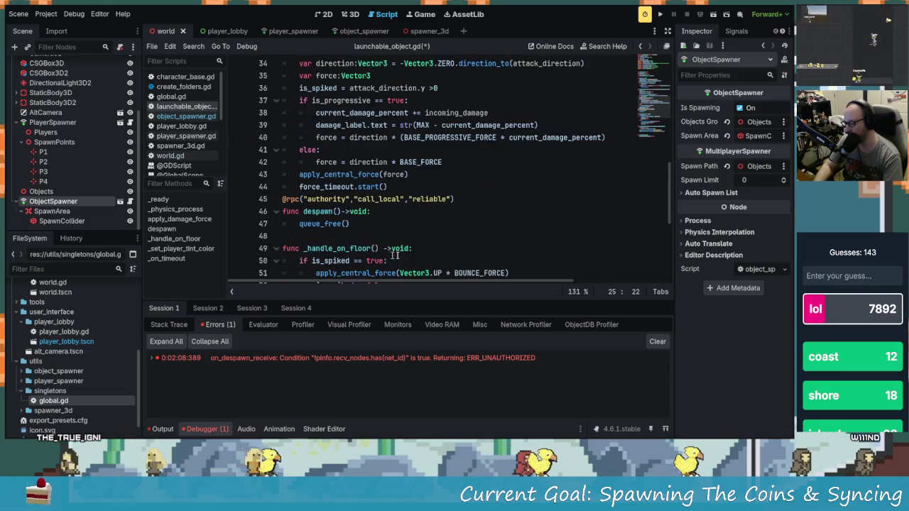
left_click(380, 223)
key("ctrl+s")
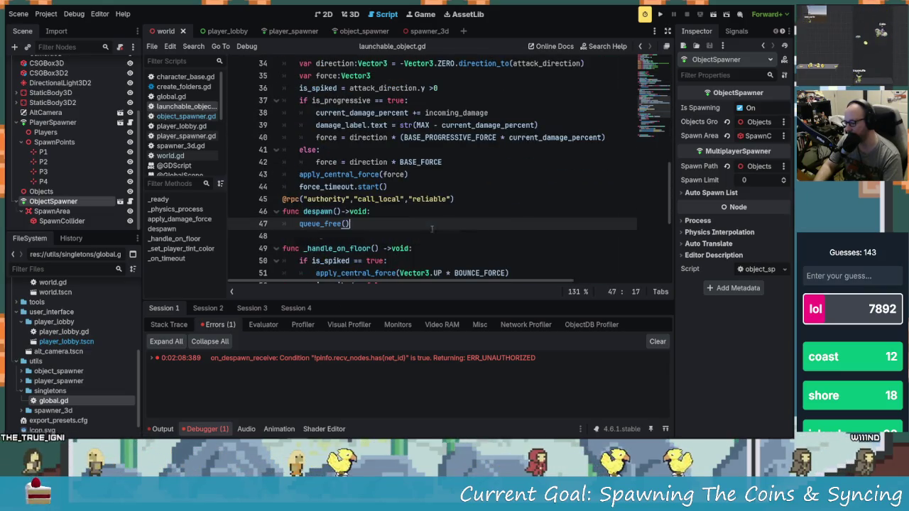
- Run the game, place both instances side by side, and host from the first with a player name
left_click(661, 14)
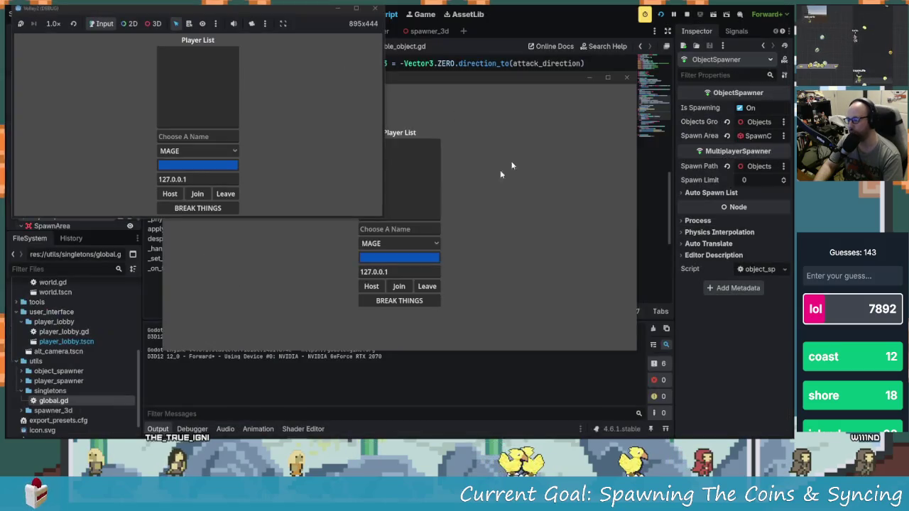
left_click(463, 91)
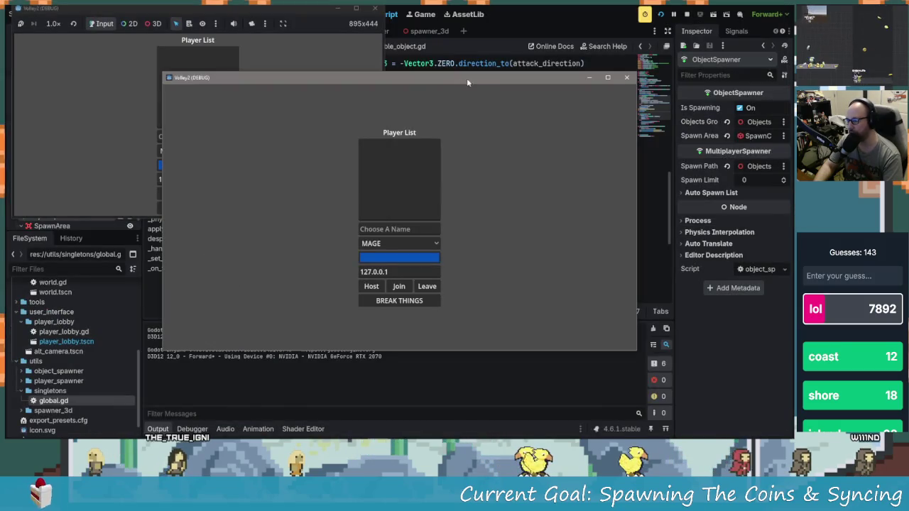
left_click_drag(466, 78, 625, 43)
left_click(206, 137)
type("adsg")
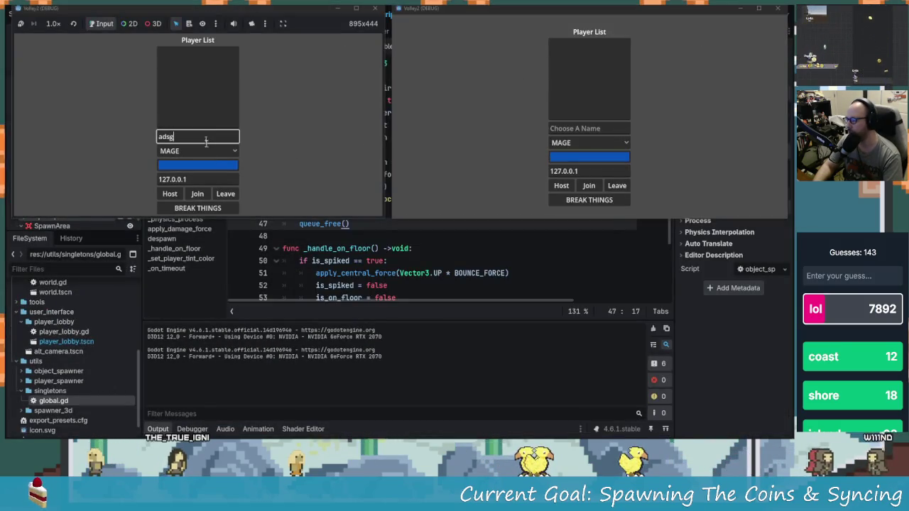
left_click(170, 194)
- Join from the second instance, start the match, then close it and view debugger errors
left_click(575, 129)
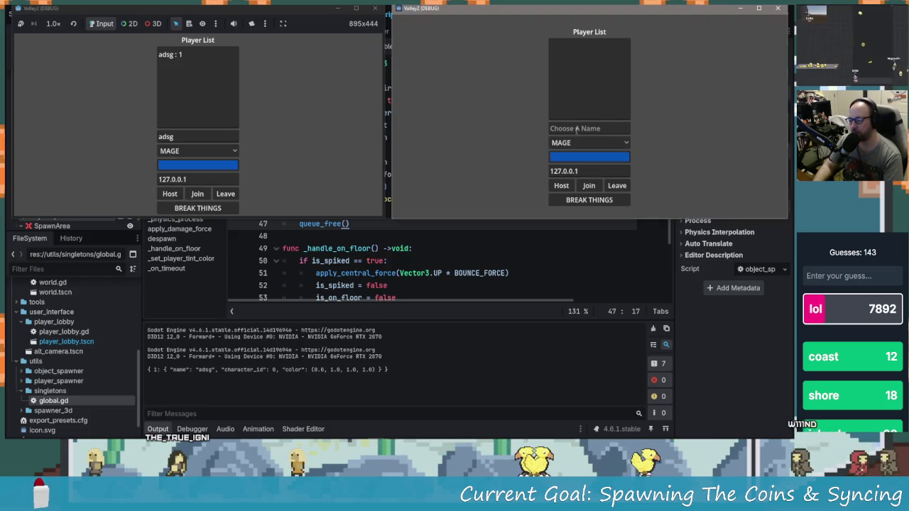
type("adsgadsf")
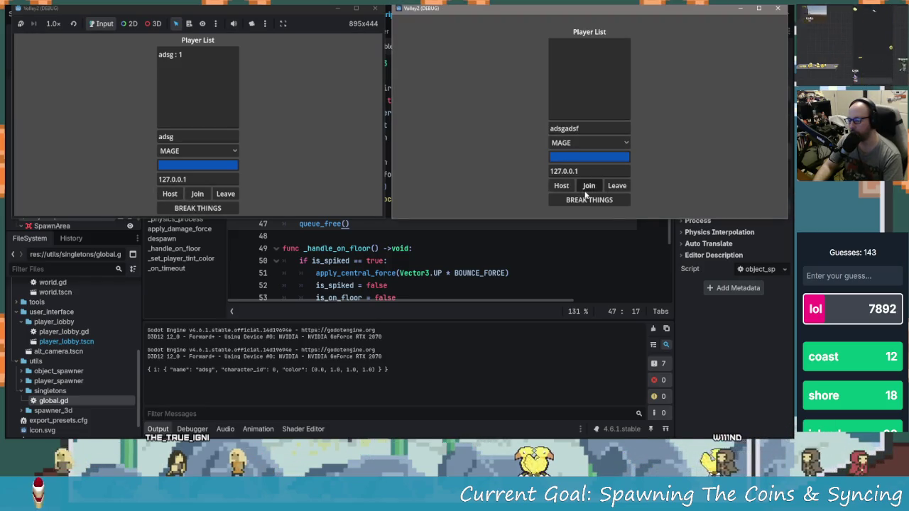
left_click(588, 185)
left_click(197, 208)
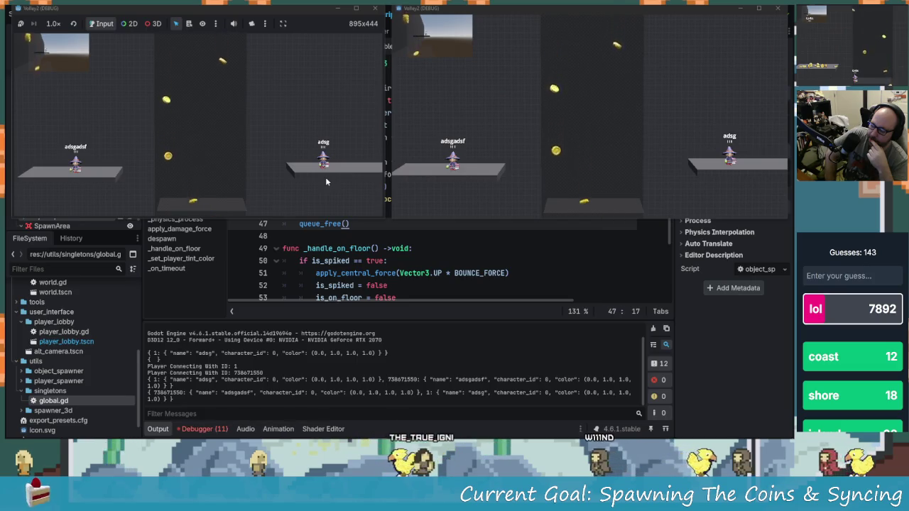
key("F8")
left_click(206, 430)
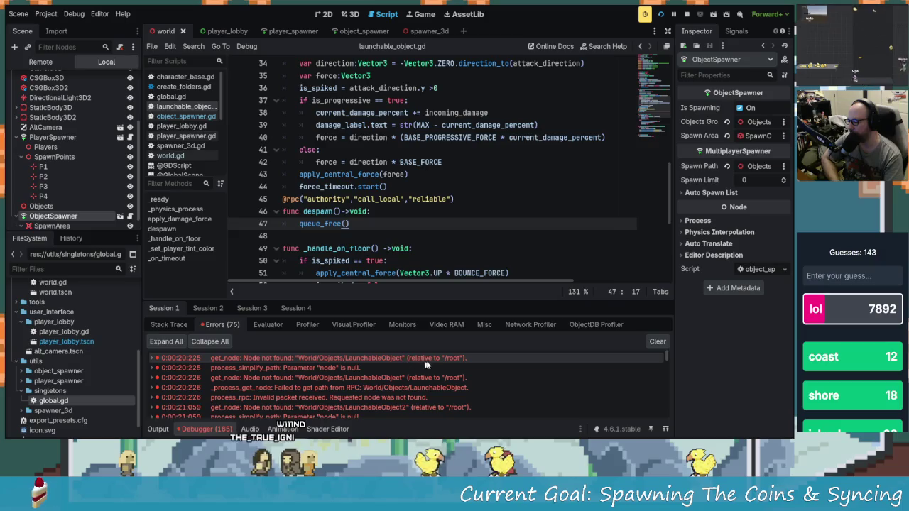
- Inspect the first node-not-found error's details, then stop the running game
mouse_move(426, 365)
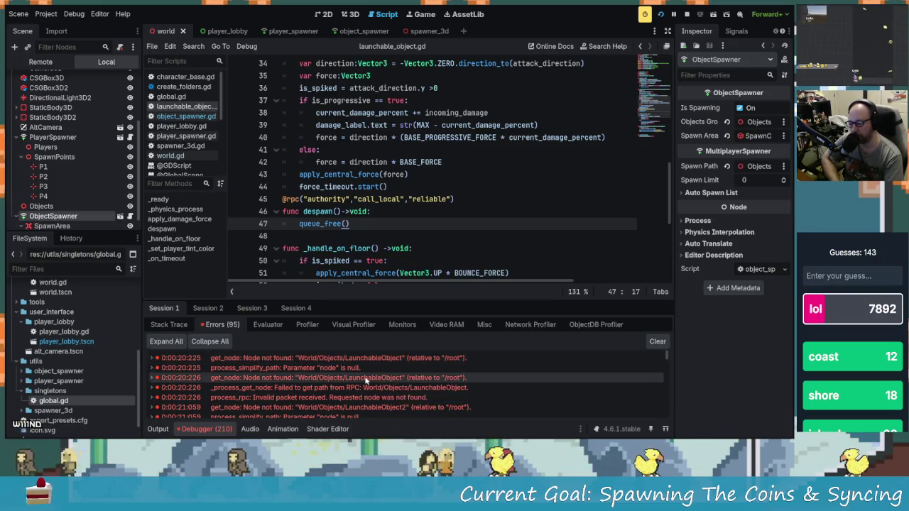
left_click(387, 358)
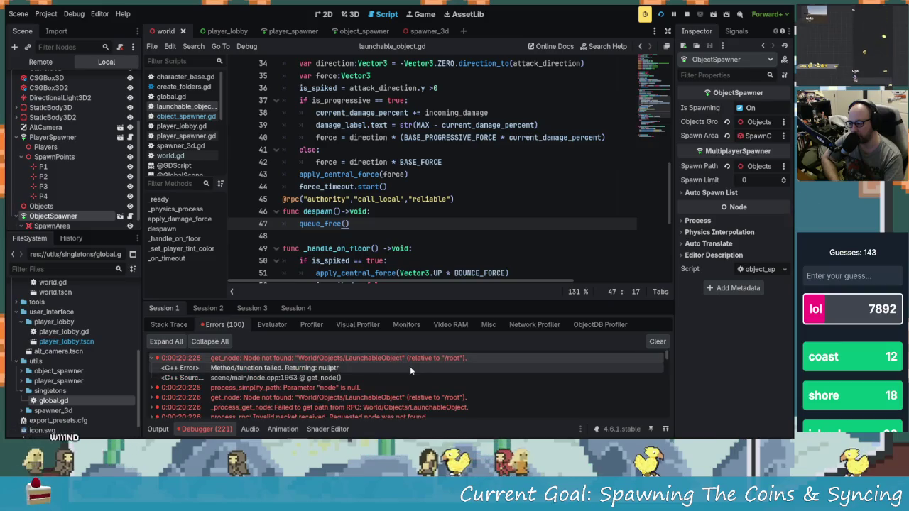
left_click(372, 358)
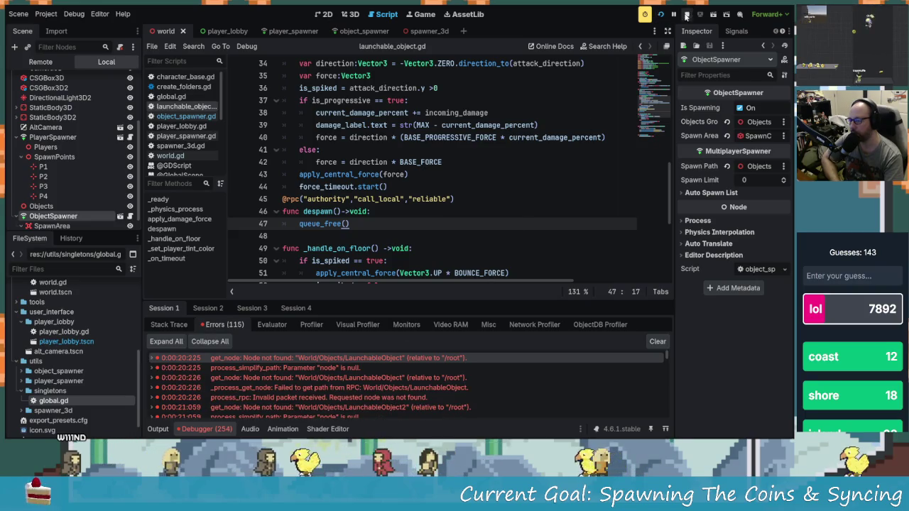
left_click(686, 15)
scroll(368, 226, "up", 7)
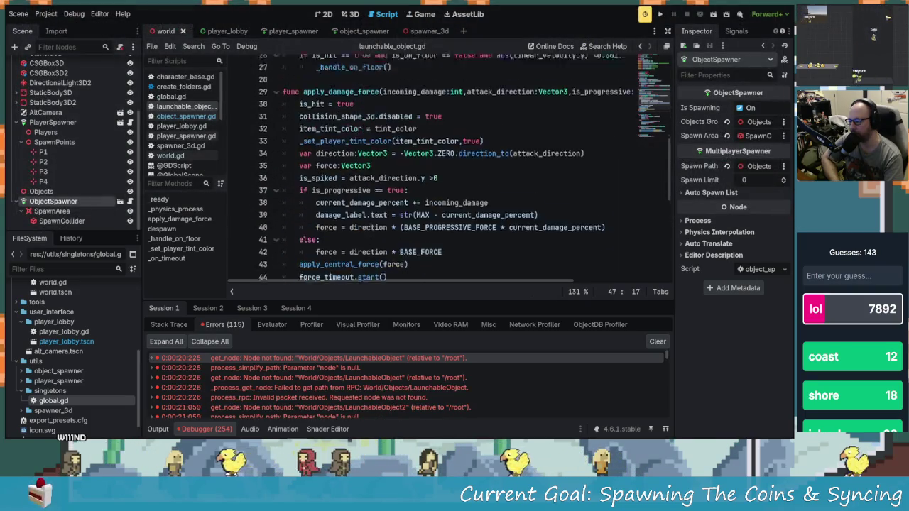
- Restore queue_free() in the floor check, delete the rpc despawn function, and save
scroll(373, 226, "down", 7)
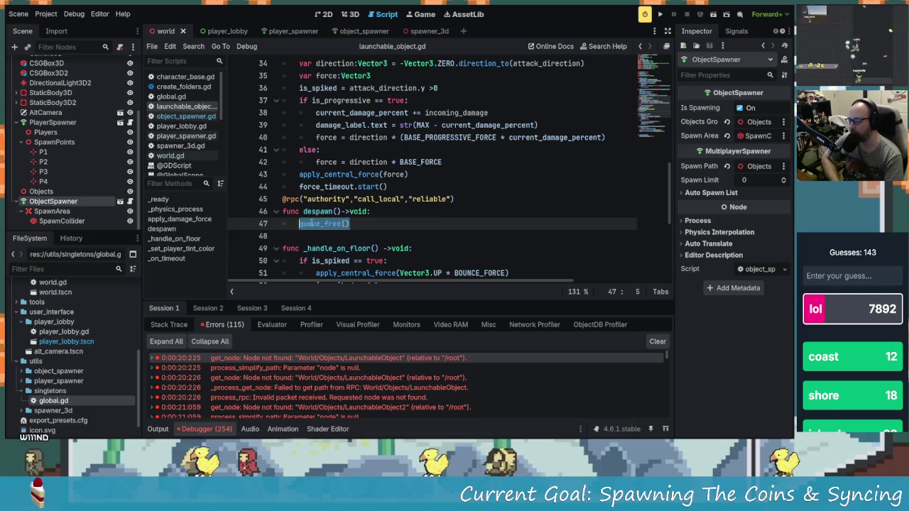
right_click(311, 223)
left_click(327, 276)
scroll(355, 231, "up", 4)
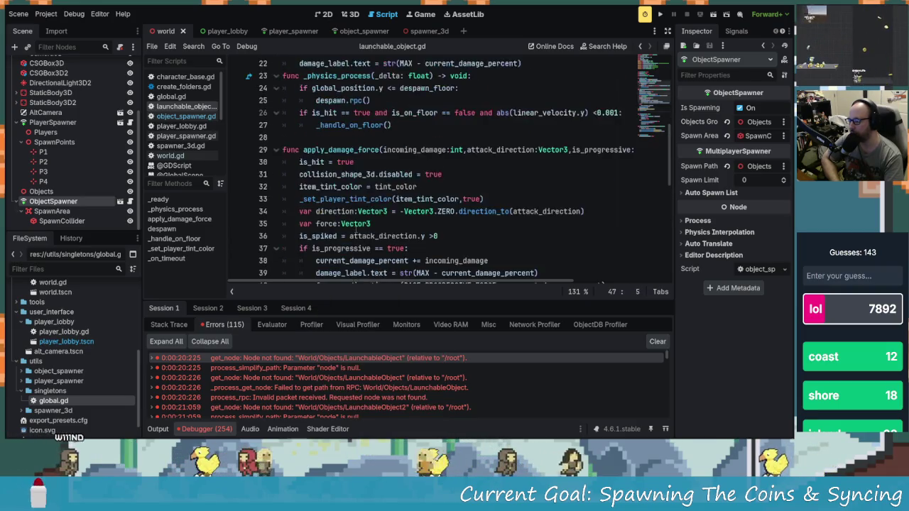
scroll(353, 223, "up", 2)
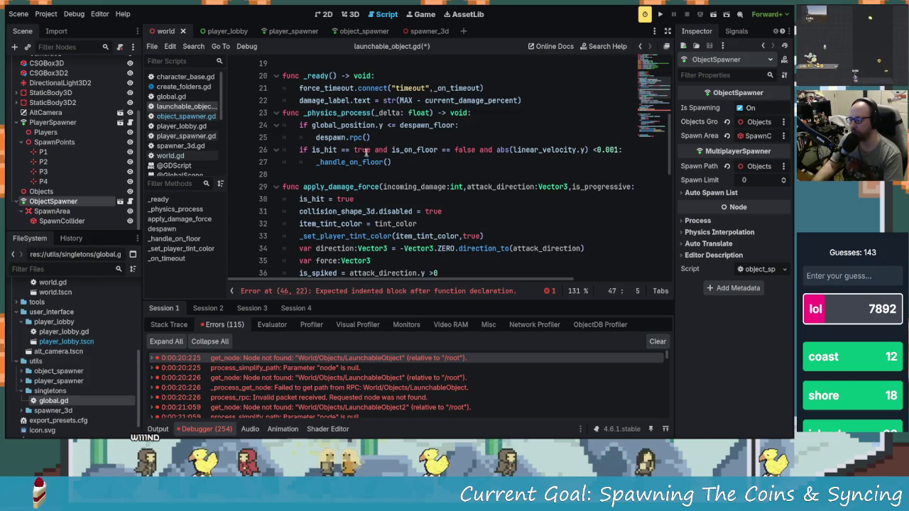
scroll(346, 171, "up", 1)
left_click_drag(371, 175, 316, 174)
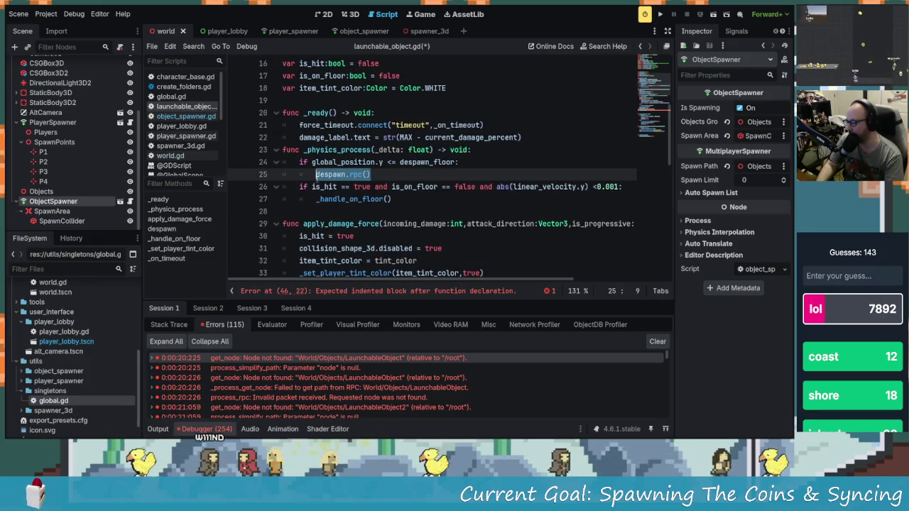
type("queue_free()")
scroll(379, 186, "down", 7)
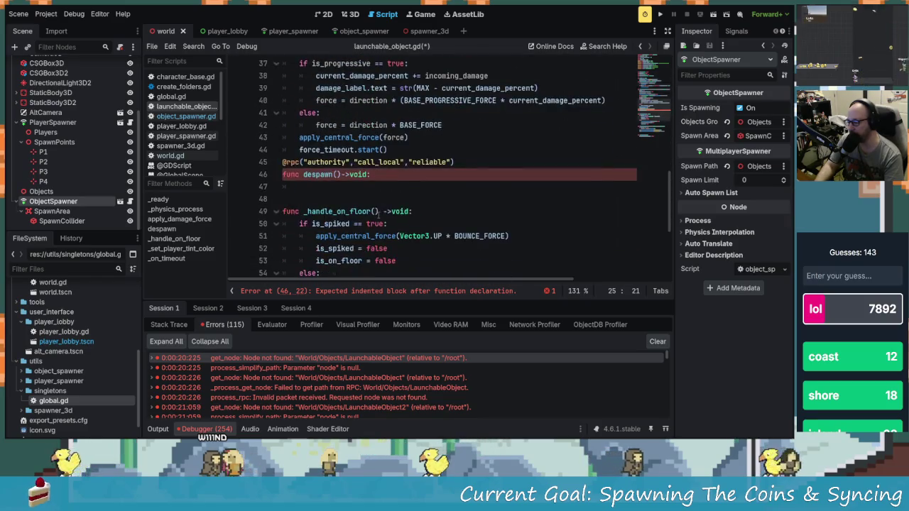
left_click_drag(356, 186, 277, 168)
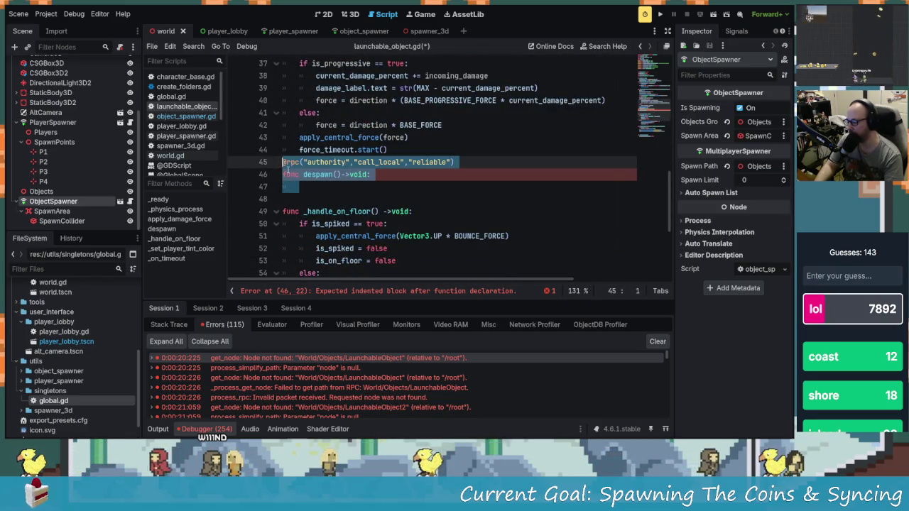
key("BackSpace")
key("BackSpace")
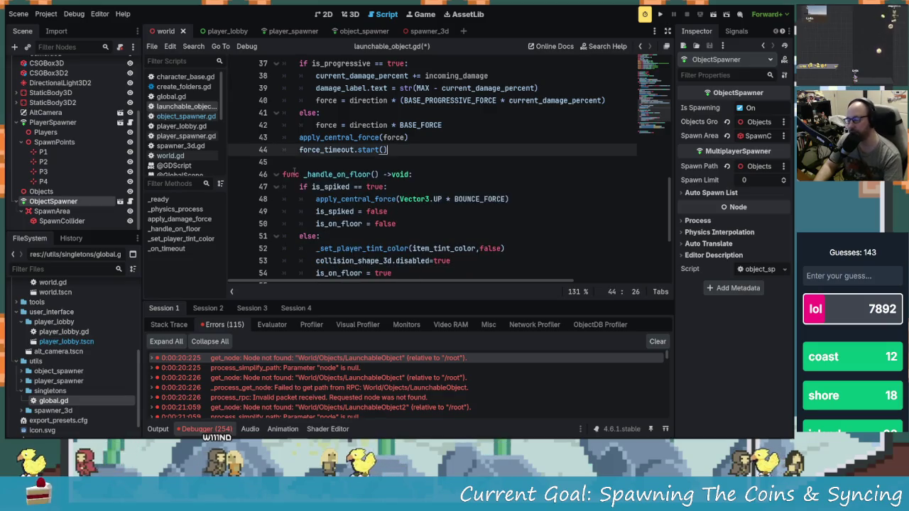
key("ctrl+s")
- Clear the debugger errors and recheck the queue_free() call on line 25
scroll(294, 169, "up", 8)
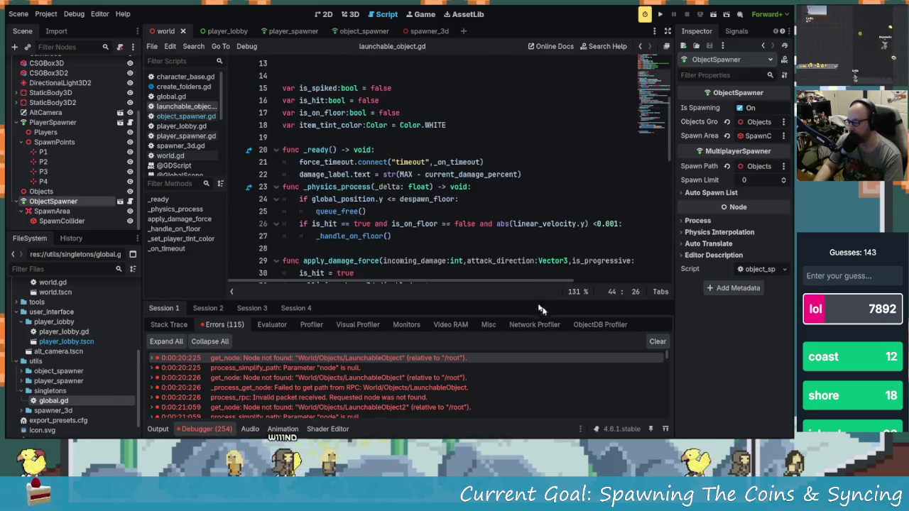
left_click(658, 342)
scroll(360, 186, "up", 4)
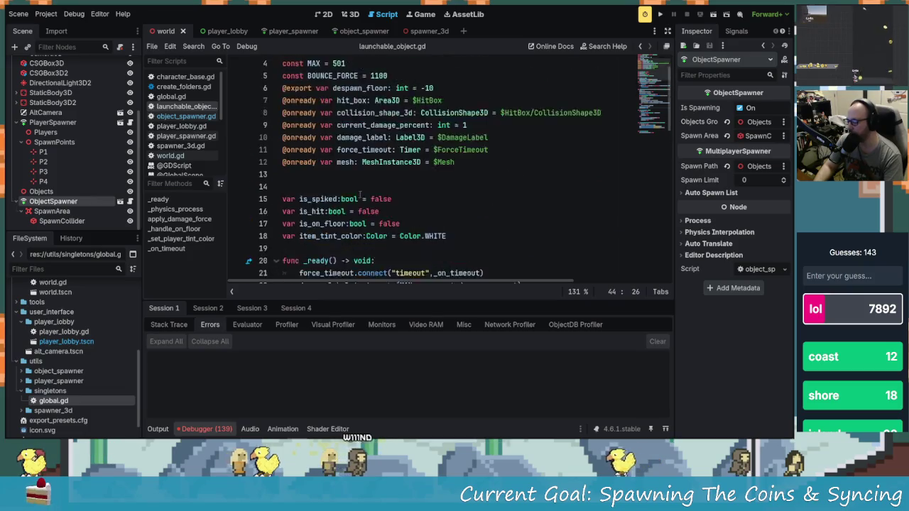
scroll(360, 186, "down", 7)
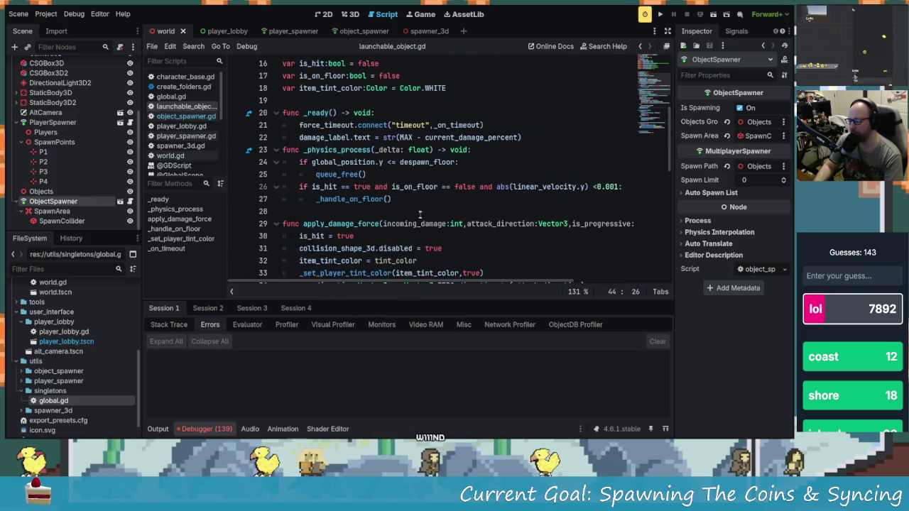
scroll(421, 219, "up", 3)
scroll(383, 215, "down", 5)
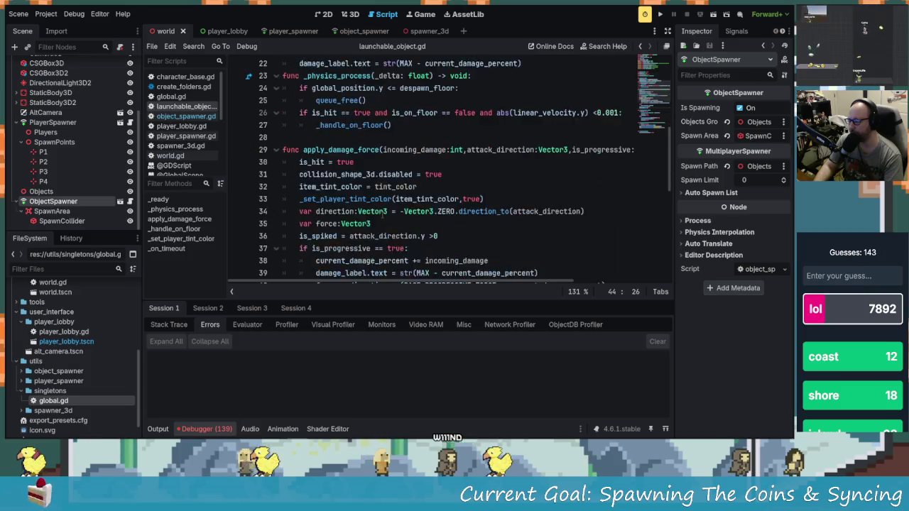
scroll(382, 216, "up", 3)
left_click(354, 125)
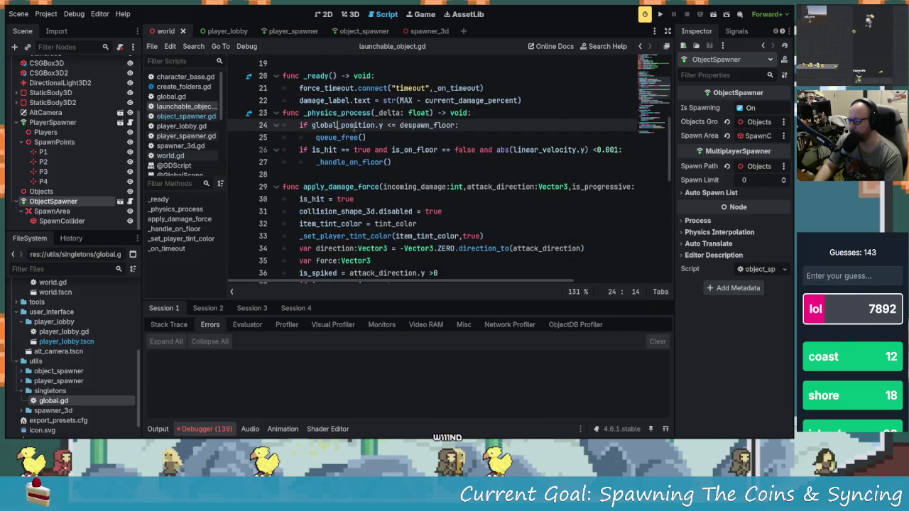
left_click(318, 137)
mouse_move(371, 137)
left_mouse_down()
mouse_move(311, 126)
mouse_move(315, 137)
left_mouse_up()
left_click(346, 137)
scroll(384, 170, "up", 1)
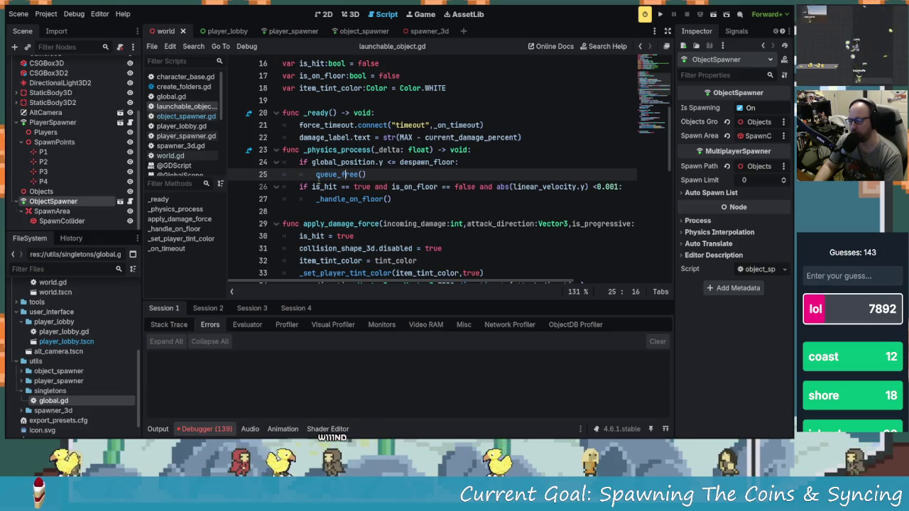
- Check the Session 1 and Session 2 error lists, then switch to the object_spawner script
mouse_move(320, 182)
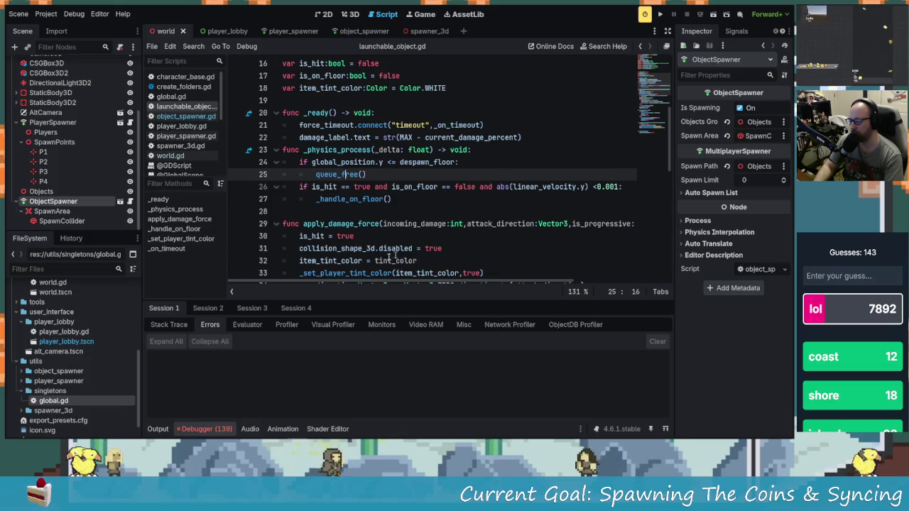
mouse_move(202, 431)
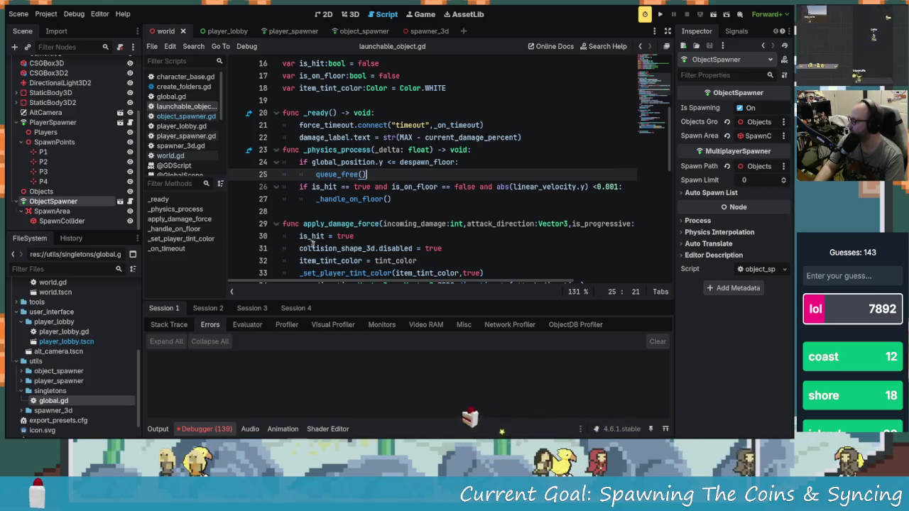
key("Left")
key("Left")
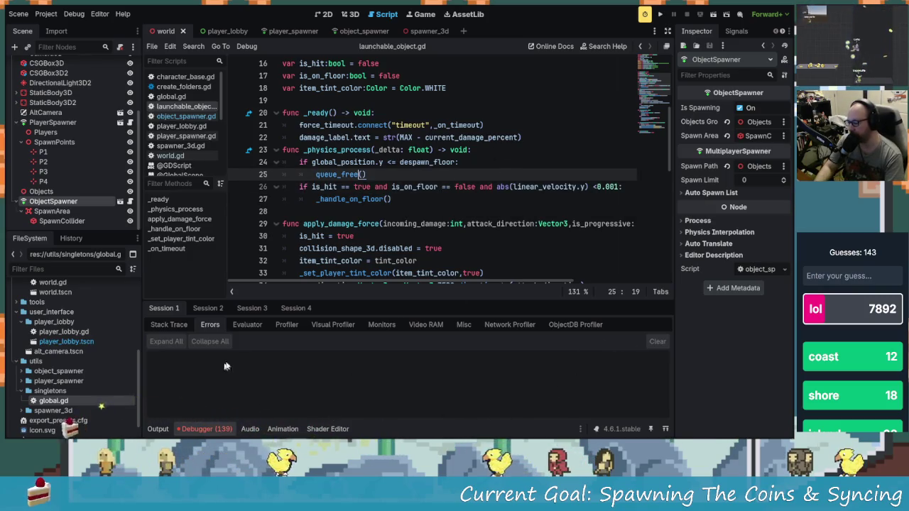
left_click(164, 309)
left_click(208, 308)
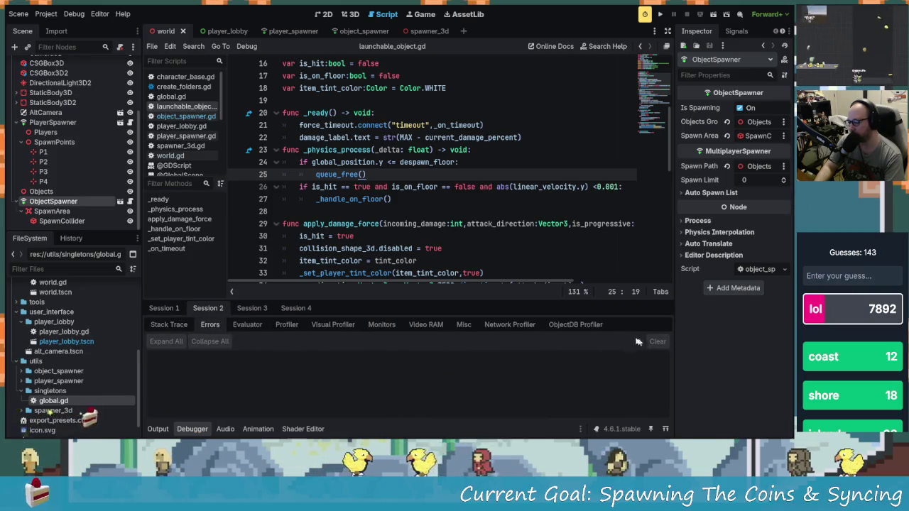
left_click(353, 187)
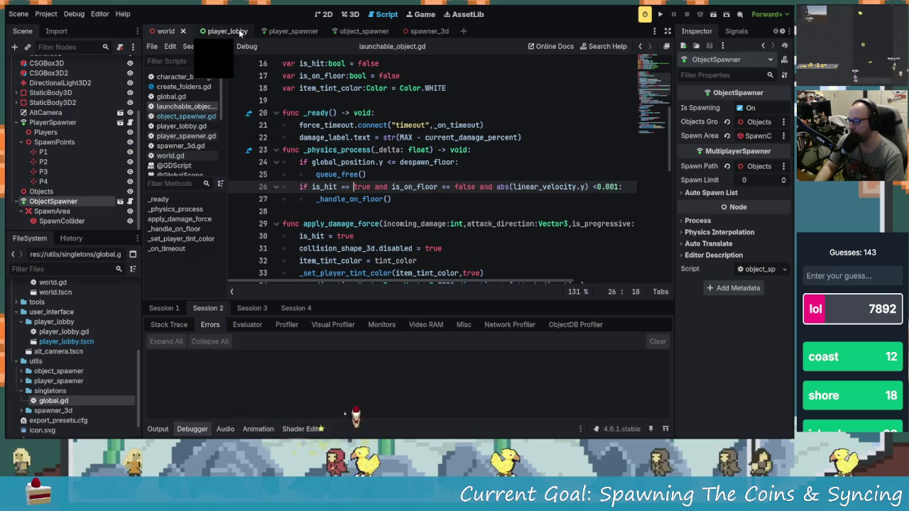
left_click(360, 32)
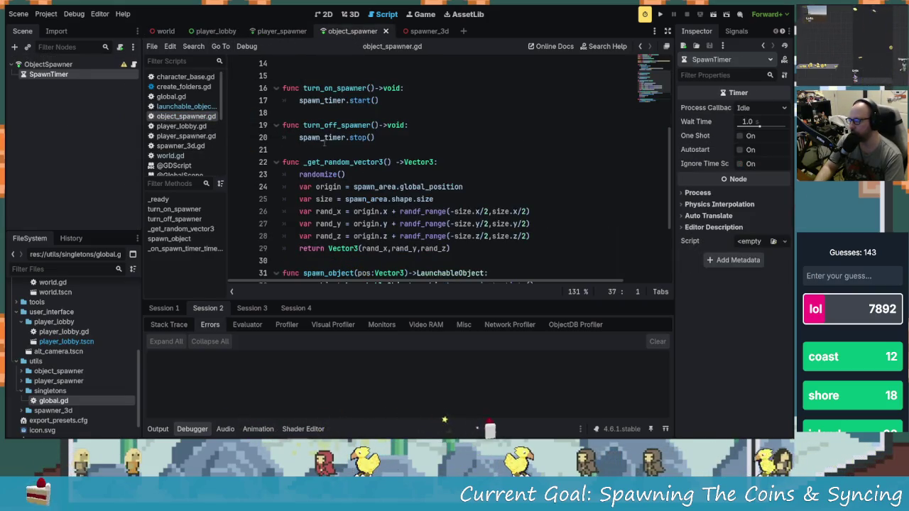
scroll(324, 142, "down", 3)
scroll(323, 142, "up", 4)
left_click(281, 32)
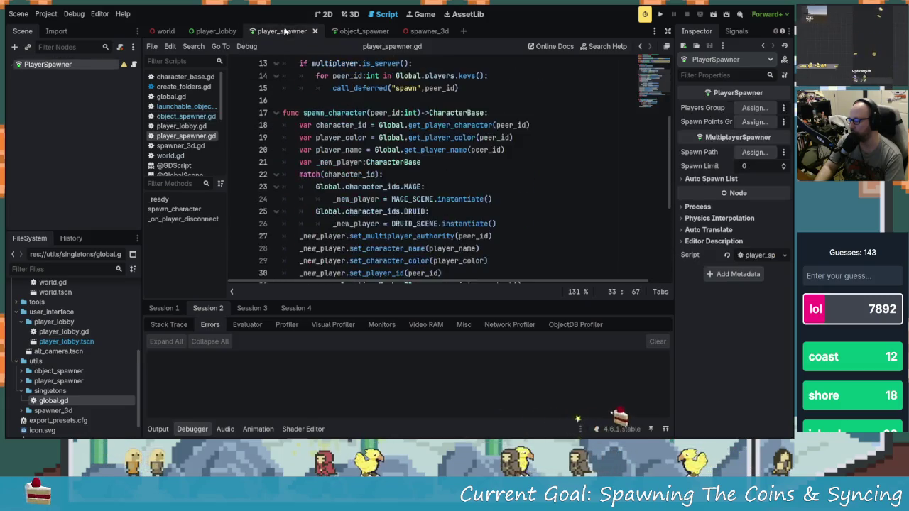
scroll(381, 192, "down", 5)
left_click_drag(429, 270, 305, 186)
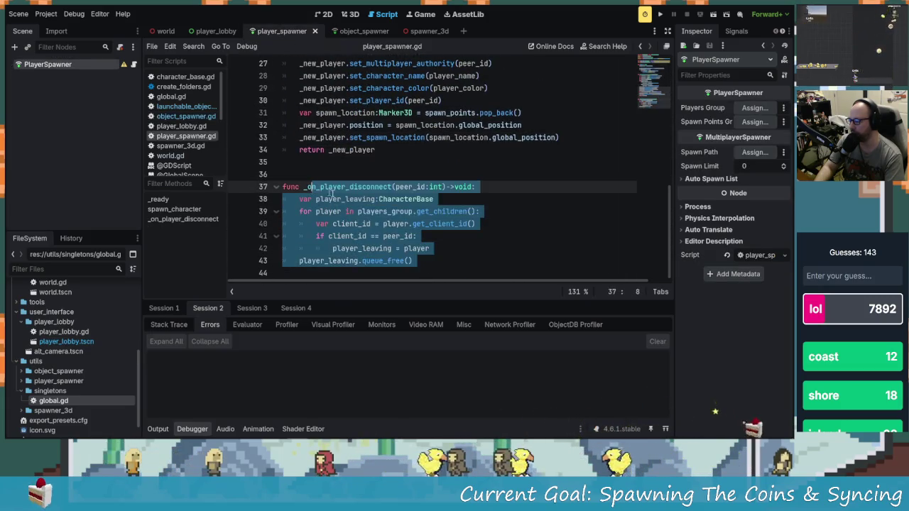
left_click(365, 198)
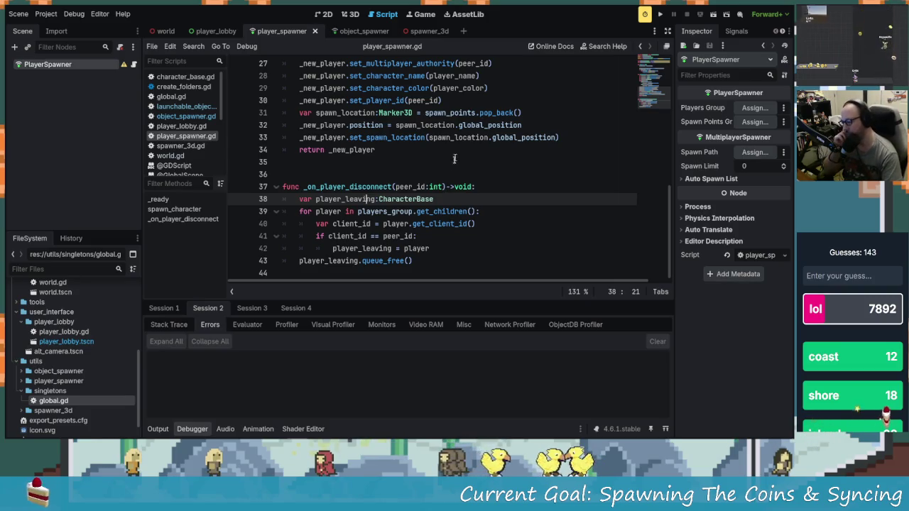
left_click_drag(395, 187, 430, 187)
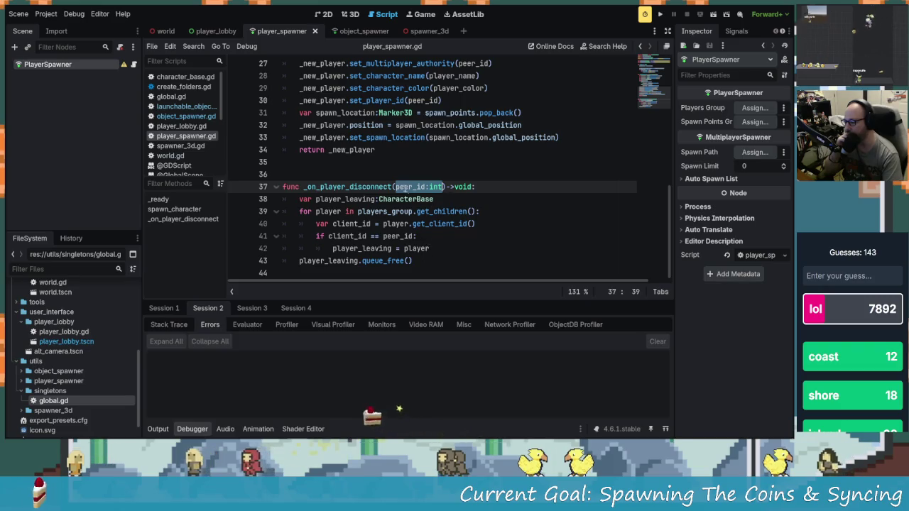
left_click_drag(413, 260, 289, 263)
left_click(305, 261)
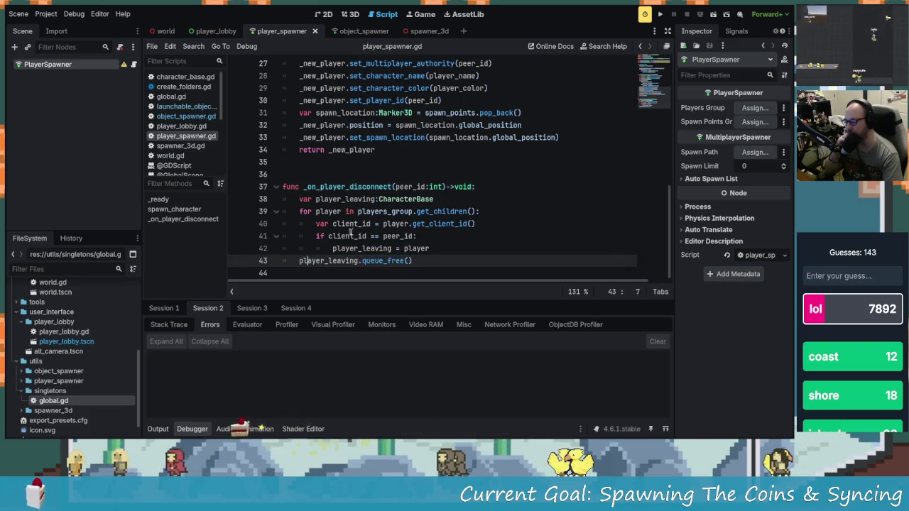
left_click(410, 186)
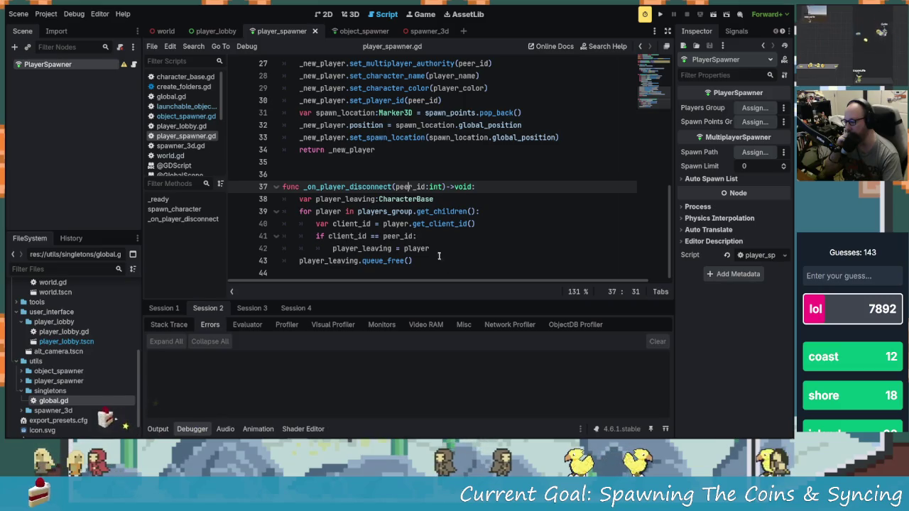
scroll(478, 238, "up", 1)
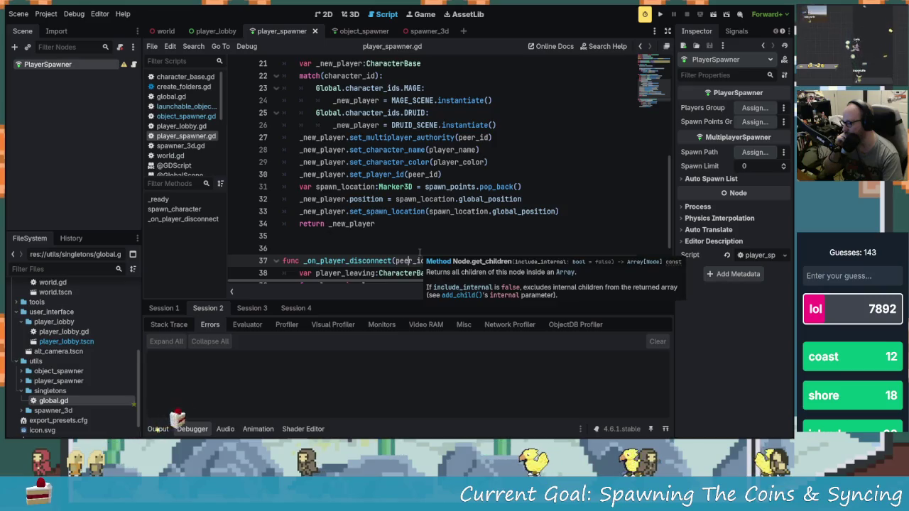
scroll(419, 252, "down", 2)
scroll(485, 271, "up", 3)
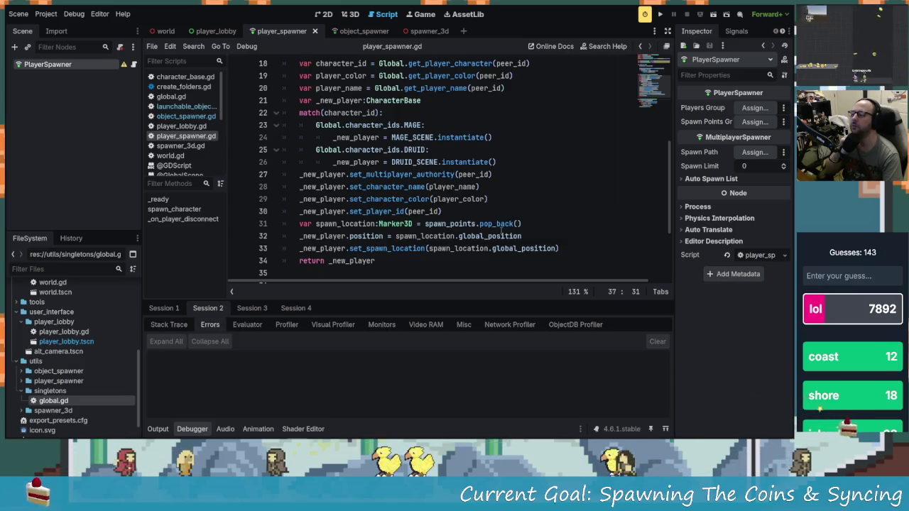
scroll(502, 231, "up", 1)
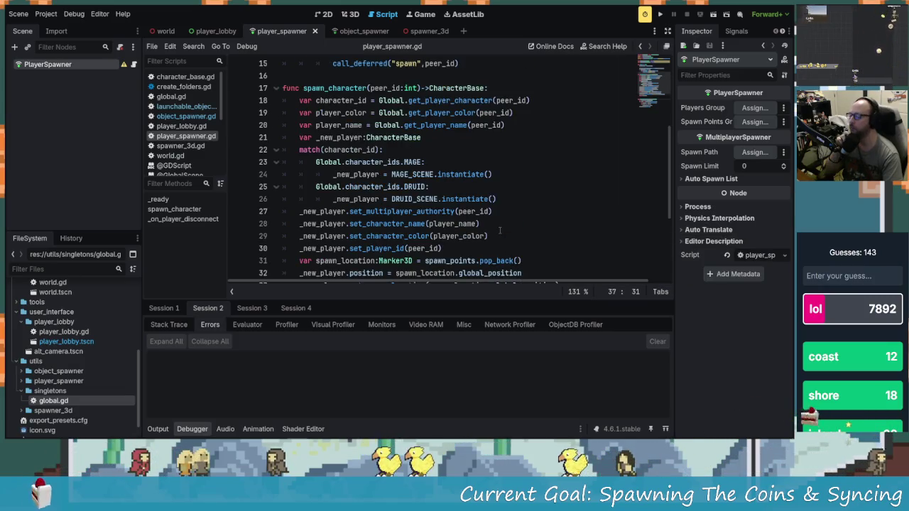
scroll(500, 230, "down", 1)
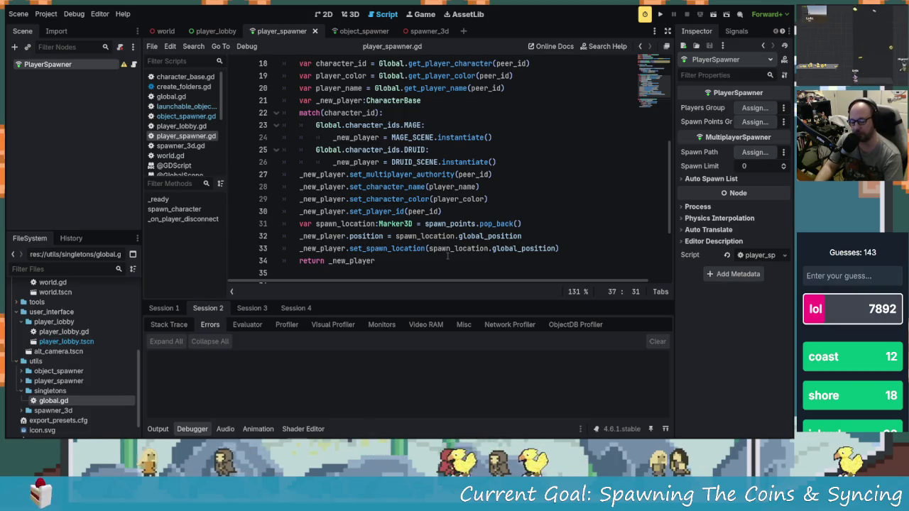
left_click(418, 224)
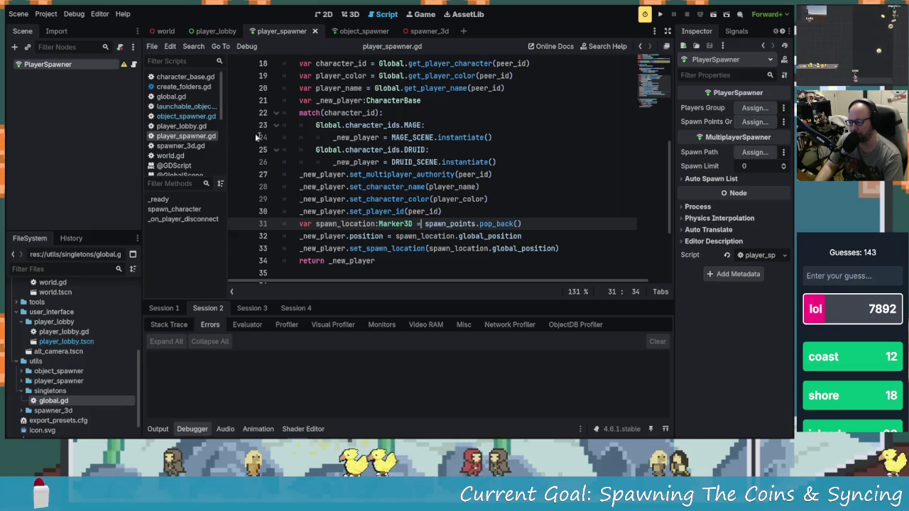
left_click(181, 116)
scroll(419, 215, "up", 4)
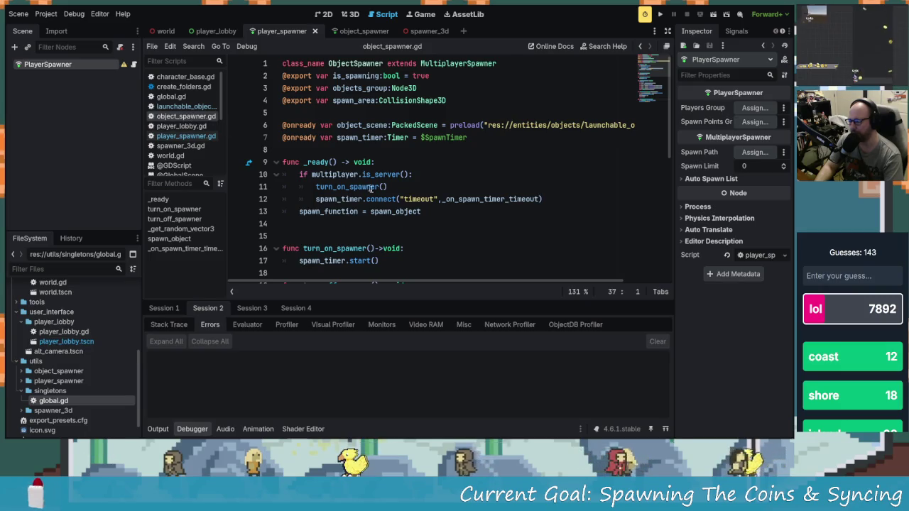
- Open launchable_object.gd and create an empty line 13 below the mesh variable
left_click(186, 106)
scroll(480, 208, "up", 5)
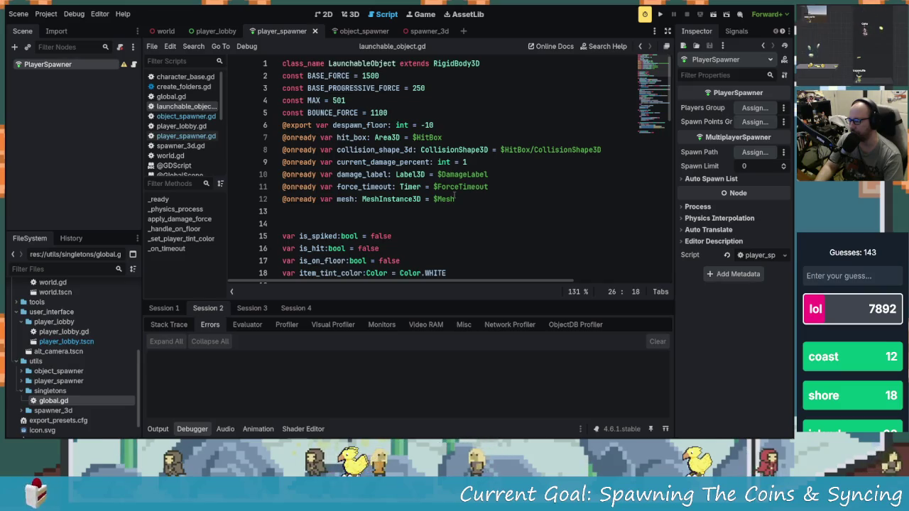
scroll(455, 197, "down", 1)
scroll(456, 181, "up", 1)
left_click(466, 199)
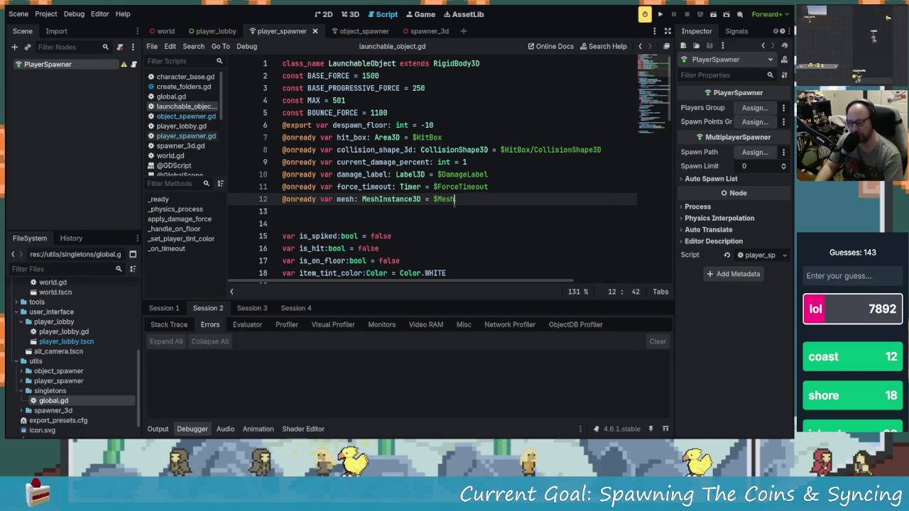
key("Return")
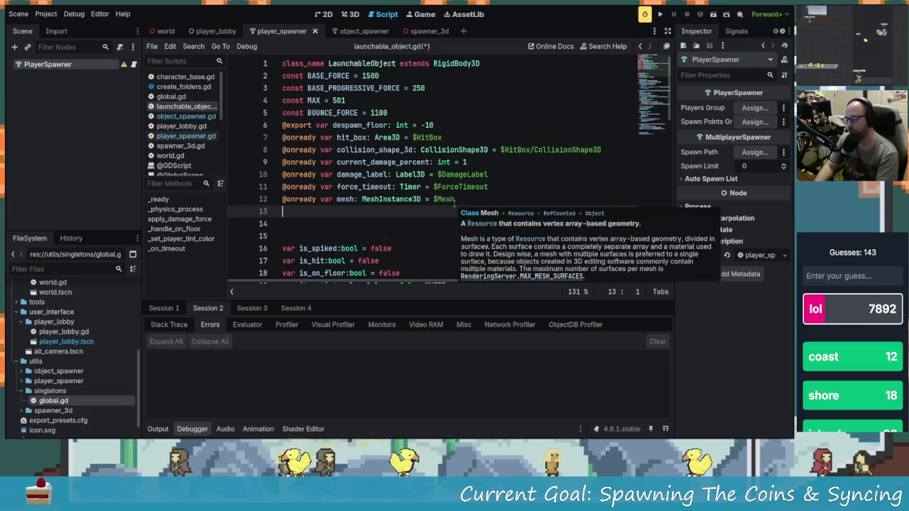
type("va")
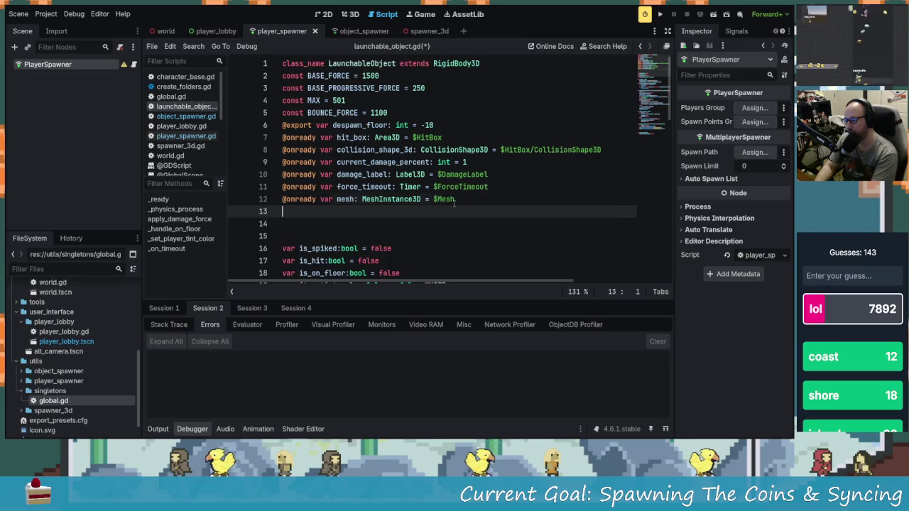
key("BackSpace")
key("Down")
key("Down")
key("Down")
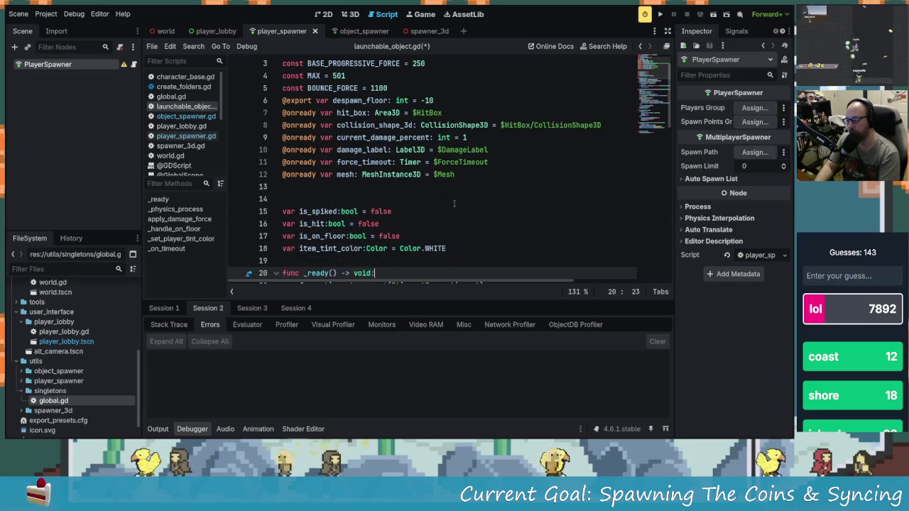
key("Up")
key("Up")
key("Up")
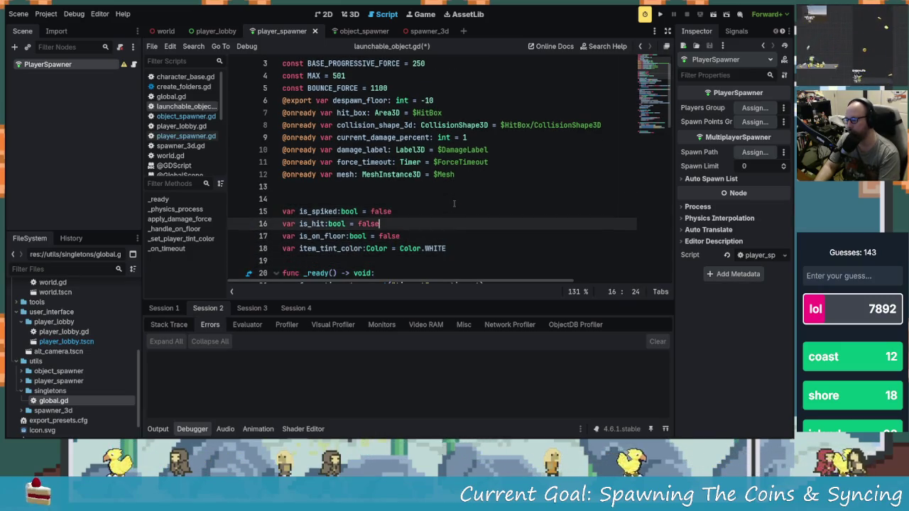
key("Down")
key("Down")
key("Down")
key("Up")
key("Up")
key("Up")
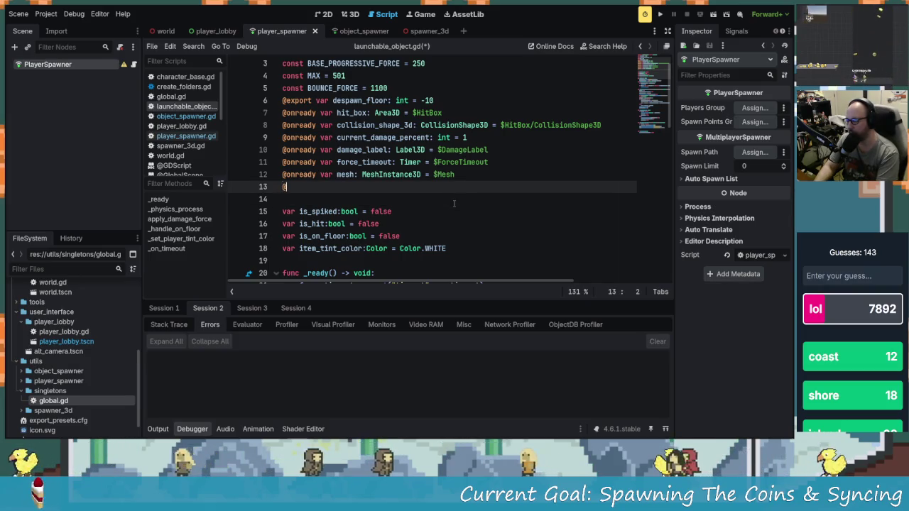
type("@onre")
key("Return")
type("var i")
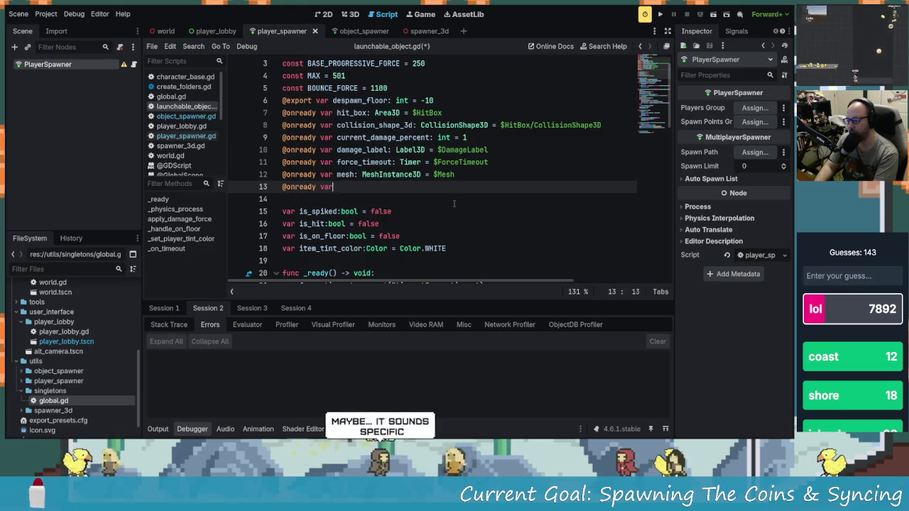
key("BackSpace")
key("BackSpace")
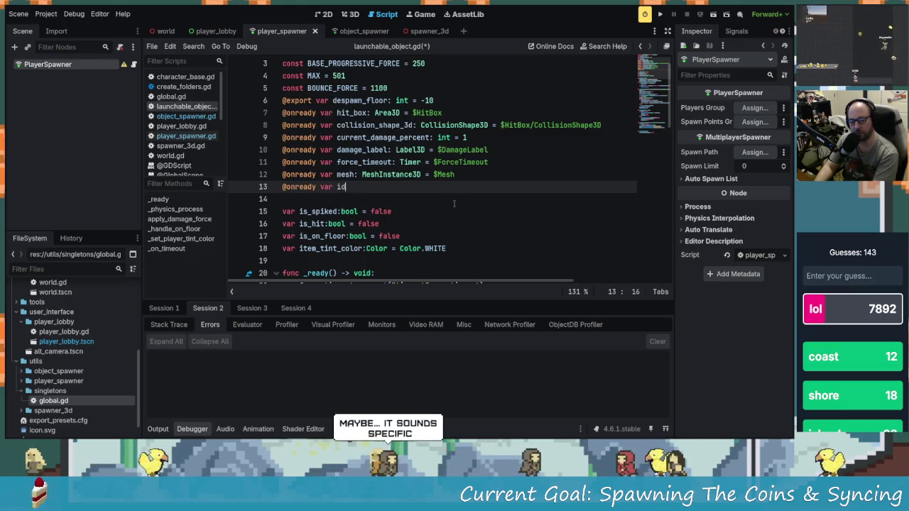
type("object")
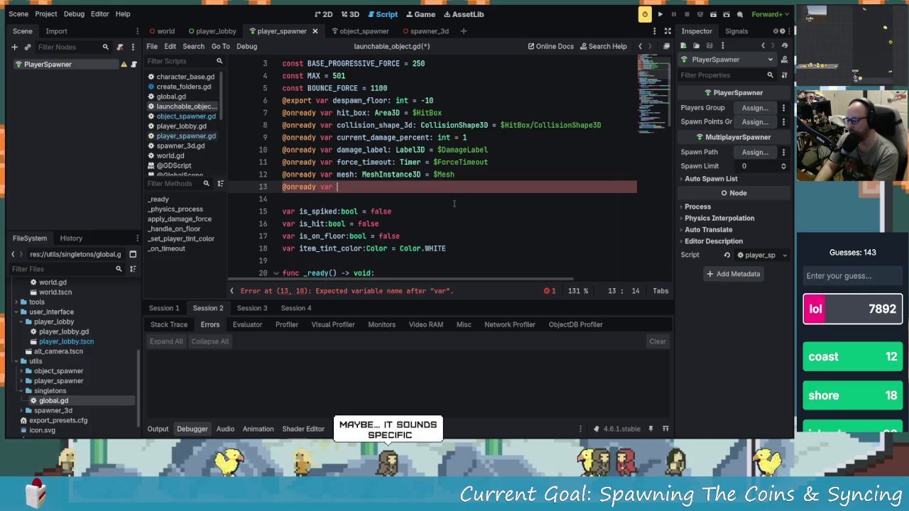
type("_i")
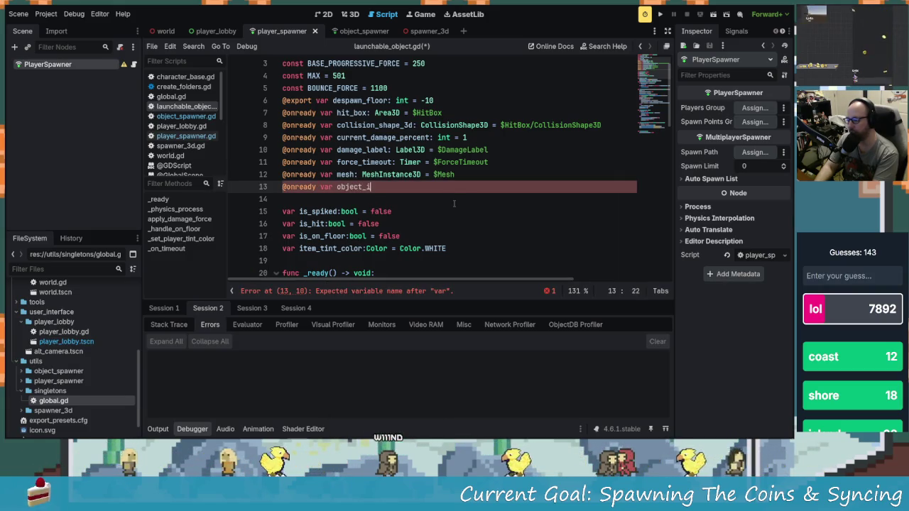
type("d:int")
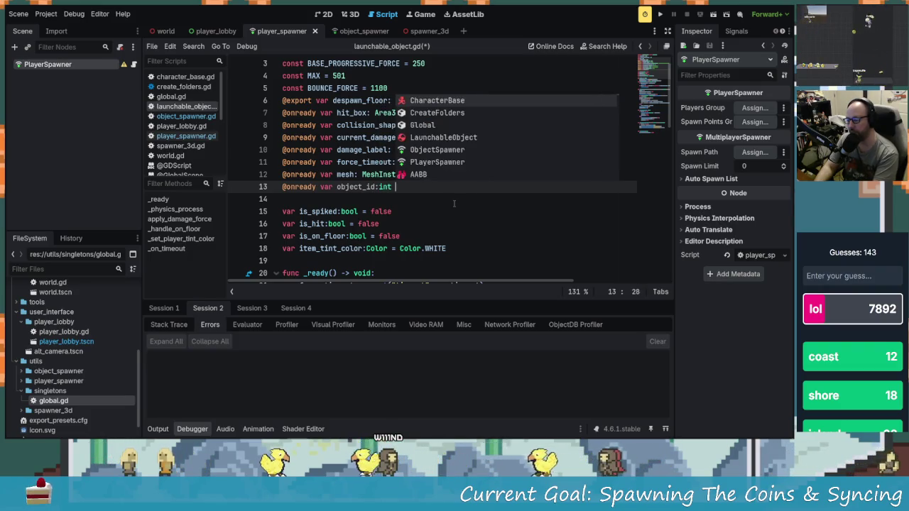
type(" =")
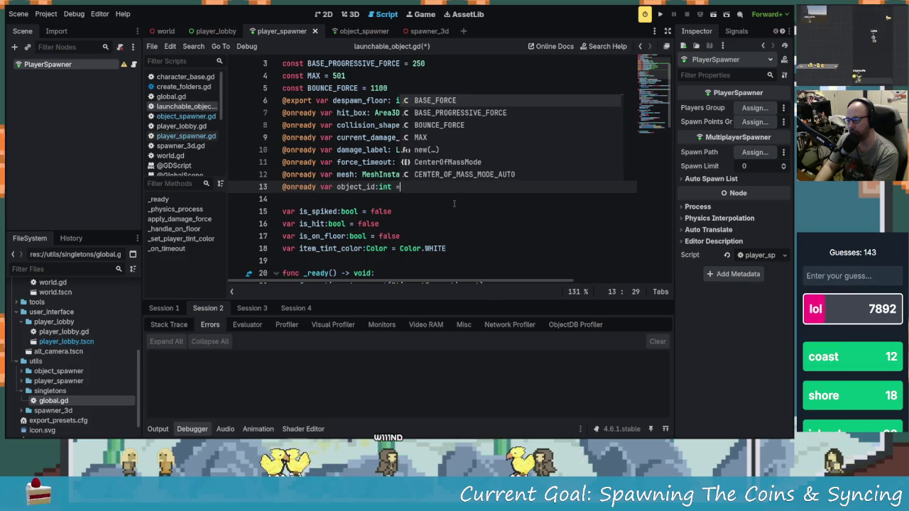
key("BackSpace")
key("BackSpace")
type("-")
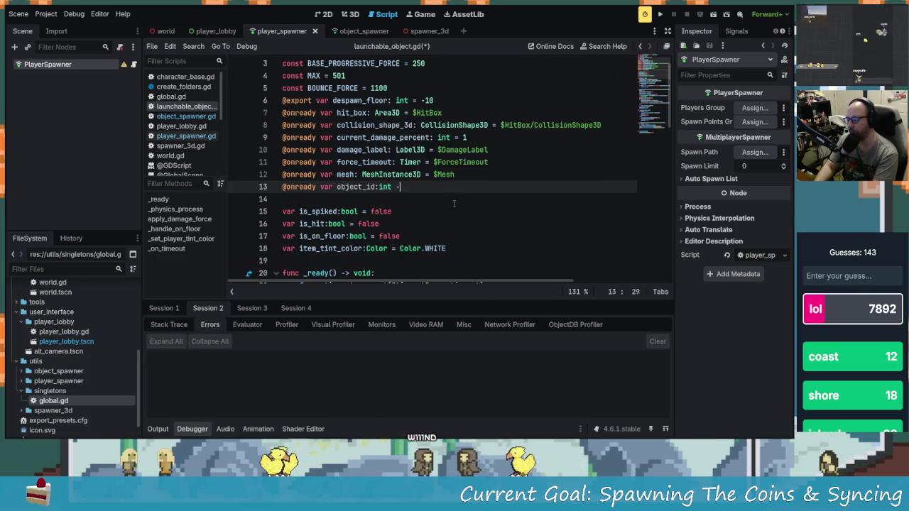
key("BackSpace")
type("= 0")
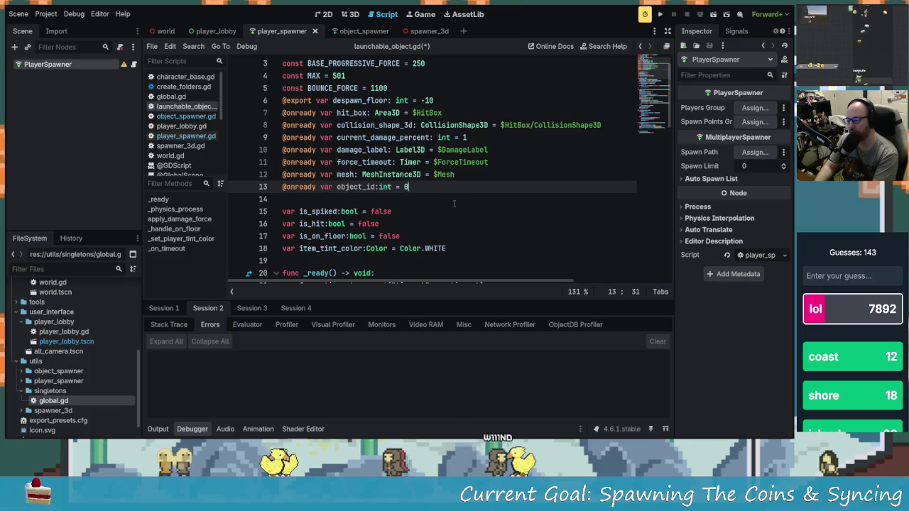
scroll(498, 94, "down", 2)
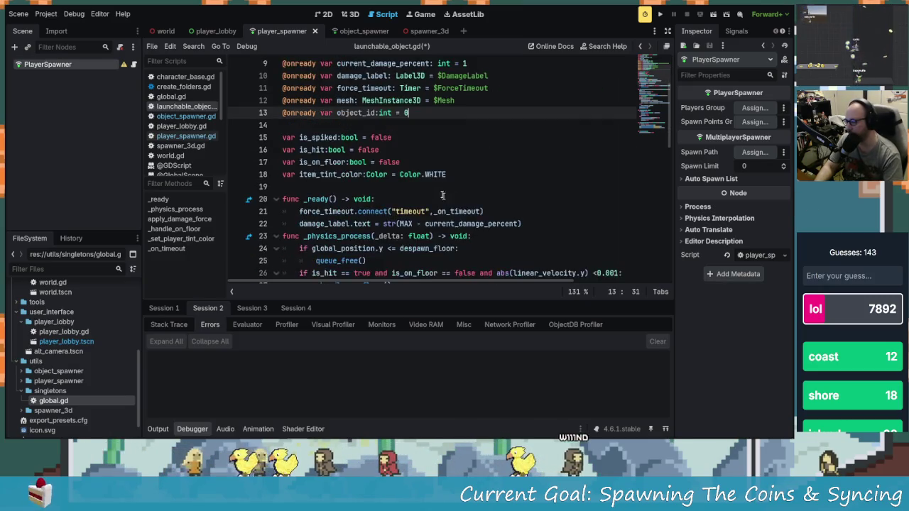
scroll(392, 200, "down", 2)
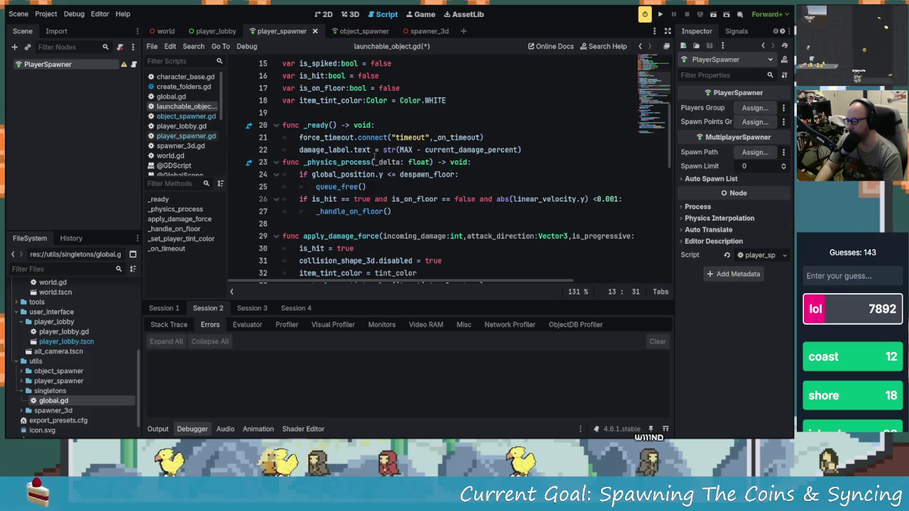
- Insert a blank line below the _set_player_tint_color function for a new function
scroll(411, 193, "up", 1)
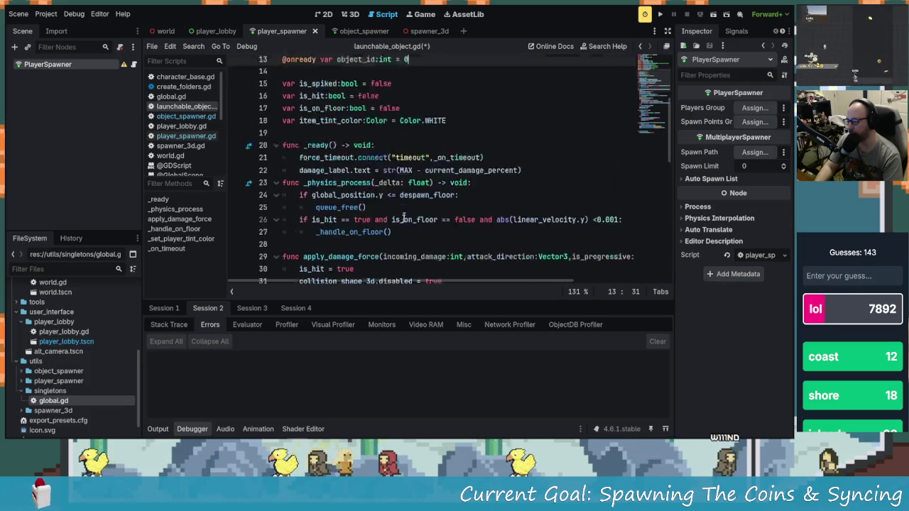
scroll(369, 193, "down", 3)
scroll(335, 195, "down", 9)
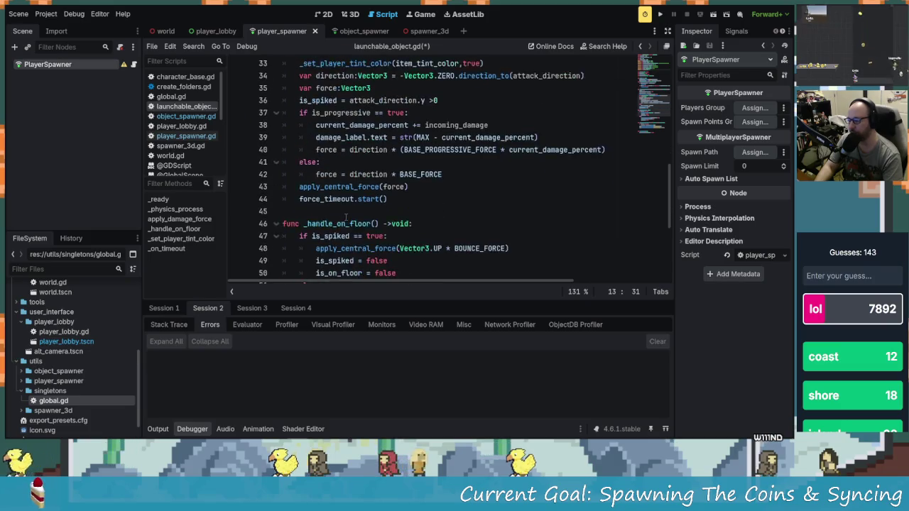
scroll(408, 230, "up", 13)
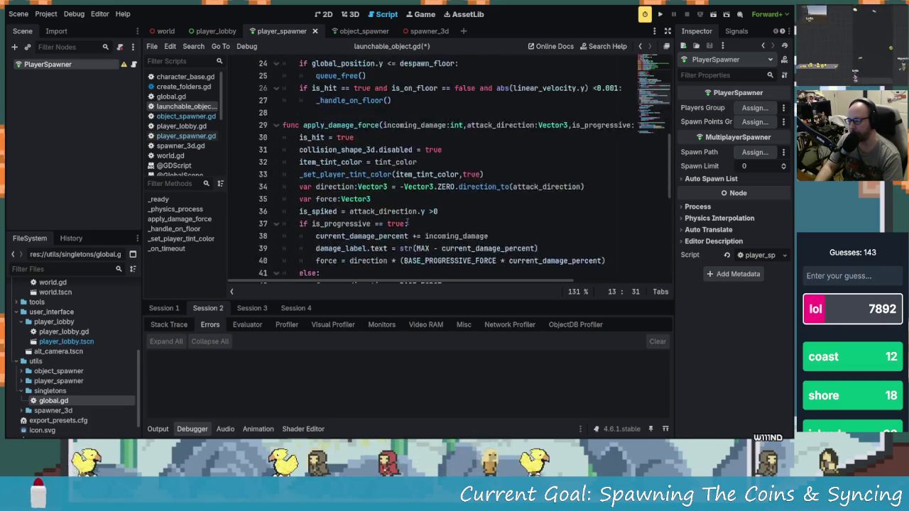
scroll(334, 254, "down", 6)
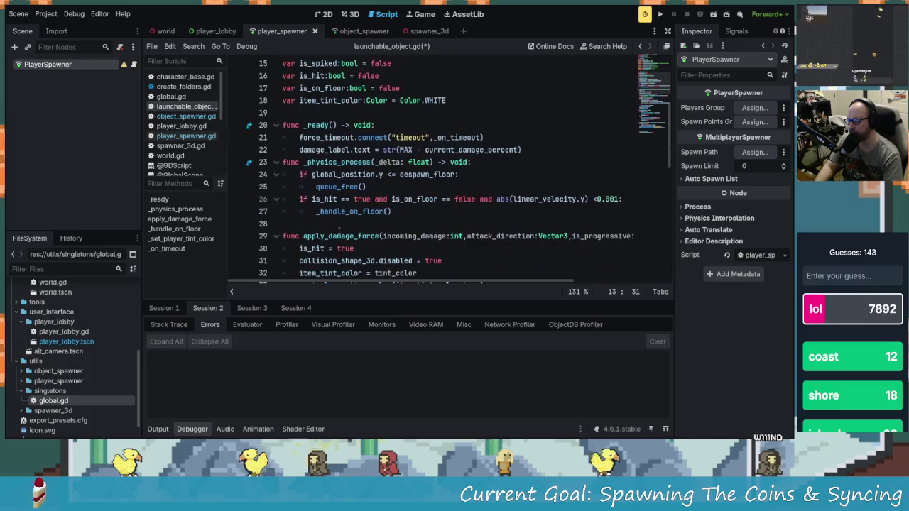
scroll(331, 223, "down", 7)
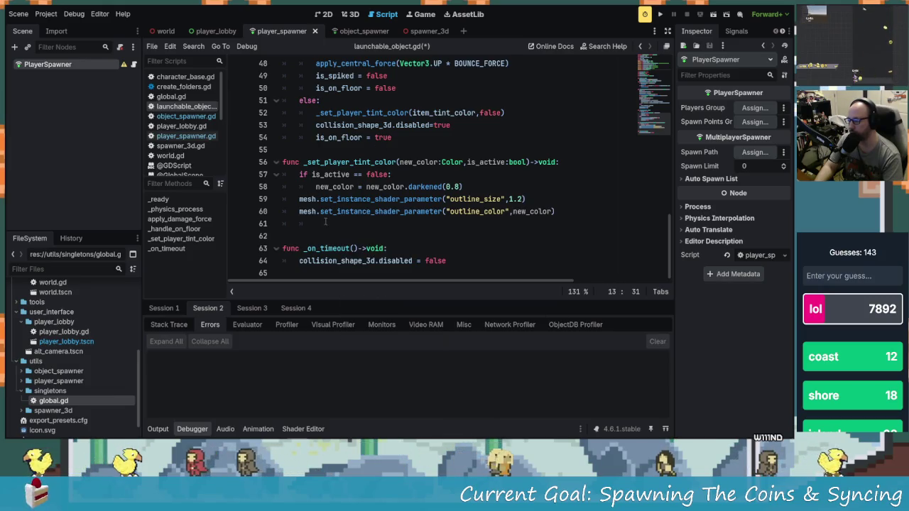
left_click(332, 224)
key("BackSpace")
key("Return")
type("func")
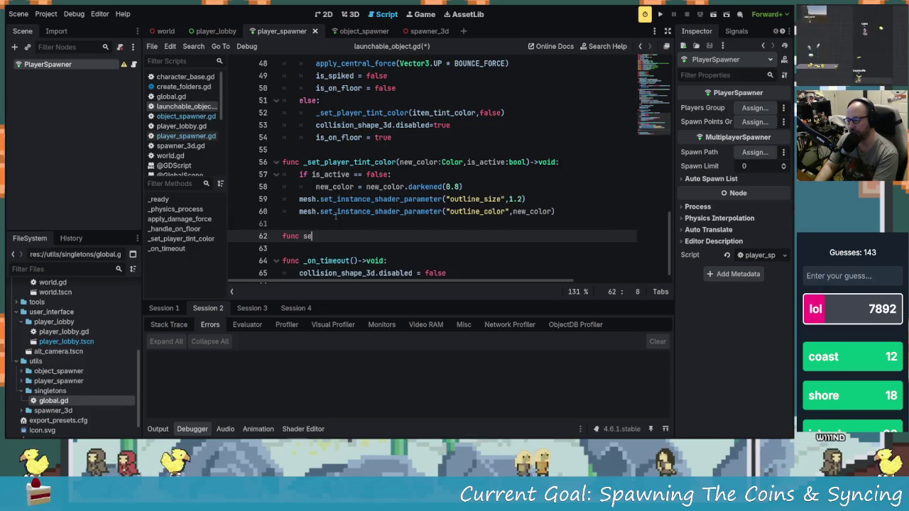
- Write func set_object_id(new_id:int) whose body sets 'object_id = new_id'
type("set_object_id(")
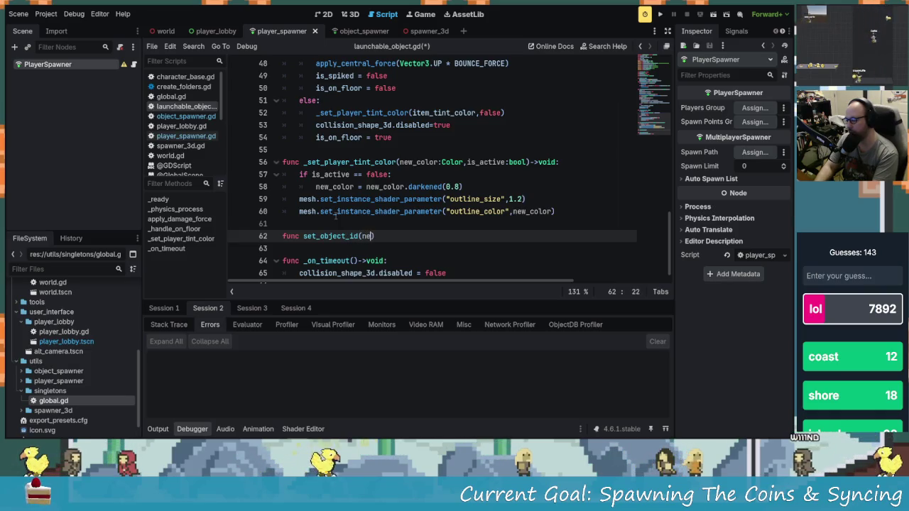
type("new_id")
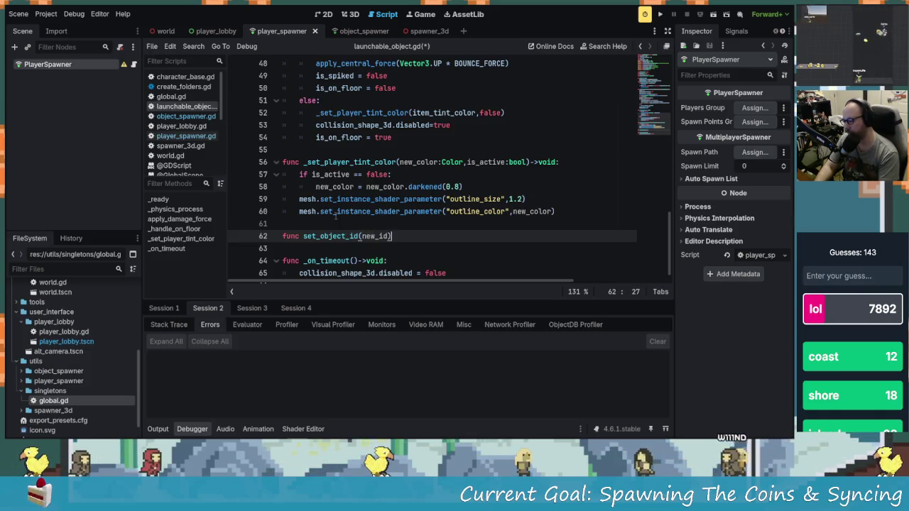
type(":int):")
key("Return")
type("object_id = new_id")
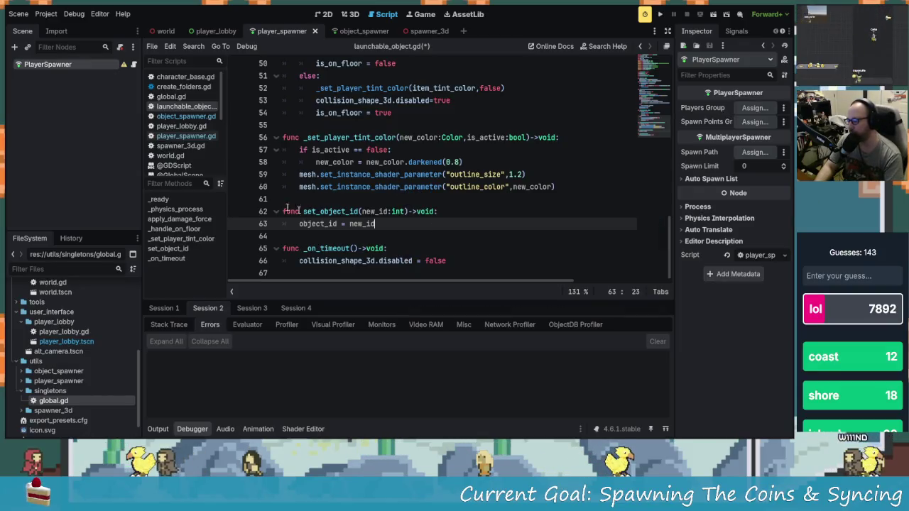
left_click(171, 96)
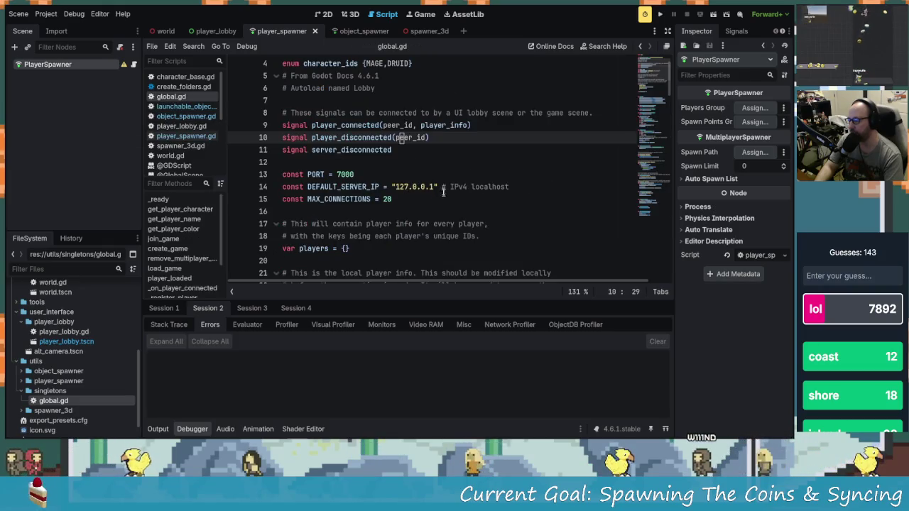
- Review the players dictionary and connection signal declarations in global.gd
scroll(383, 236, "down", 3)
left_click_drag(349, 137, 284, 137)
left_click(331, 137)
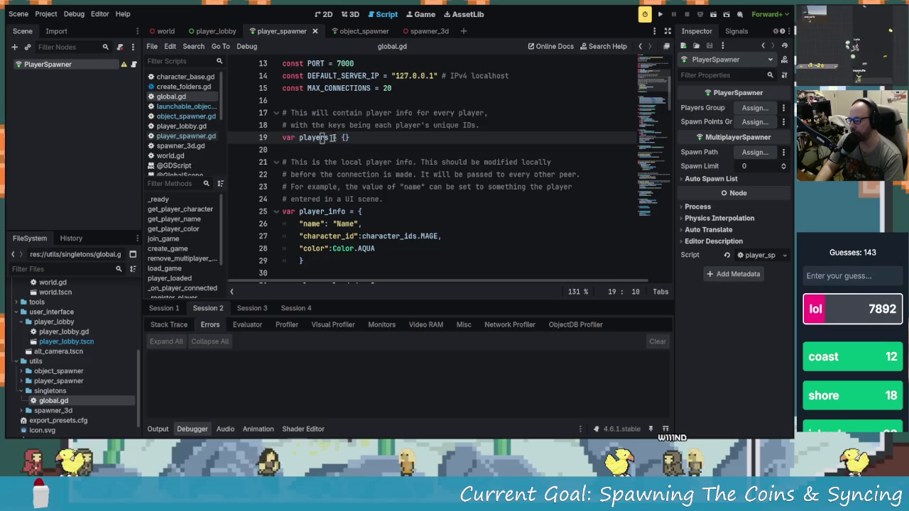
left_click(349, 137)
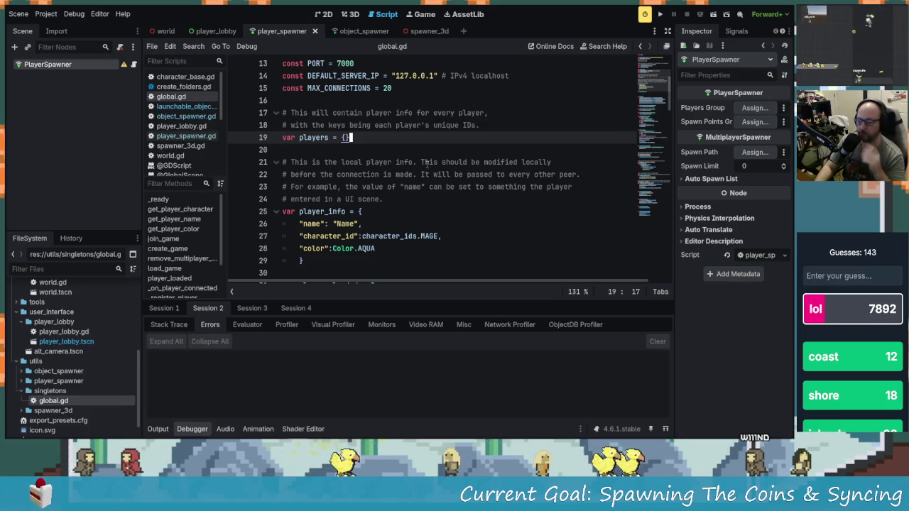
scroll(487, 174, "down", 3)
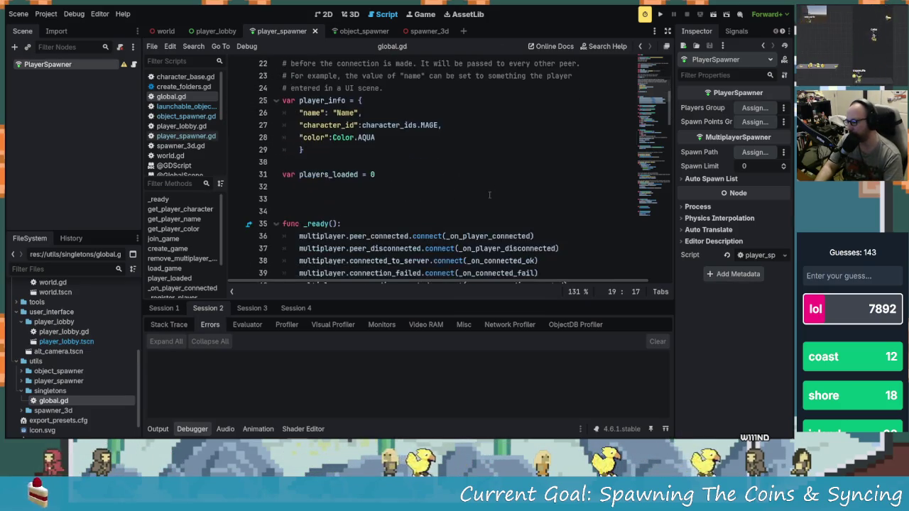
scroll(489, 194, "up", 5)
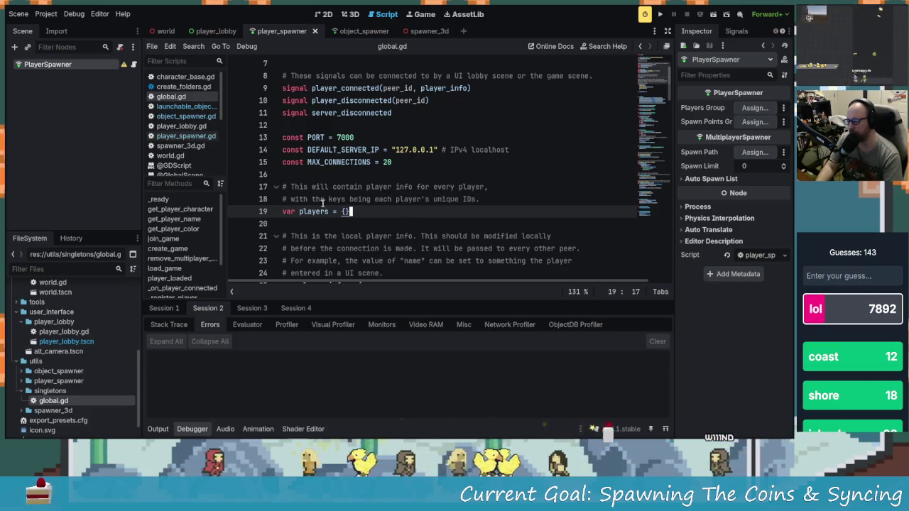
scroll(356, 186, "down", 1)
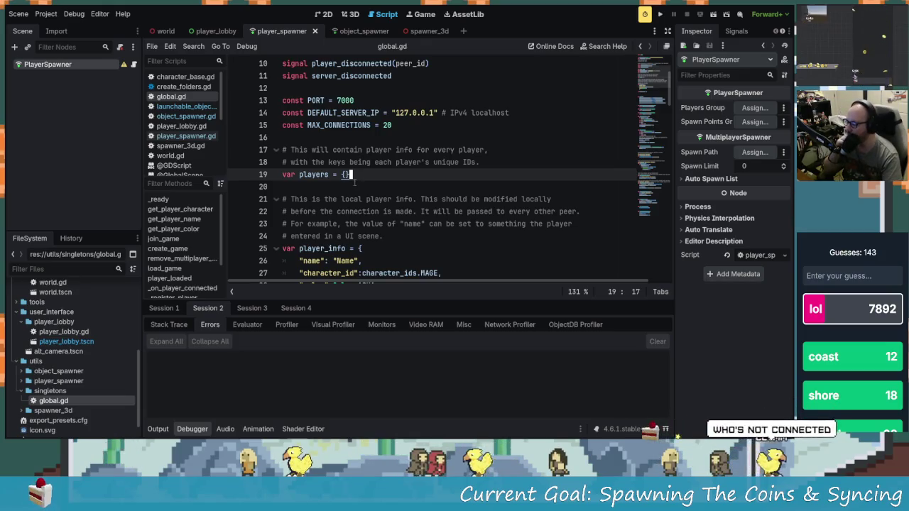
scroll(455, 245, "down", 2)
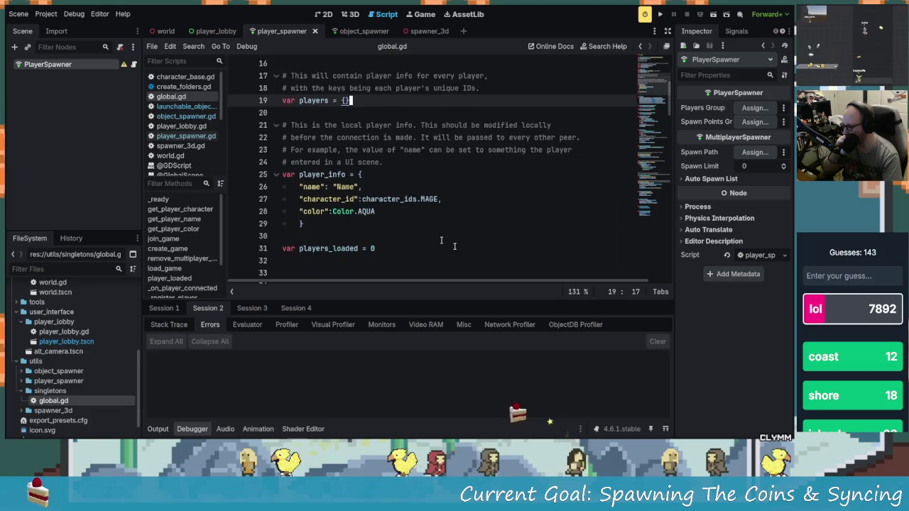
scroll(476, 253, "down", 2)
scroll(469, 251, "up", 5)
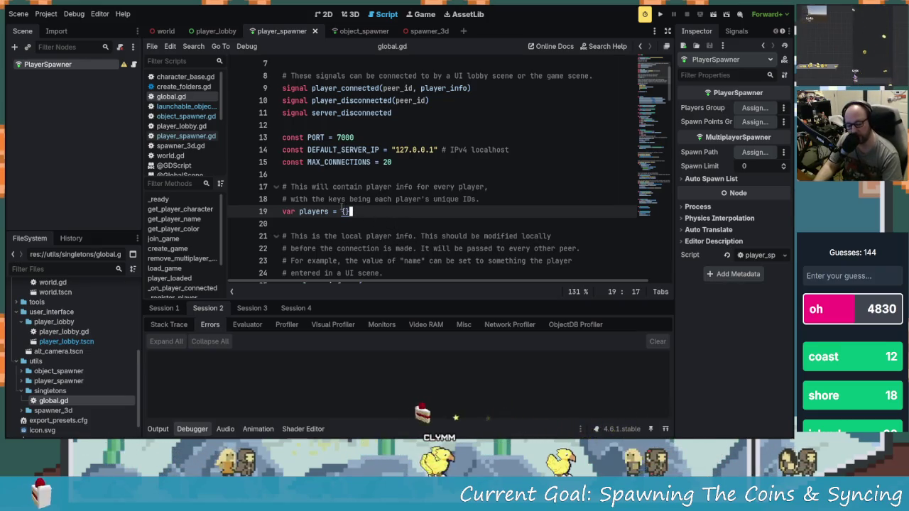
left_click(199, 107)
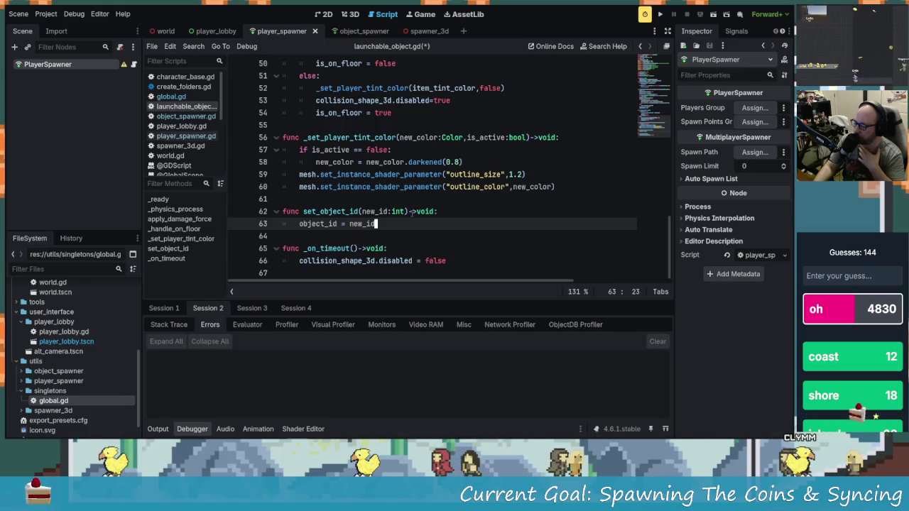
- Delete the set_object_id function and the object_id variable line, then save launchable_object.gd
key("Up")
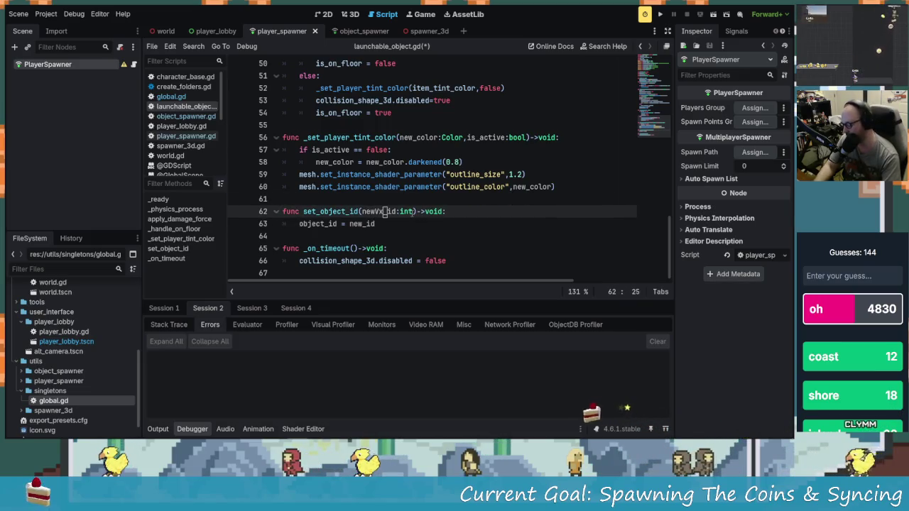
key("ctrl+shift+k")
key("ctrl+shift+k")
key("ctrl+shift+k")
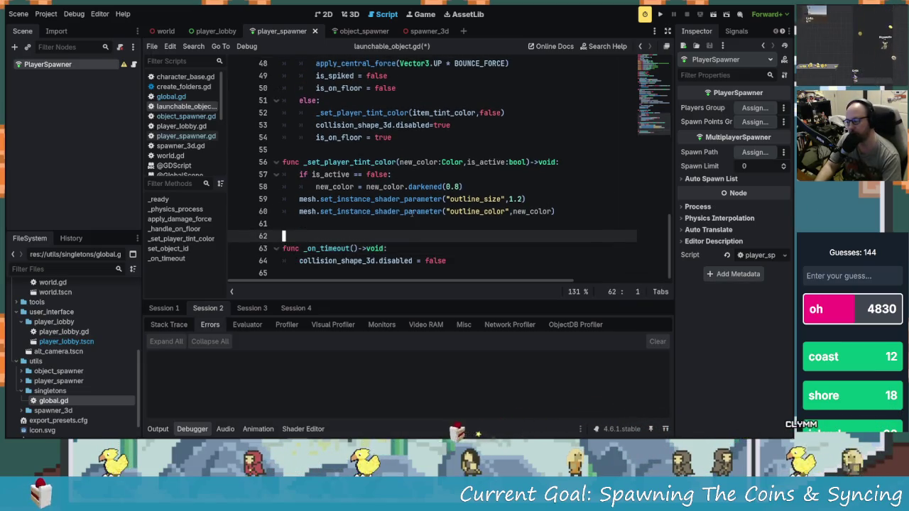
key("Up")
key("Up")
key("Up")
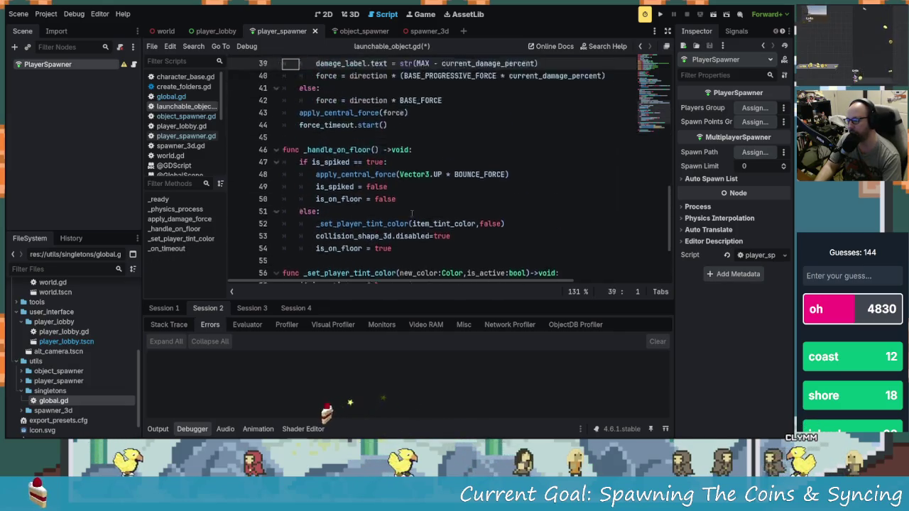
key("Up")
key("Up")
key("Up")
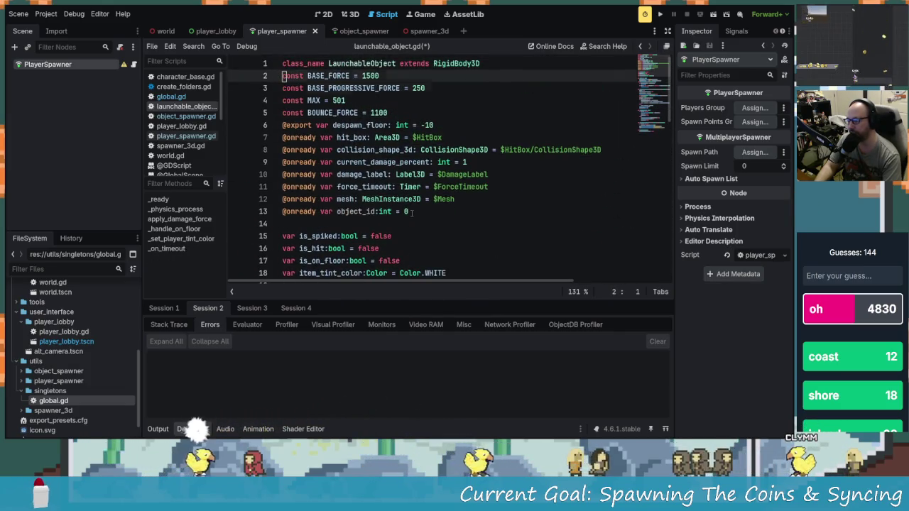
key("Up")
key("Up")
key("ctrl+shift+k")
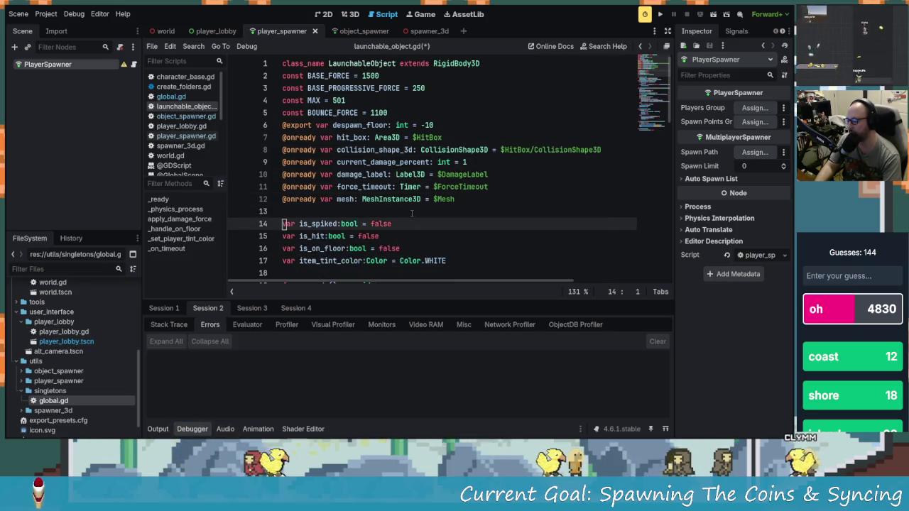
key("Up")
key("ctrl+s")
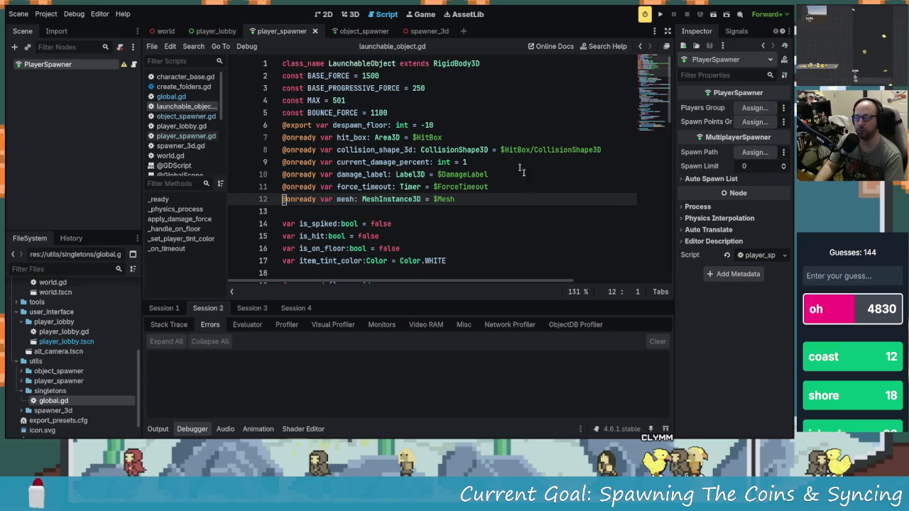
- Review spawn_object in object_spawner.gd, which sets multiplayer authority to 1, and start a test run
left_click(350, 30)
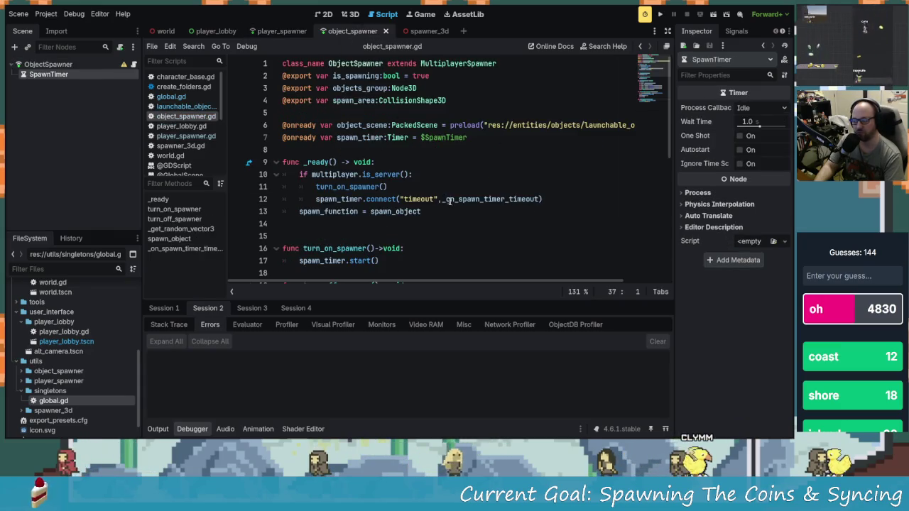
scroll(449, 201, "down", 6)
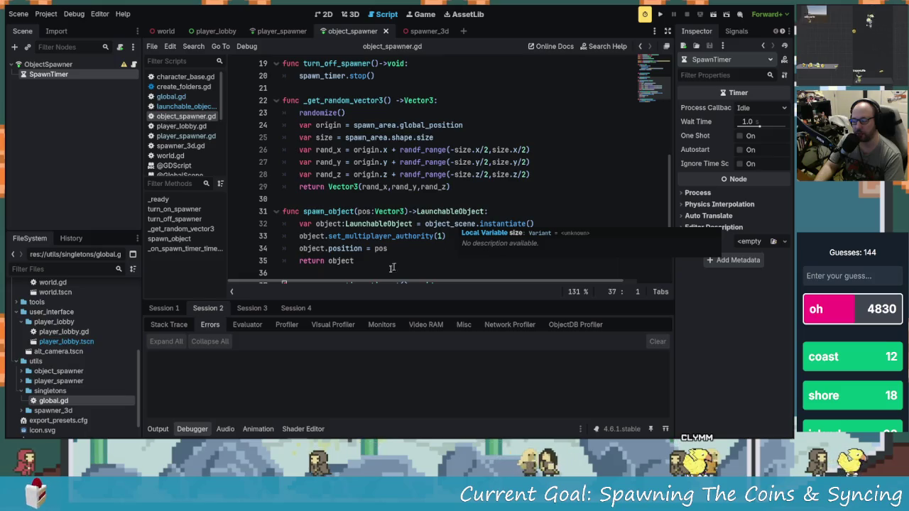
left_click_drag(393, 268, 287, 200)
scroll(367, 226, "down", 2)
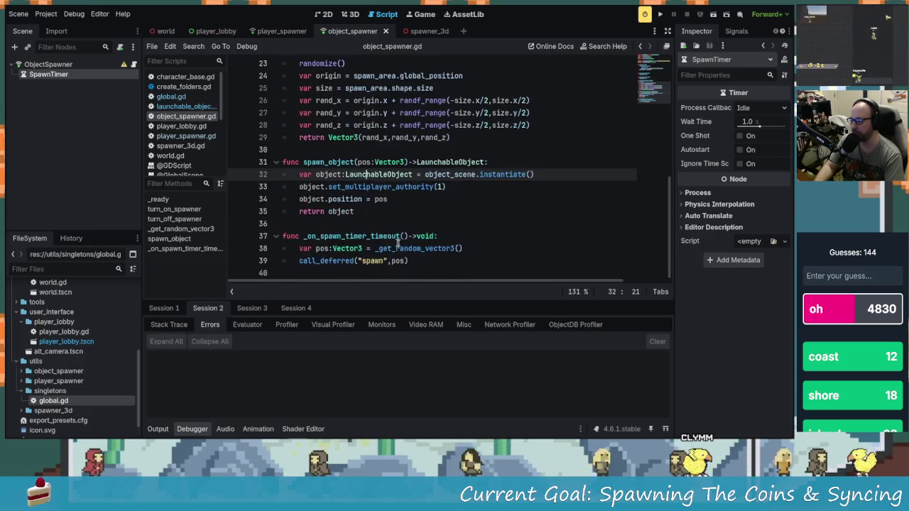
left_click(408, 236)
left_click(429, 211)
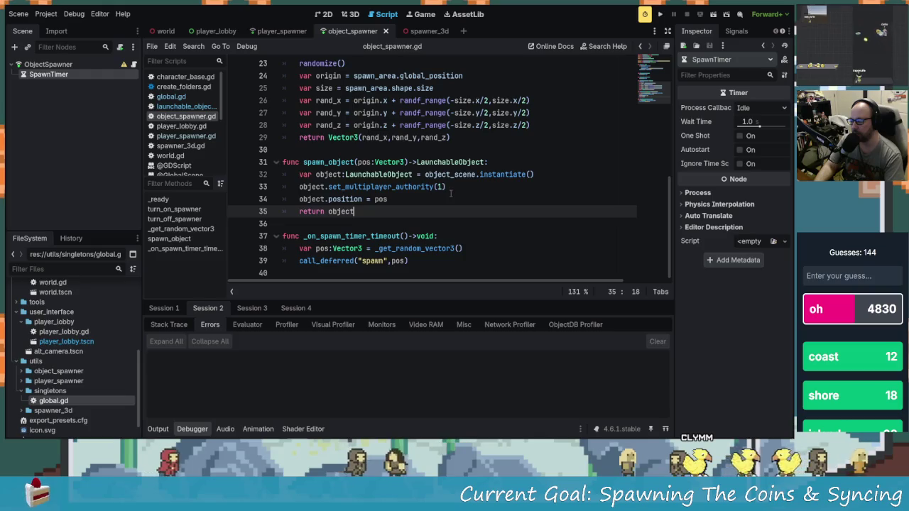
scroll(461, 223, "up", 5)
scroll(460, 223, "down", 5)
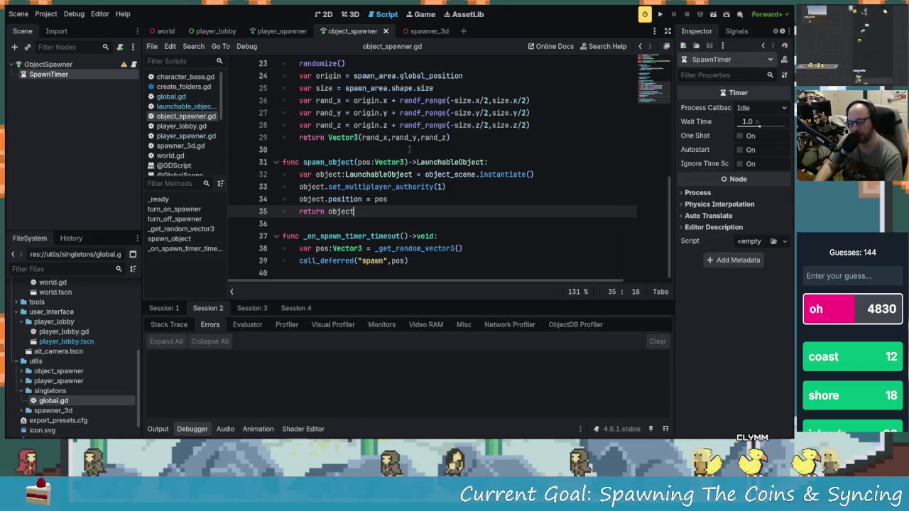
left_click(659, 15)
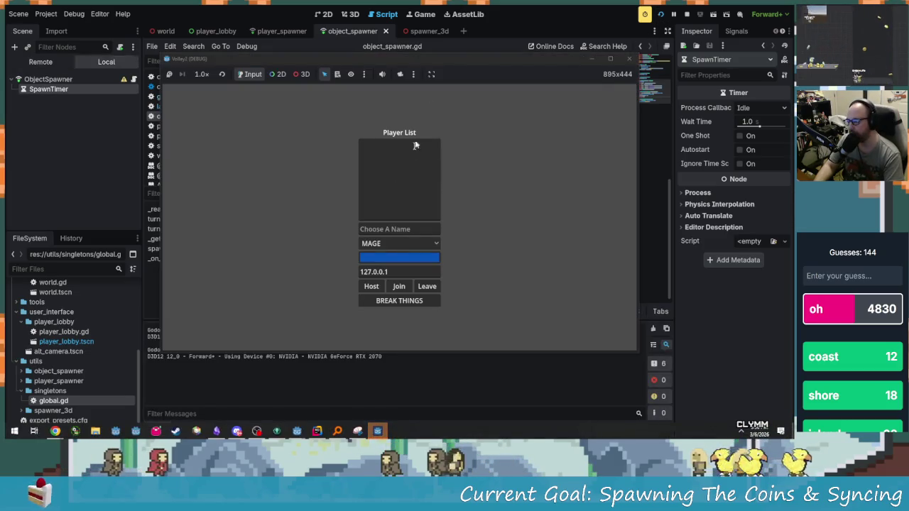
type("adsfsf")
- Host in the first game window, join from the second with a player name, and arrange both windows
left_click(371, 286)
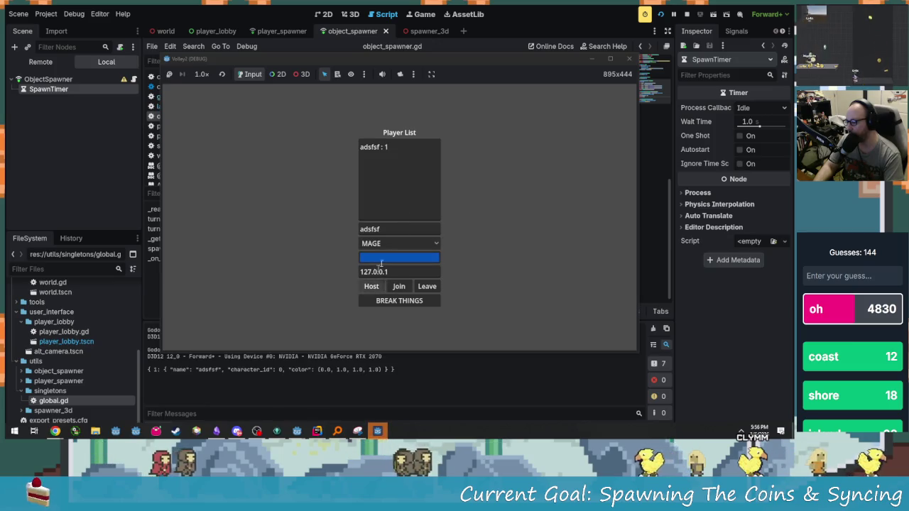
left_click(412, 229)
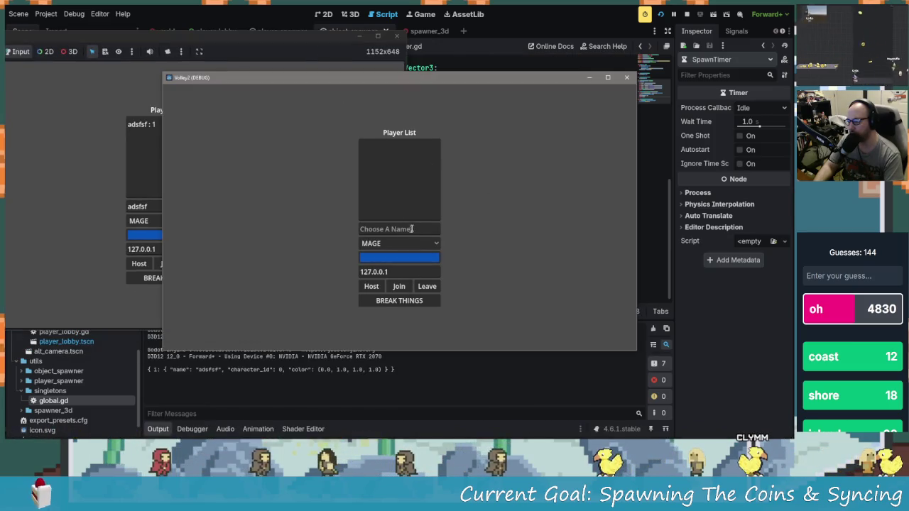
type("adsgag")
left_click(399, 286)
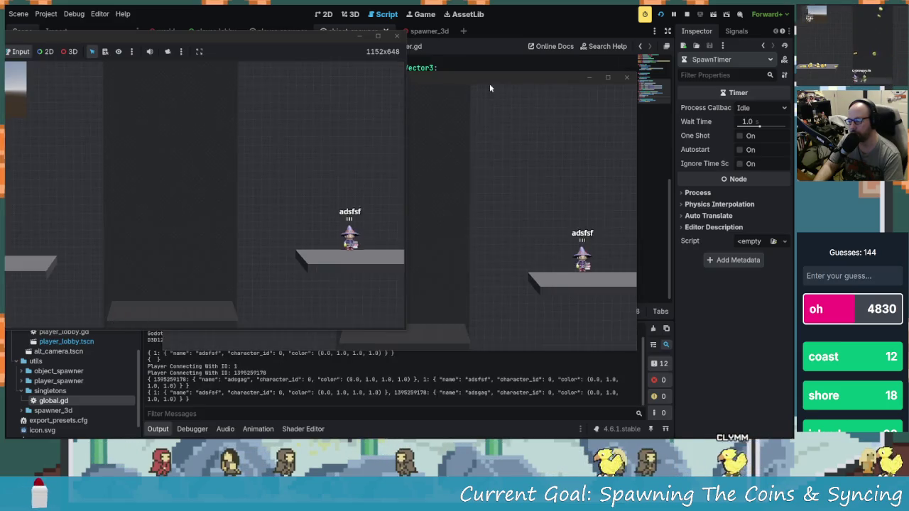
mouse_move(477, 63)
left_mouse_down()
mouse_move(242, 65)
mouse_move(370, 10)
left_mouse_up()
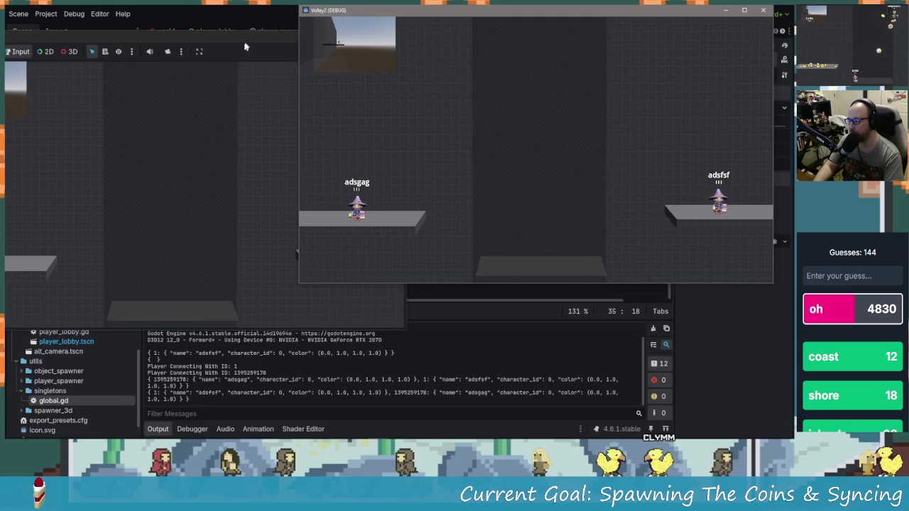
left_click(245, 47)
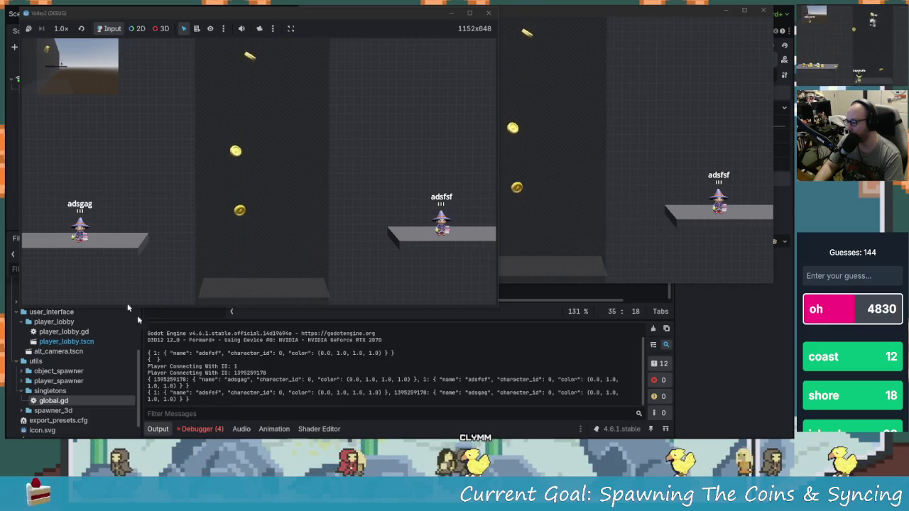
key("F8")
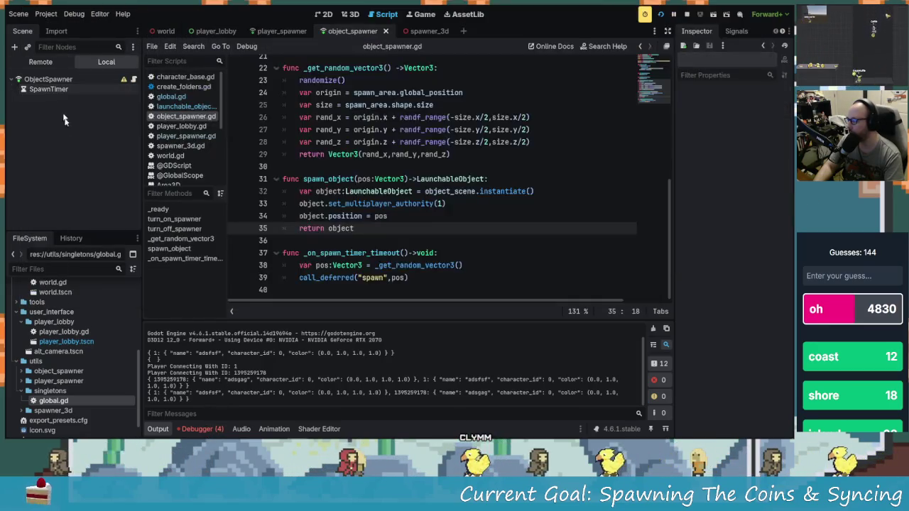
- Select ObjectSpawner in the Remote tree and show the Debugger's Errors list
left_click(48, 79)
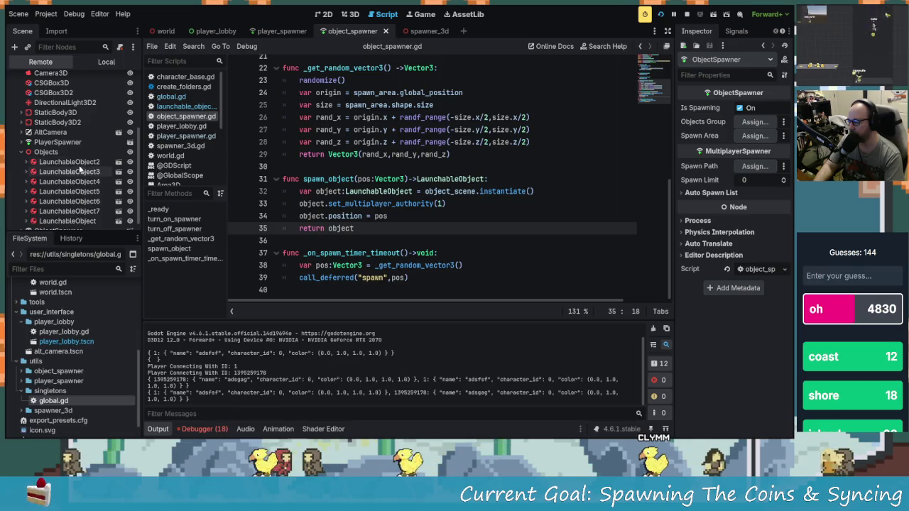
left_click(204, 429)
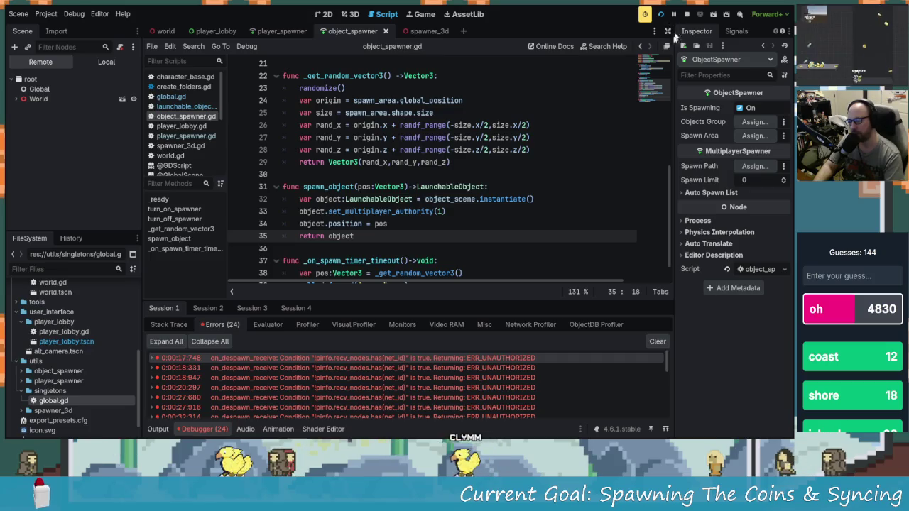
- Expand the first despawn error to trace it to scene_replication_interface.cpp line 662, briefly checking Session 2
left_click(458, 358)
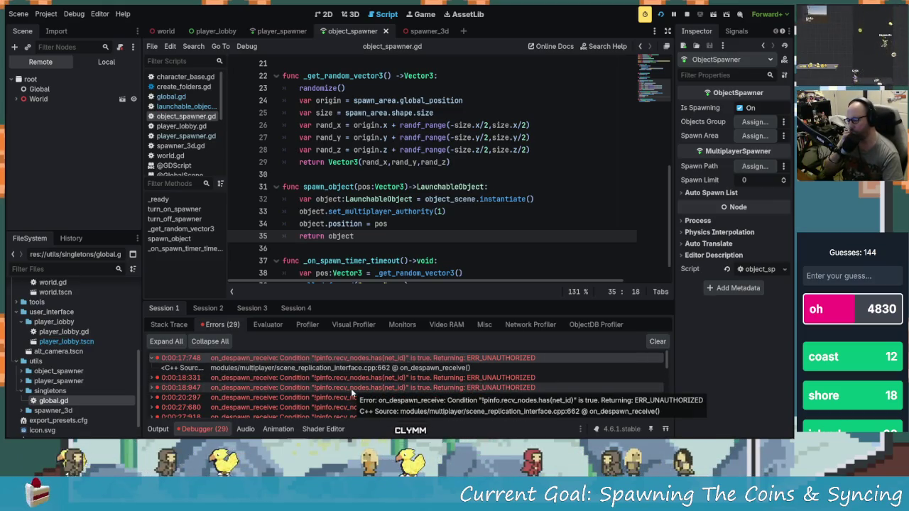
left_click(189, 306)
left_click(173, 309)
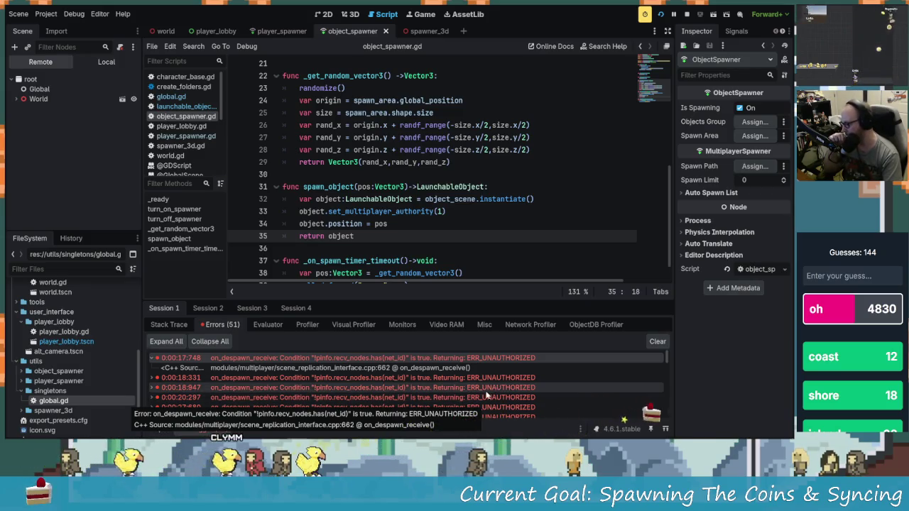
scroll(476, 389, "down", 2)
scroll(468, 387, "up", 2)
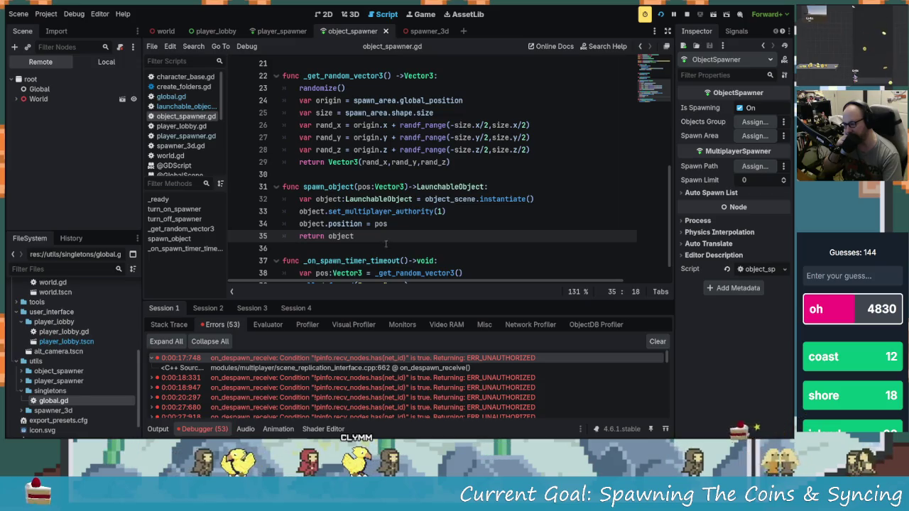
scroll(397, 267, "down", 1)
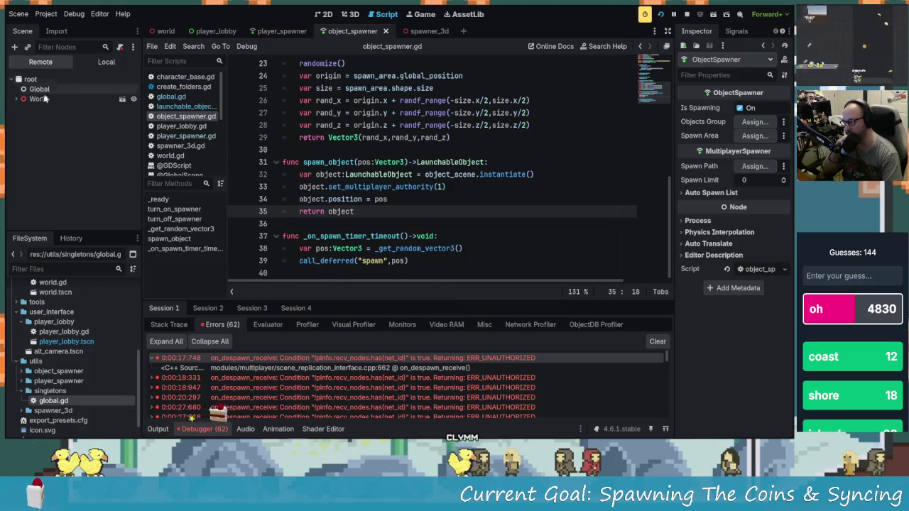
left_click(18, 99)
- Inspect the live ObjectSpawner and expand Objects to list the spawned LaunchableObject nodes
scroll(65, 201, "down", 2)
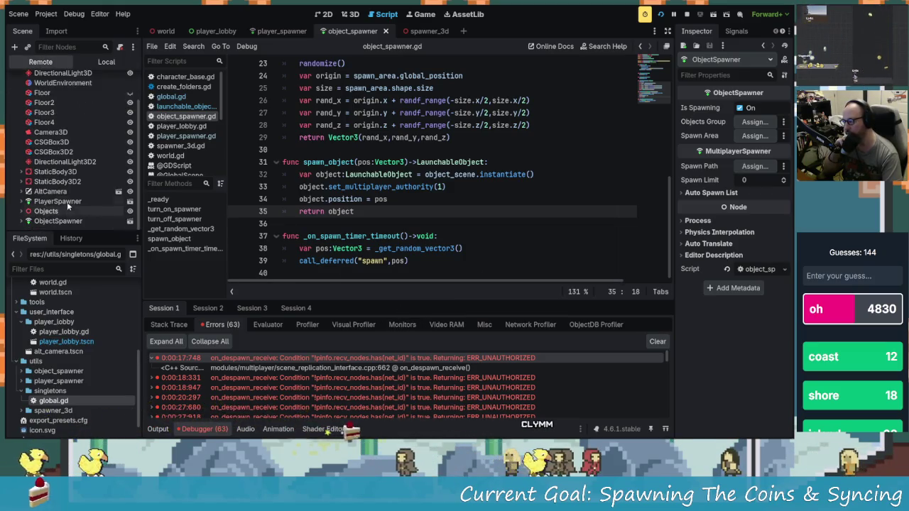
left_click(70, 222)
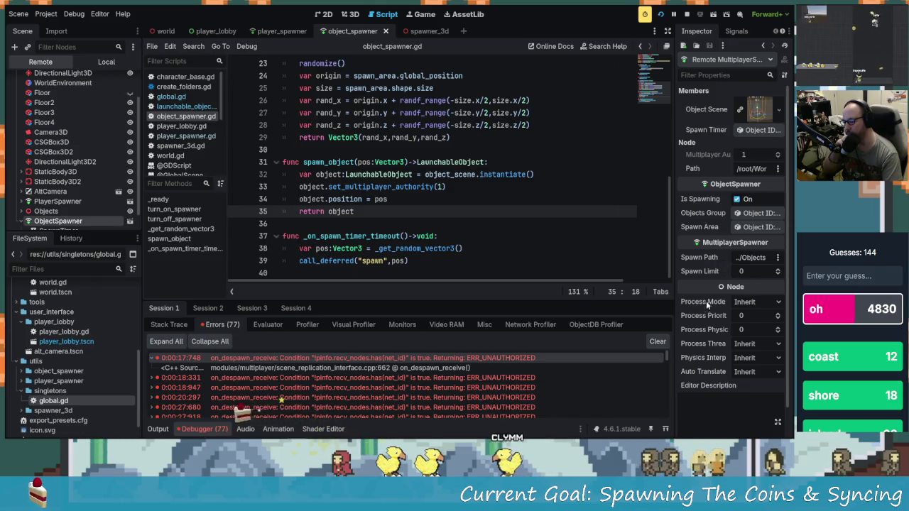
left_click(21, 211)
scroll(63, 178, "down", 3)
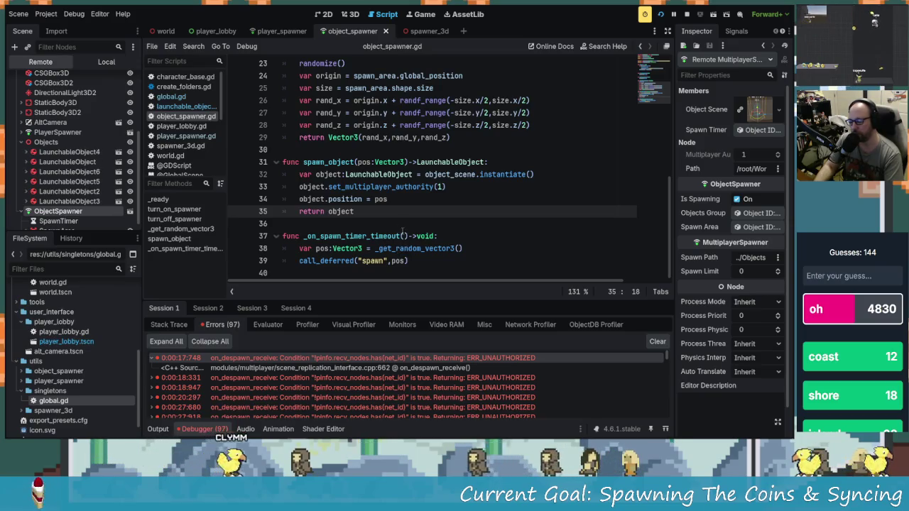
left_click(465, 248)
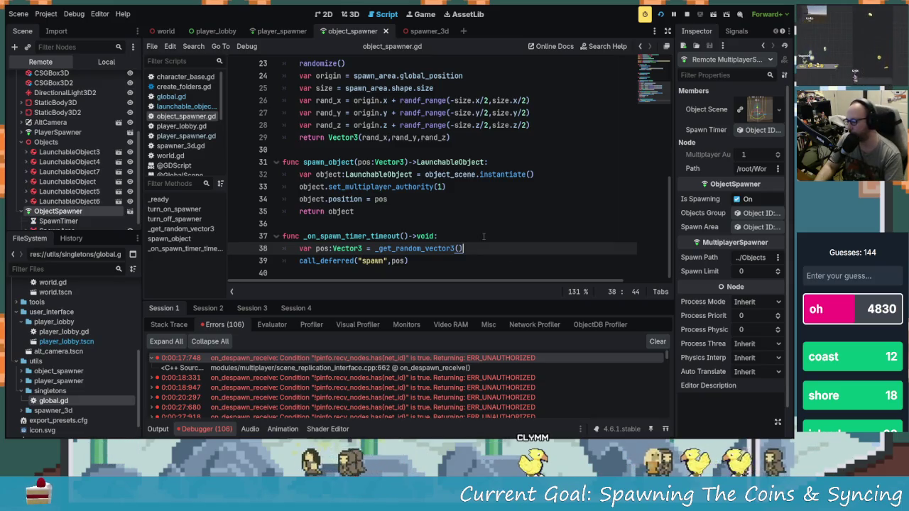
right_click(353, 366)
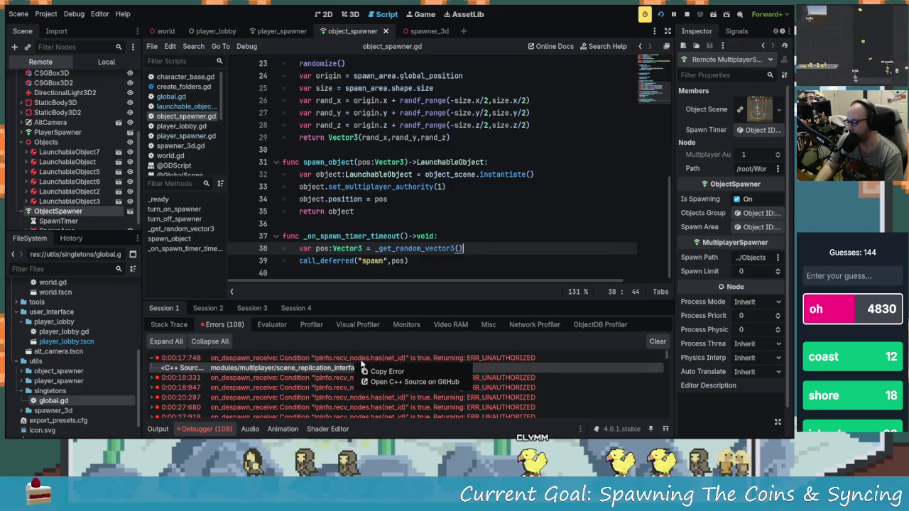
right_click(373, 365)
mouse_move(189, 434)
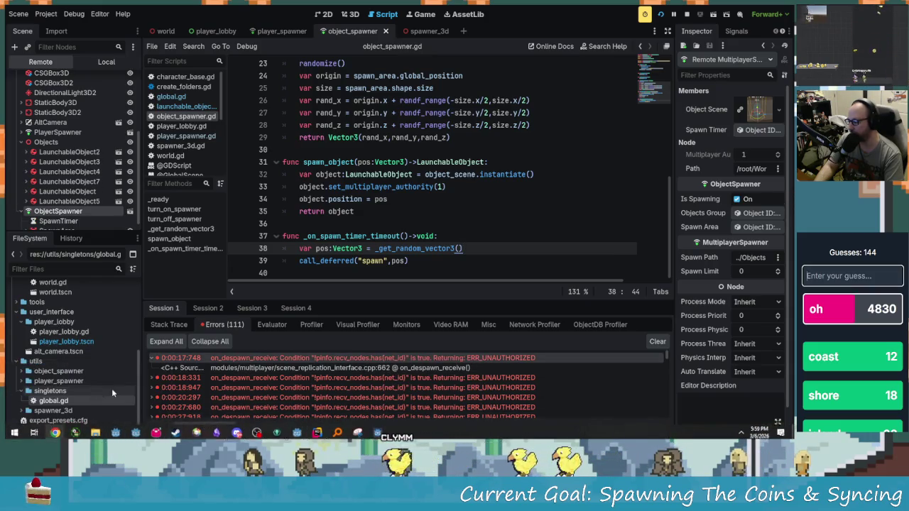
mouse_move(51, 435)
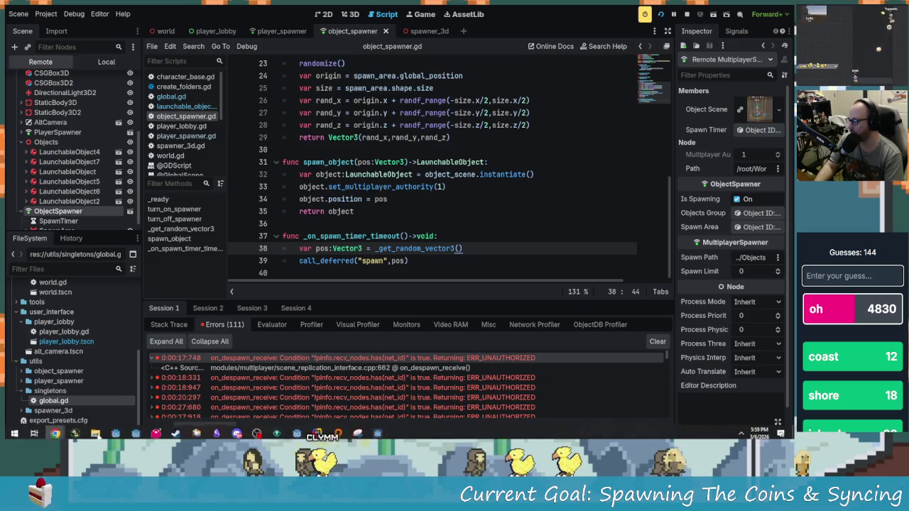
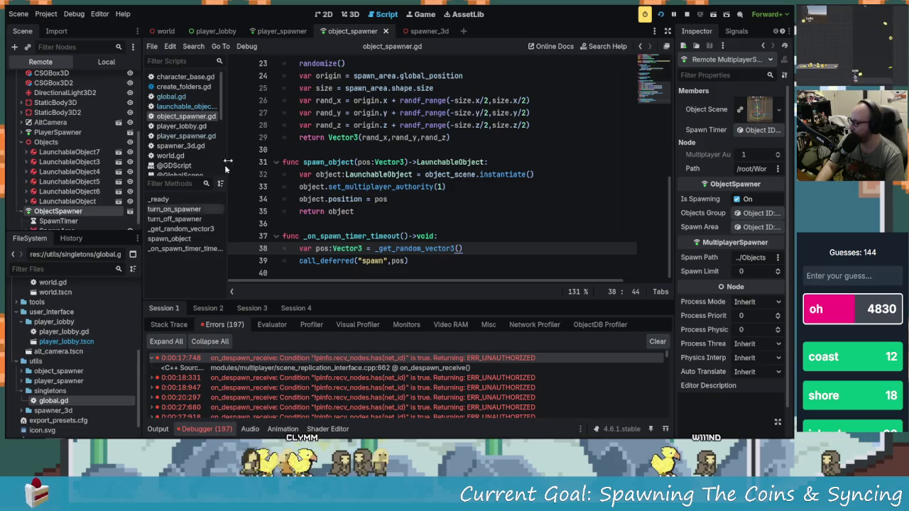
- Open launchable_object.gd and scroll through it to find the _physics_process despawn check
left_click(197, 107)
scroll(459, 202, "down", 5)
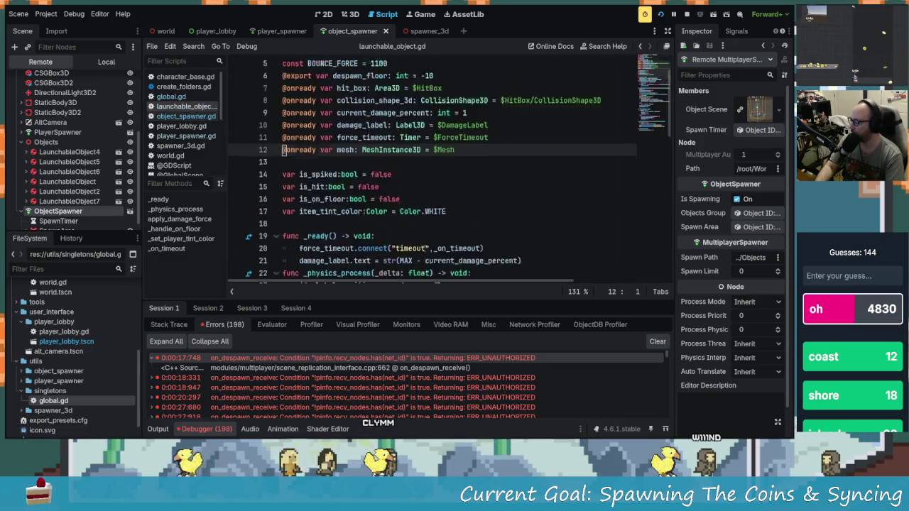
scroll(418, 189, "down", 2)
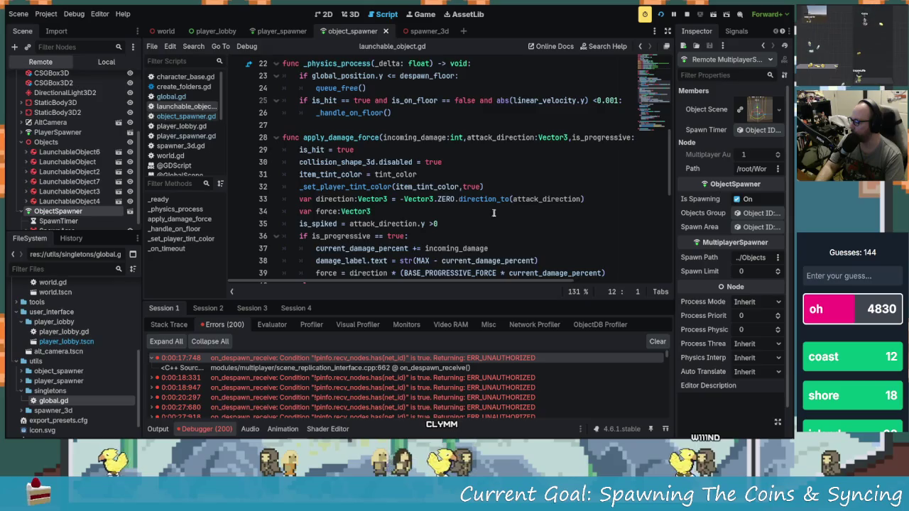
scroll(493, 212, "down", 3)
scroll(540, 163, "up", 6)
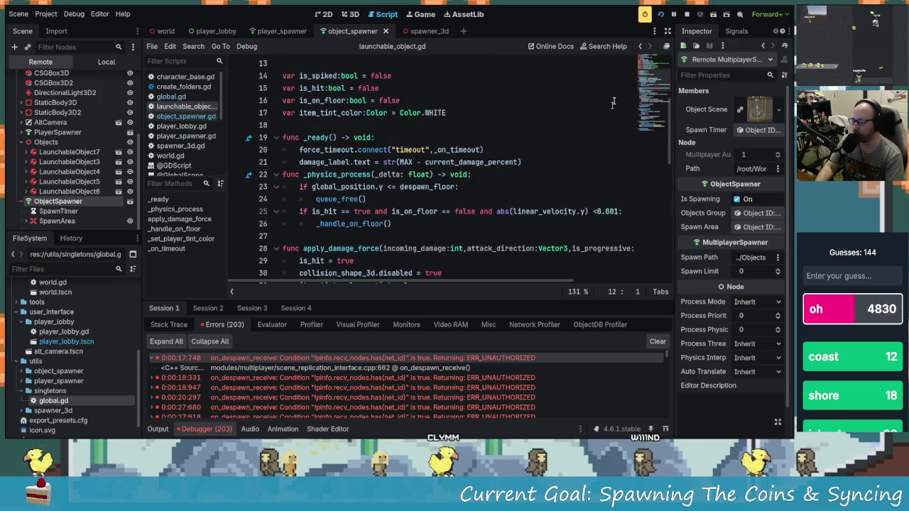
scroll(452, 194, "down", 7)
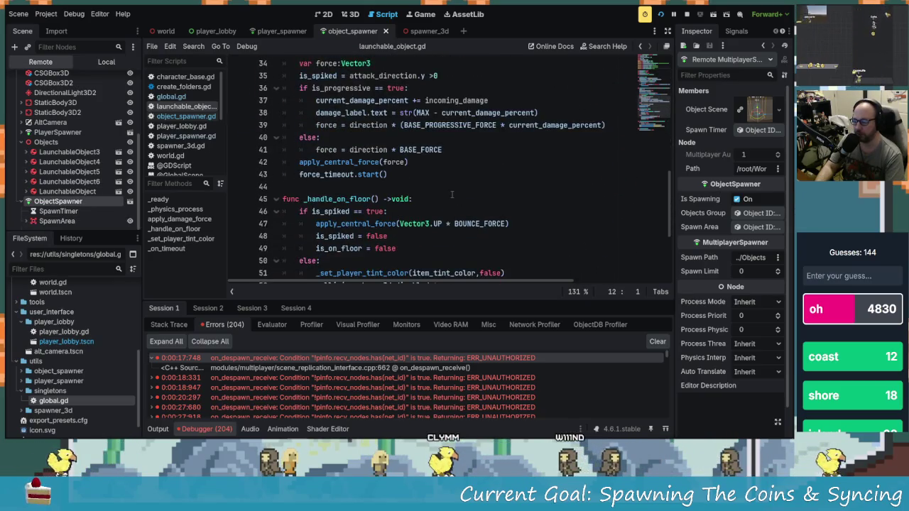
scroll(448, 191, "up", 2)
scroll(438, 187, "up", 4)
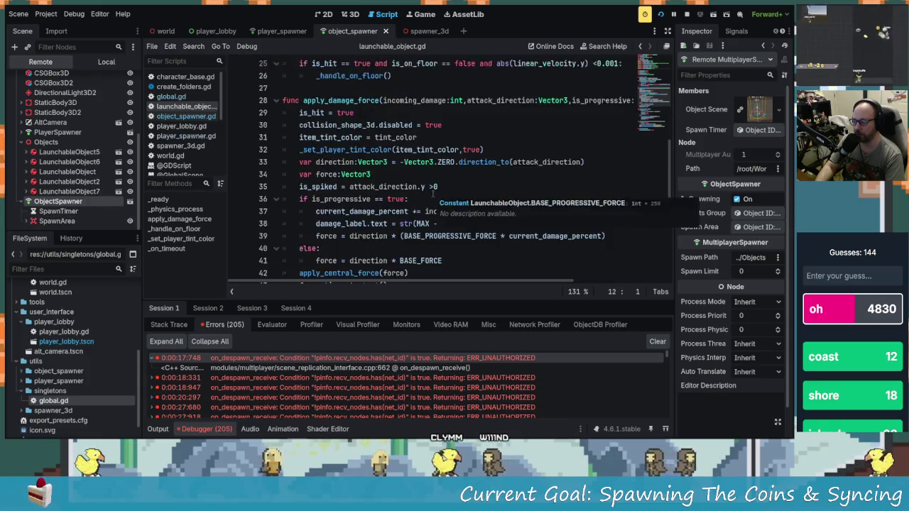
scroll(378, 163, "up", 3)
scroll(383, 163, "down", 2)
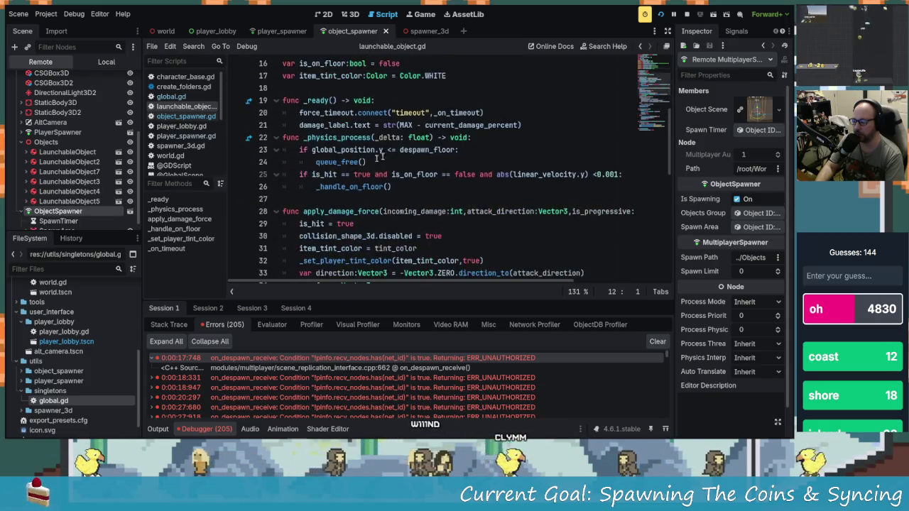
- Place the cursor just after 'if' in line 23's despawn condition to insert an extra check
left_click(315, 162)
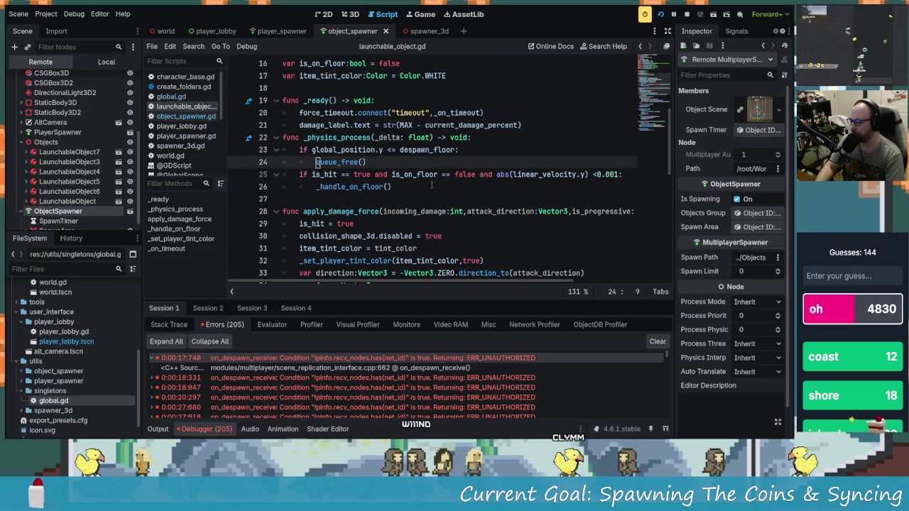
left_click(463, 151)
key("Down")
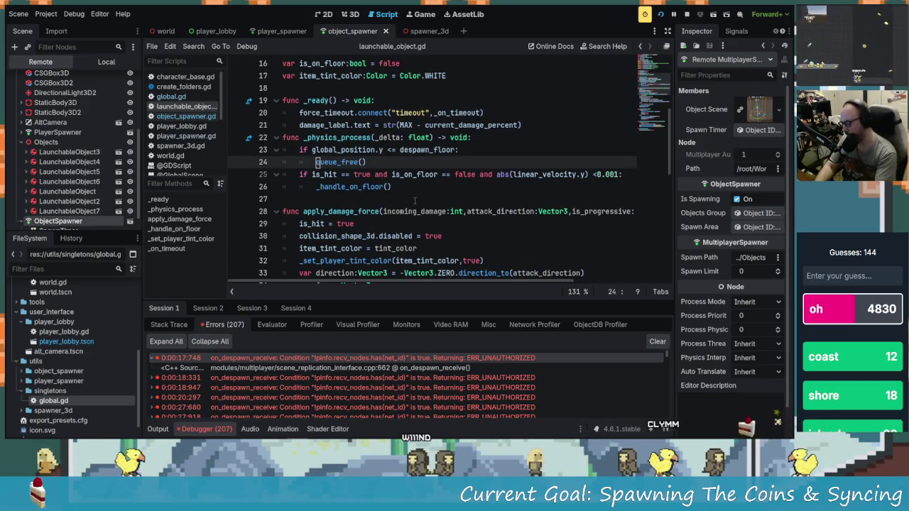
left_click(317, 150)
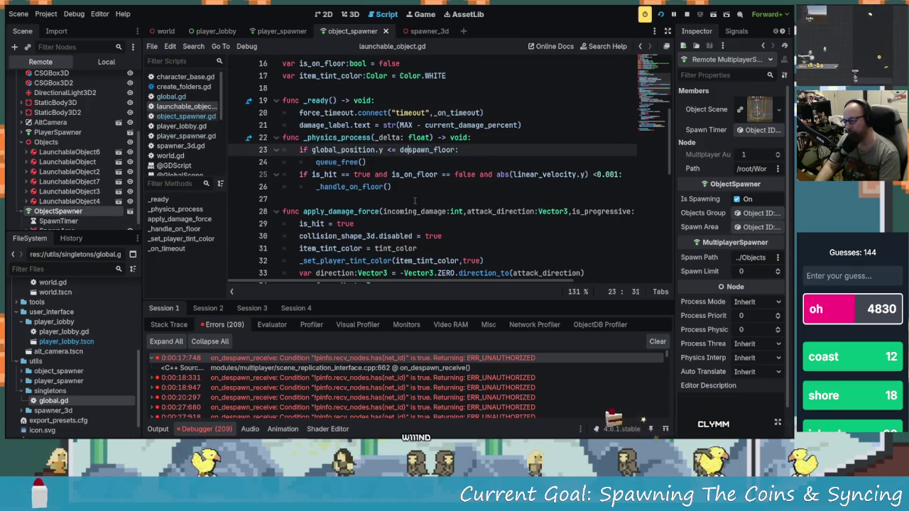
key("ctrl+Right")
key("ctrl+Left")
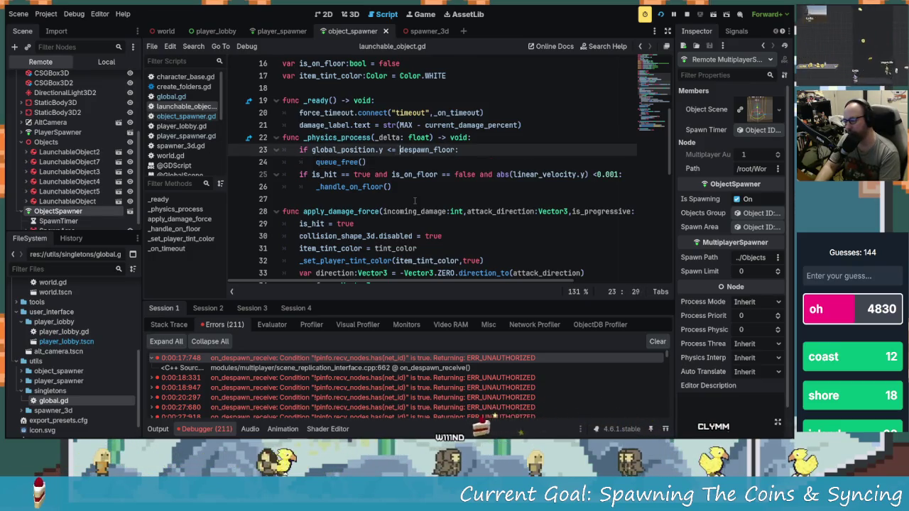
key("ctrl+Left")
type("if")
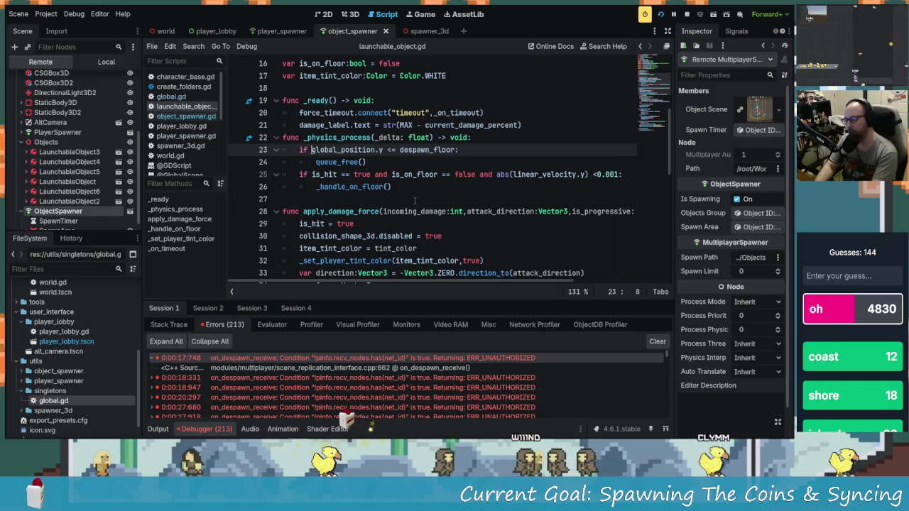
key("BackSpace")
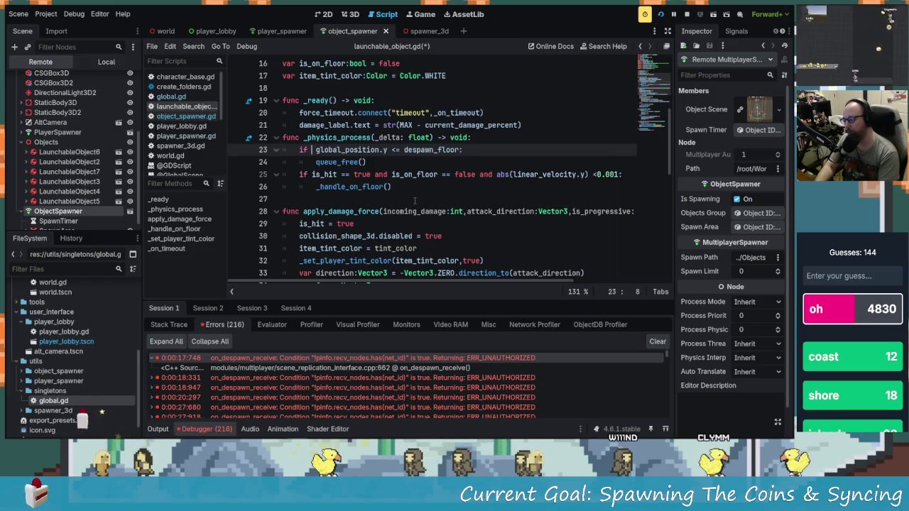
- Change line 23 to 'if multiplayer.is_server() == true and' before the despawn_floor check
type("multipl")
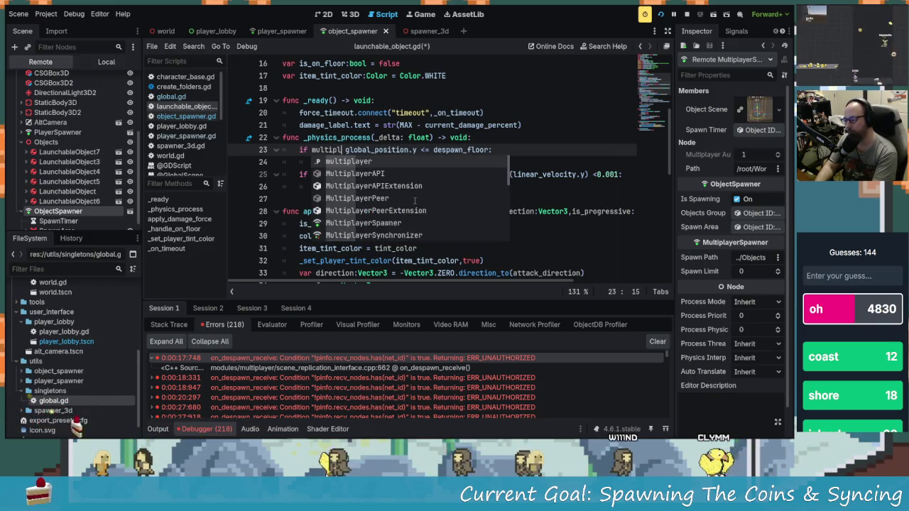
key("Return")
type(".is")
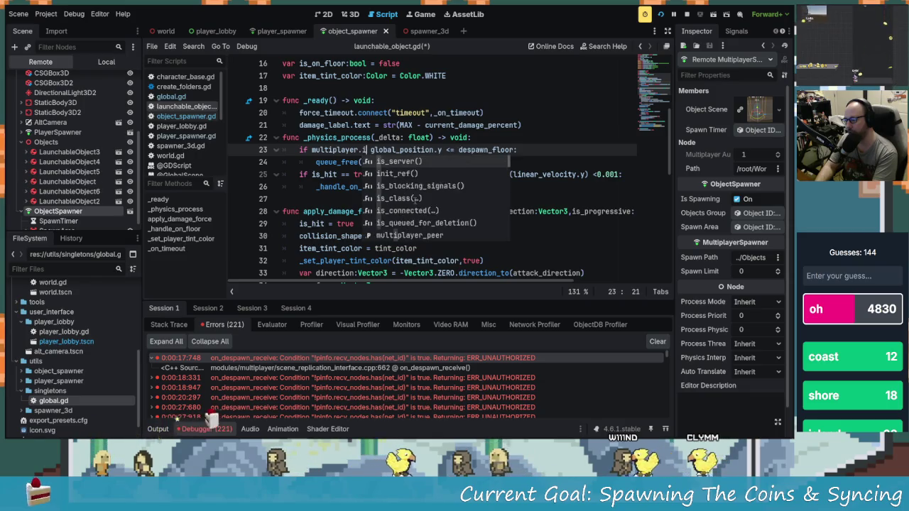
key("BackSpace")
key("BackSpace")
key("BackSpace")
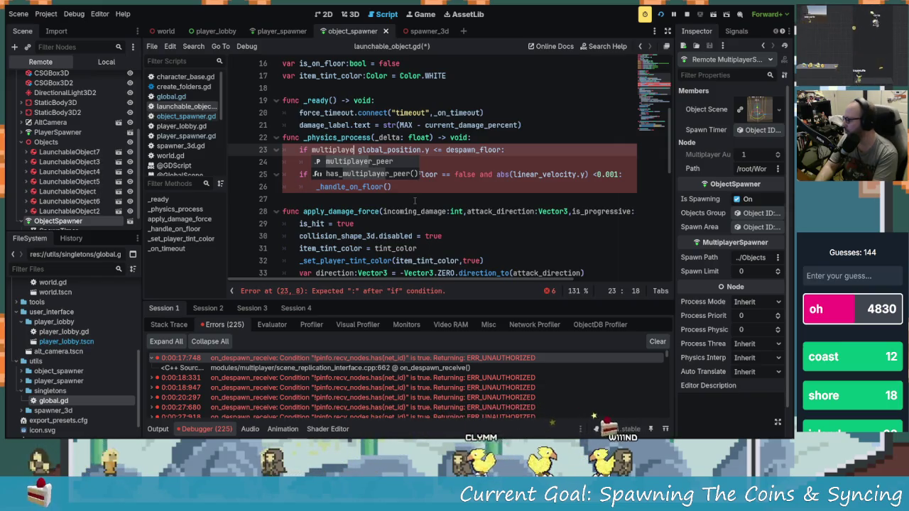
type("r.")
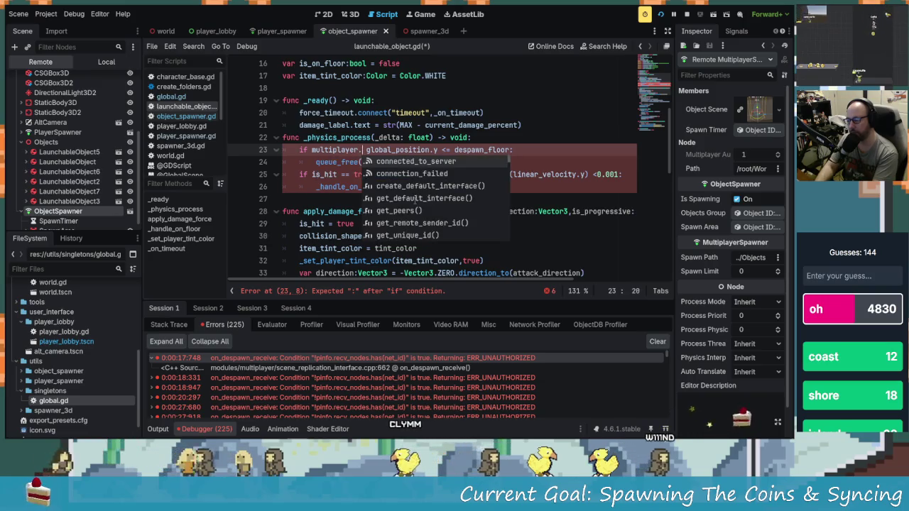
type("is_s")
key("Return")
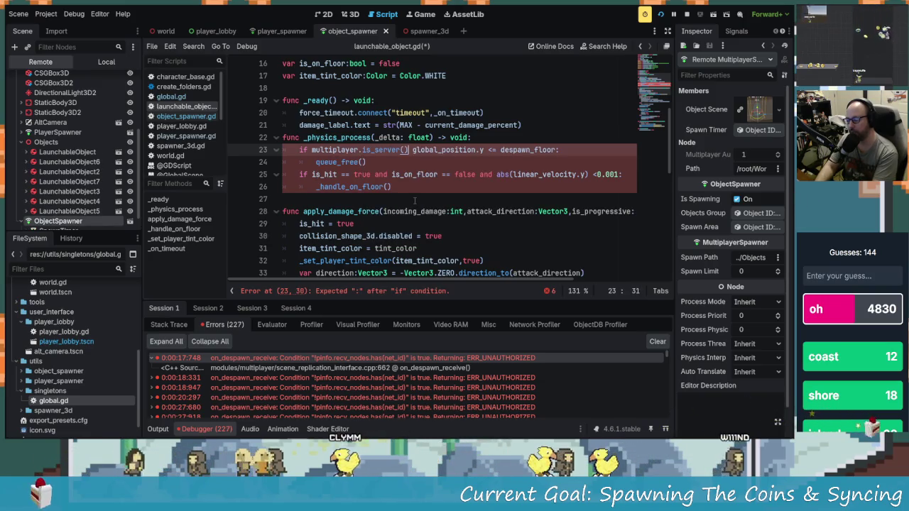
type("== true and")
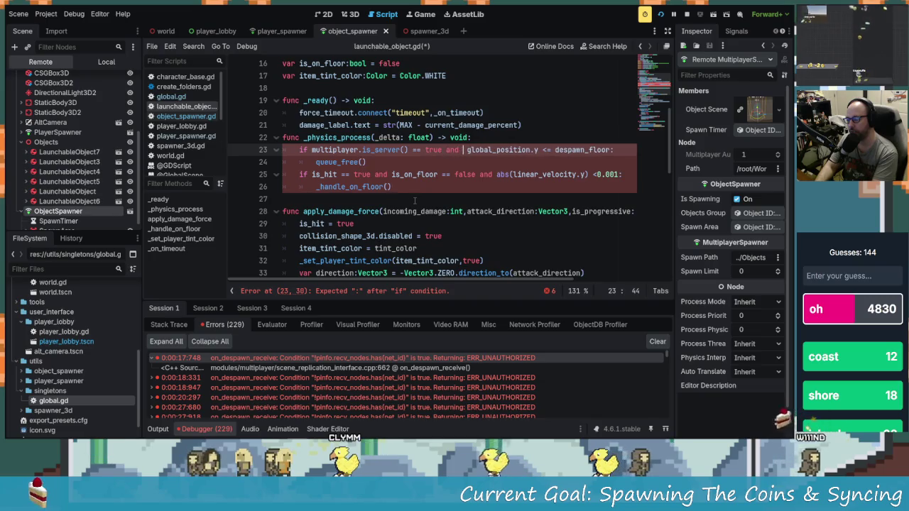
key("BackSpace")
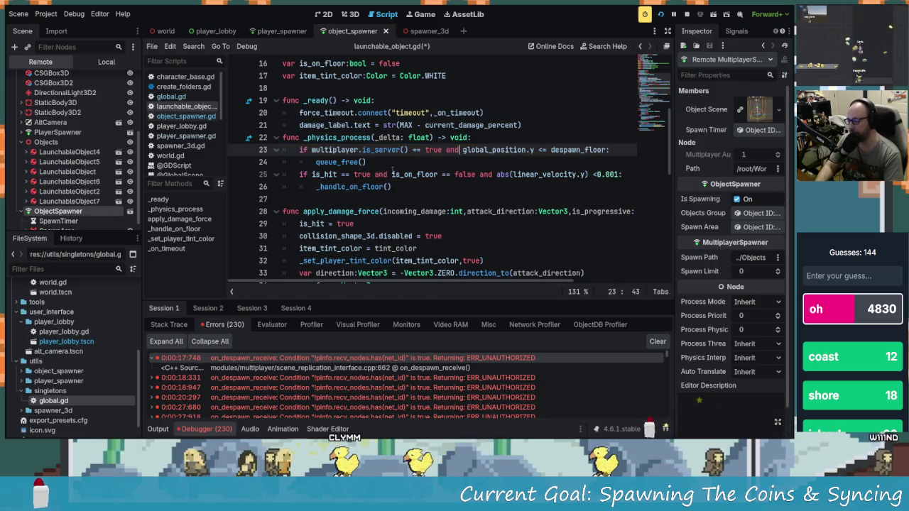
- Clear the debugger errors, then save and relaunch the game with F5
key("Down")
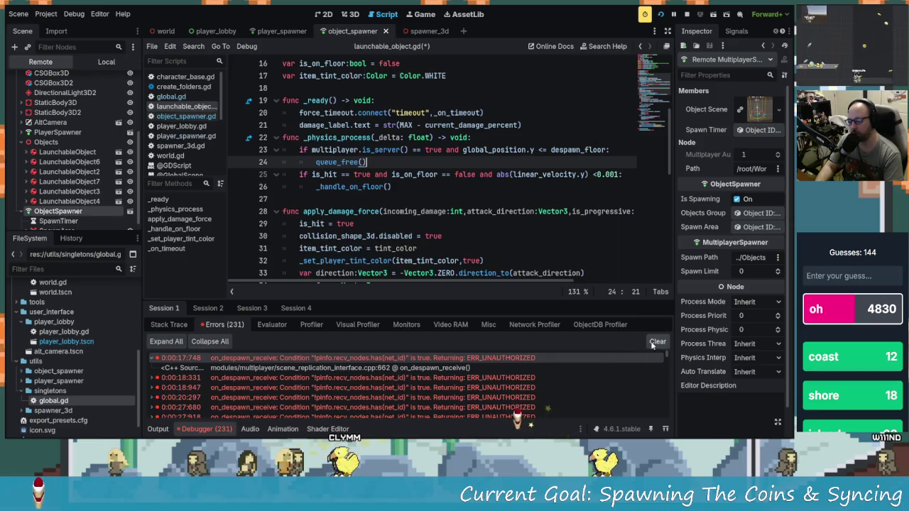
left_click(654, 342)
key("F5")
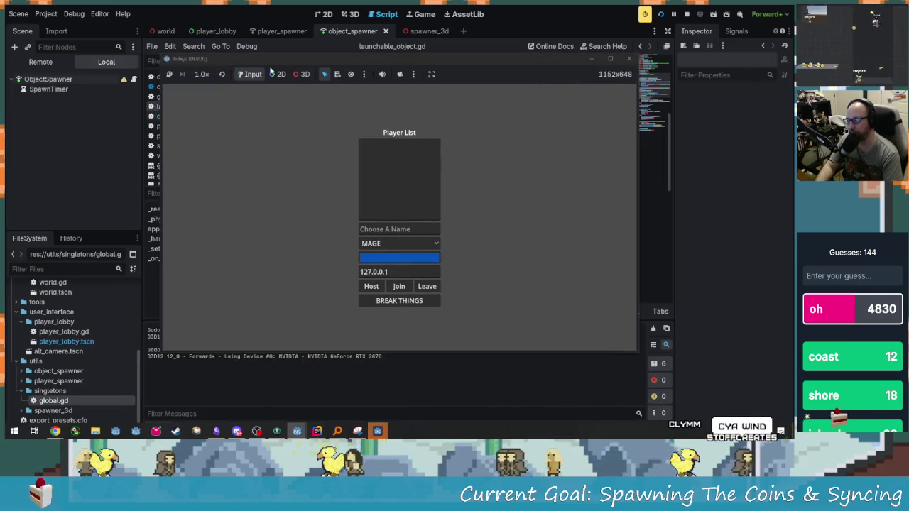
- Tile the two game windows left and right, and host from the left one with a player name
mouse_move(268, 60)
left_mouse_down()
mouse_move(226, 60)
mouse_move(121, 22)
left_mouse_up()
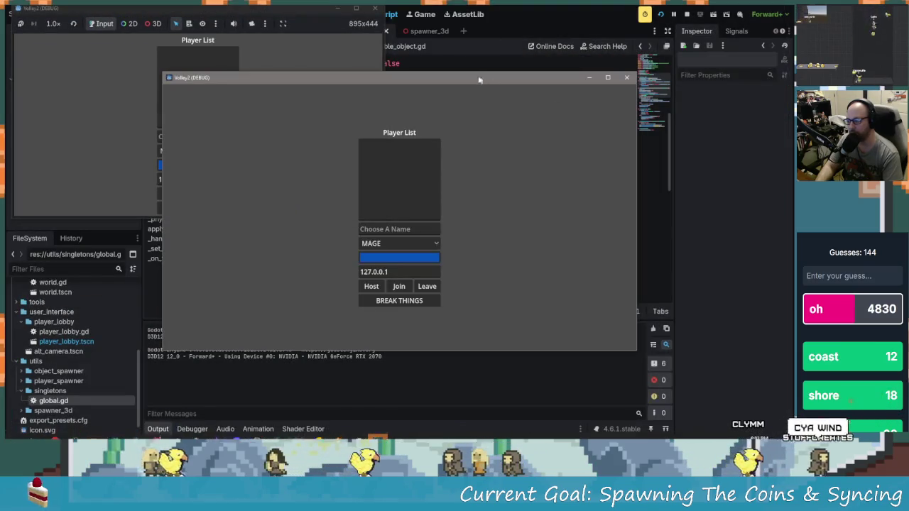
mouse_move(479, 80)
left_mouse_down()
mouse_move(668, 43)
mouse_move(696, 14)
left_mouse_up()
left_click(199, 136)
type("adsgagd")
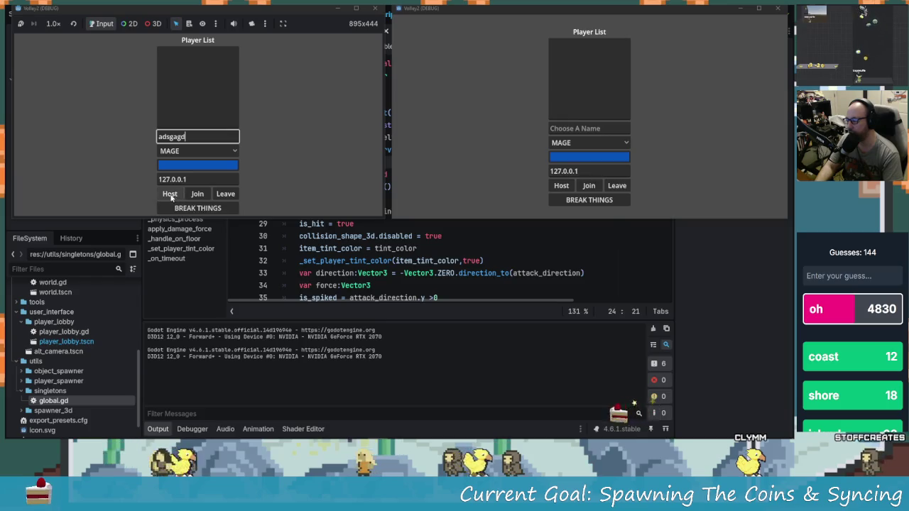
left_click(170, 196)
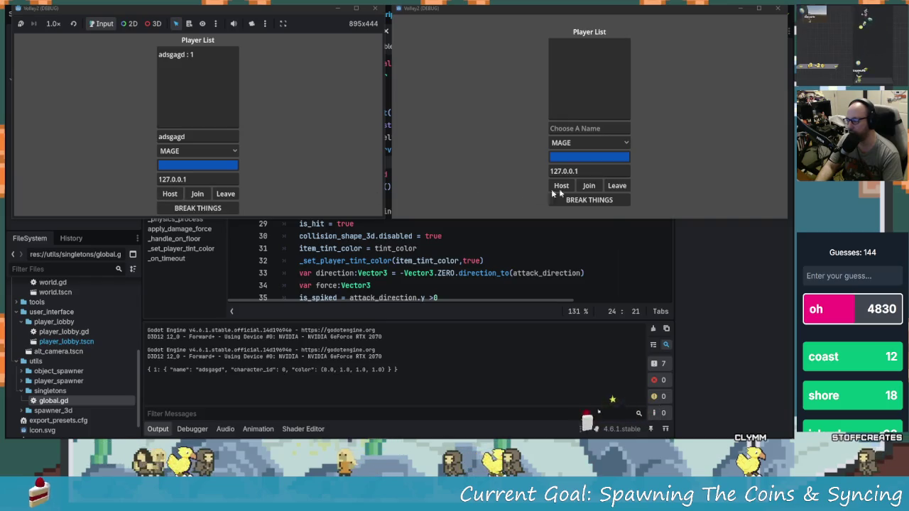
- In the right window, choose the DRUID class and join the hosted game
left_click(592, 129)
type("aghfhffdd")
left_click(585, 143)
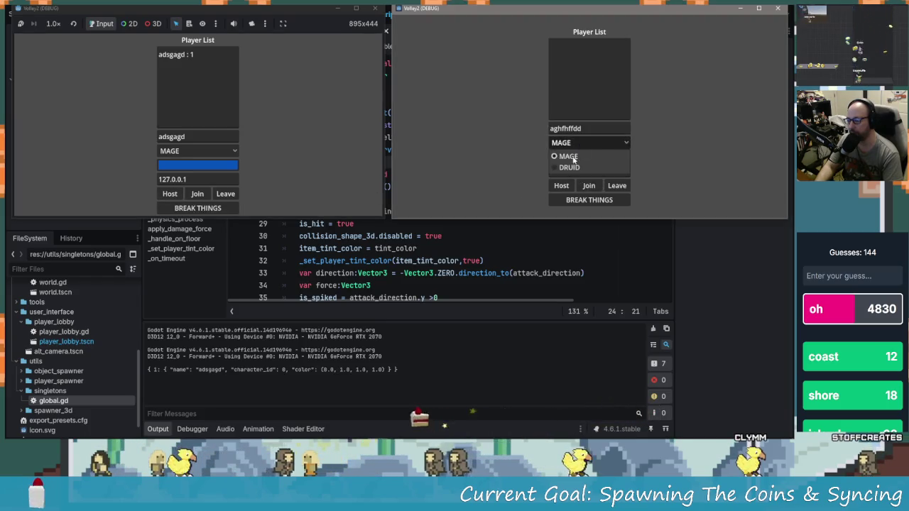
left_click(573, 174)
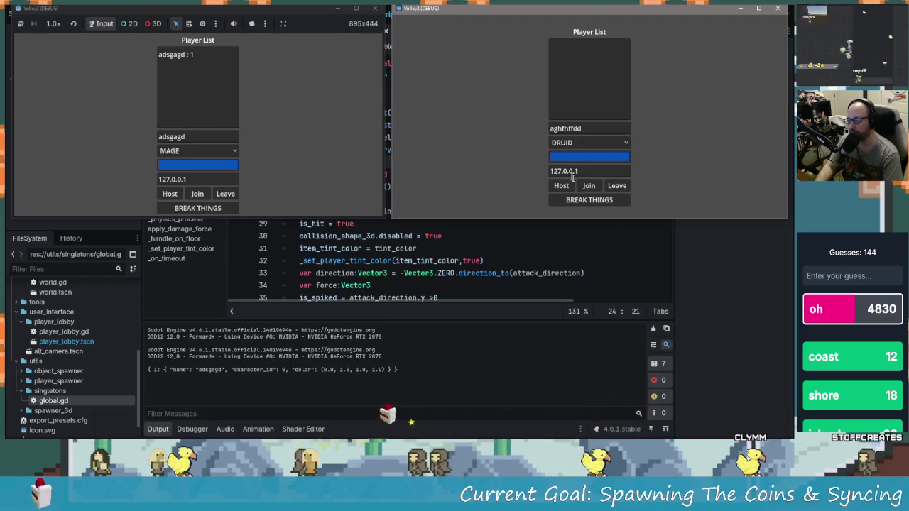
left_click(255, 206)
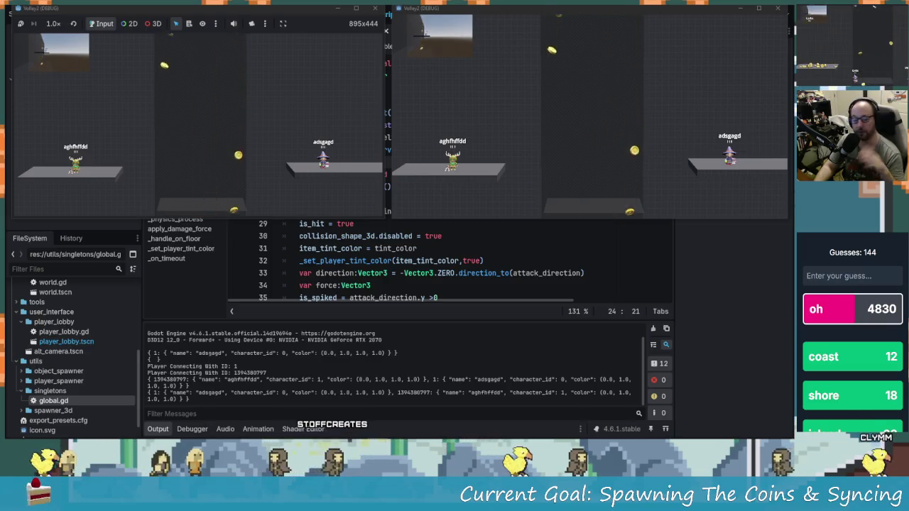
- Move the left game window aside and switch the Scene dock to the running game's Remote tree
left_click_drag(297, 12, 526, 45)
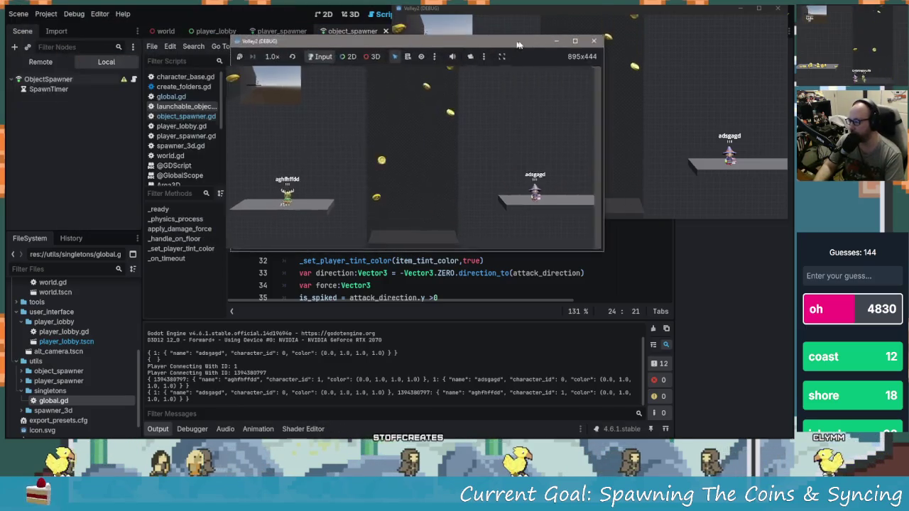
left_click(40, 61)
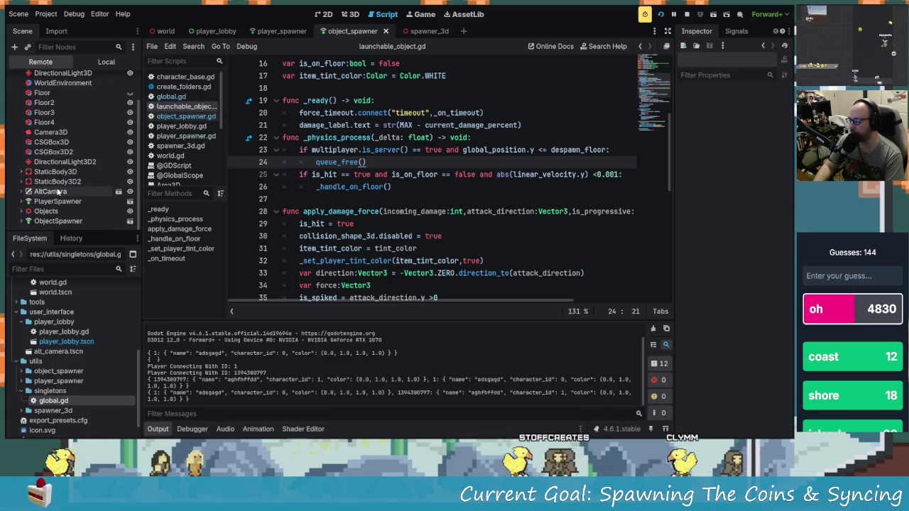
- Select ObjectSpawner in the Remote tree and widen the Inspector to read its object IDs
scroll(52, 222, "down", 3)
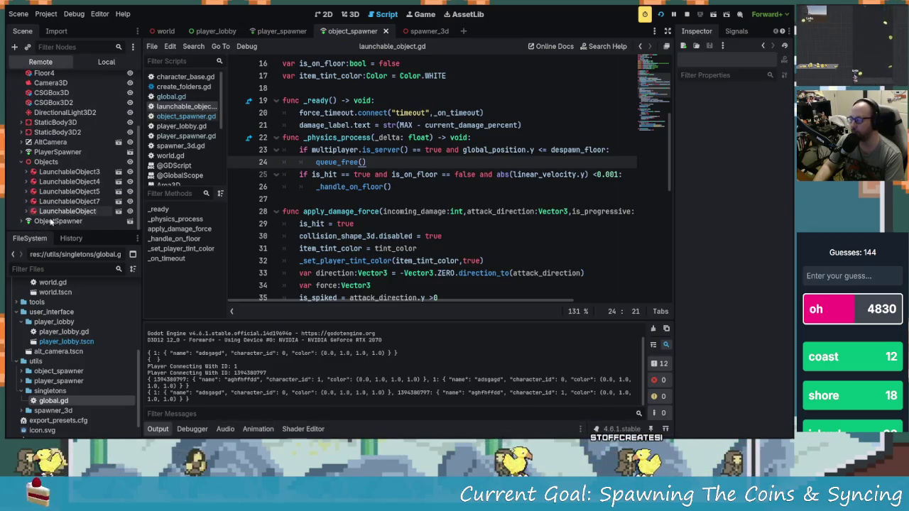
left_click(73, 222)
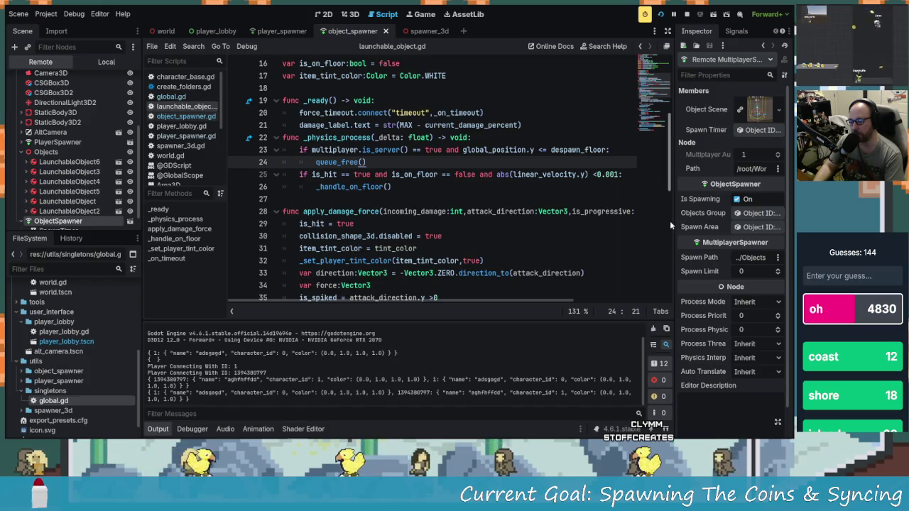
left_click_drag(671, 217, 577, 215)
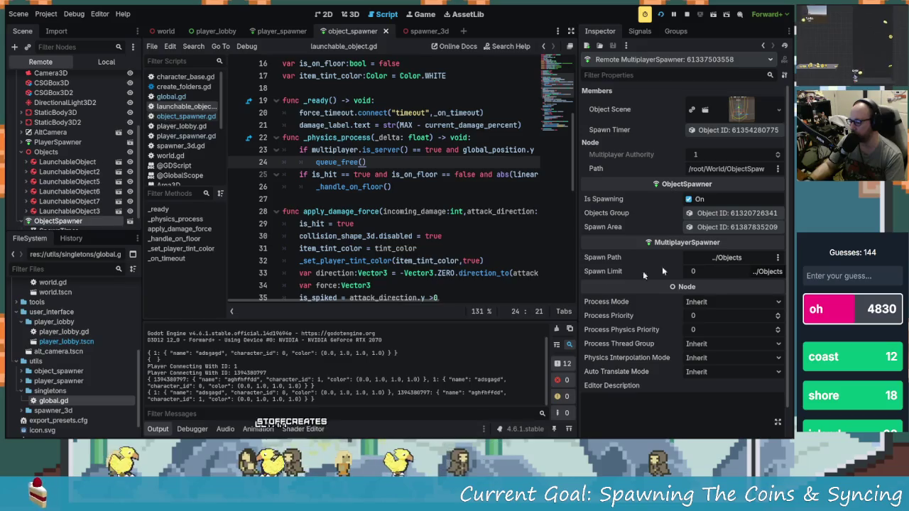
- Switch the bottom panel to the Debugger and narrow the Inspector to widen the script editor
left_click(206, 428)
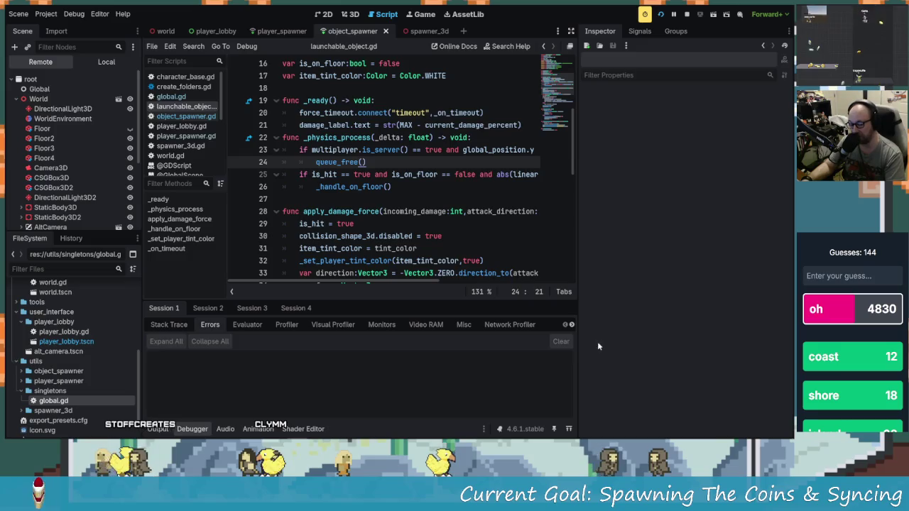
left_click(362, 174)
scroll(366, 177, "up", 1)
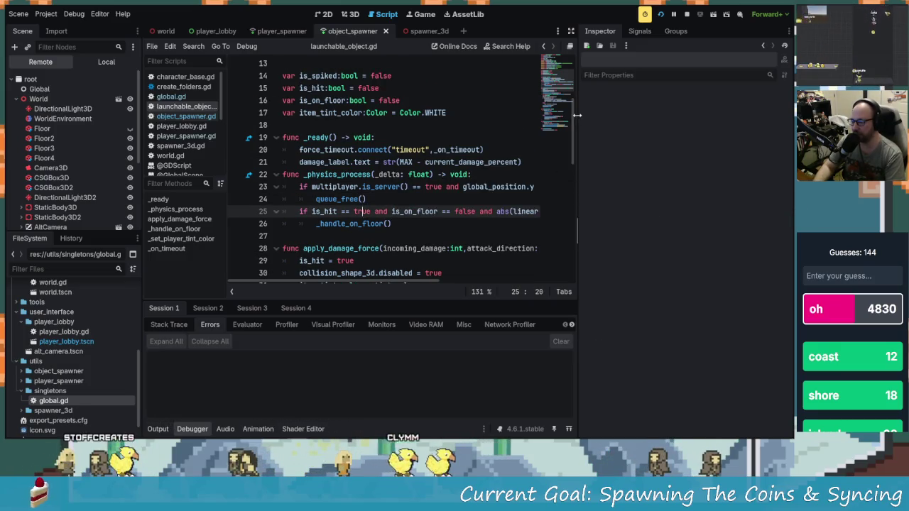
left_click_drag(577, 115, 763, 148)
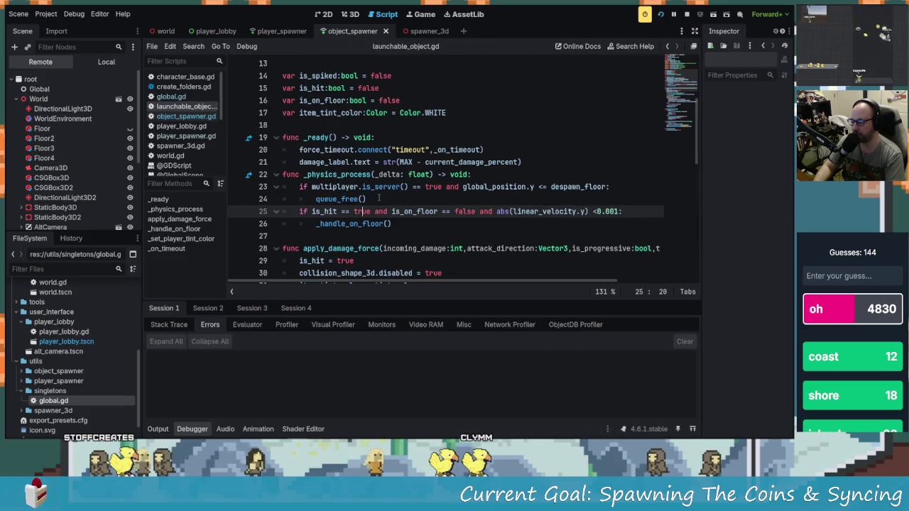
- Launch Snipping Tool from Start search and snip lines 22–24 of launchable_object.gd
left_click(379, 197)
key("super")
type("snipp")
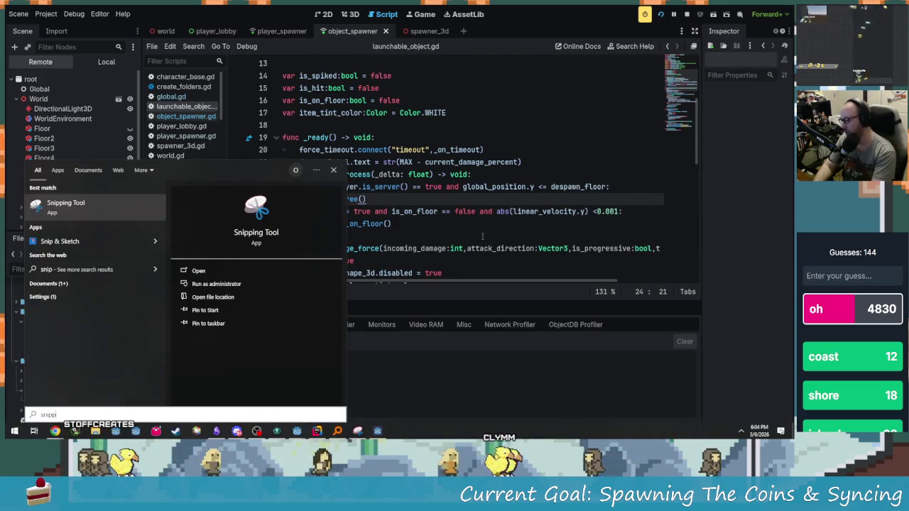
type("ing")
key("Return")
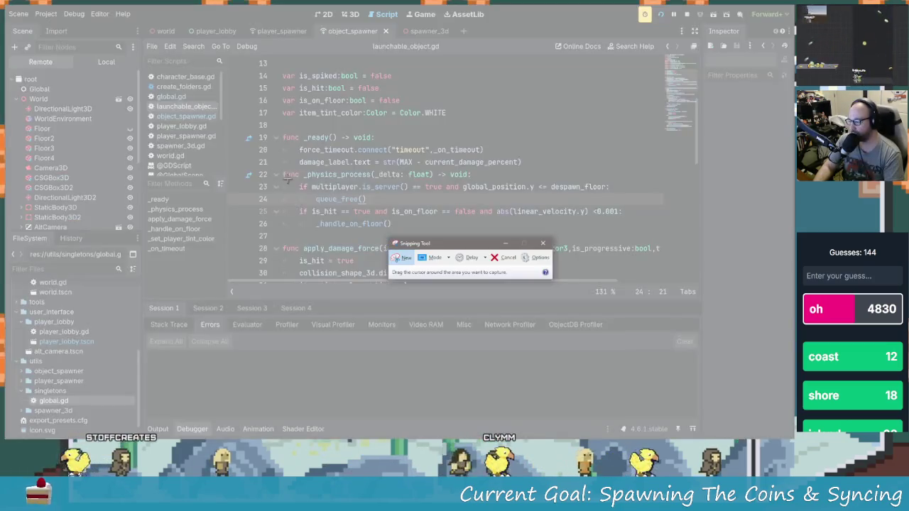
mouse_move(260, 168)
left_mouse_down()
mouse_move(370, 190)
mouse_move(609, 213)
mouse_move(609, 204)
mouse_move(620, 205)
left_mouse_up()
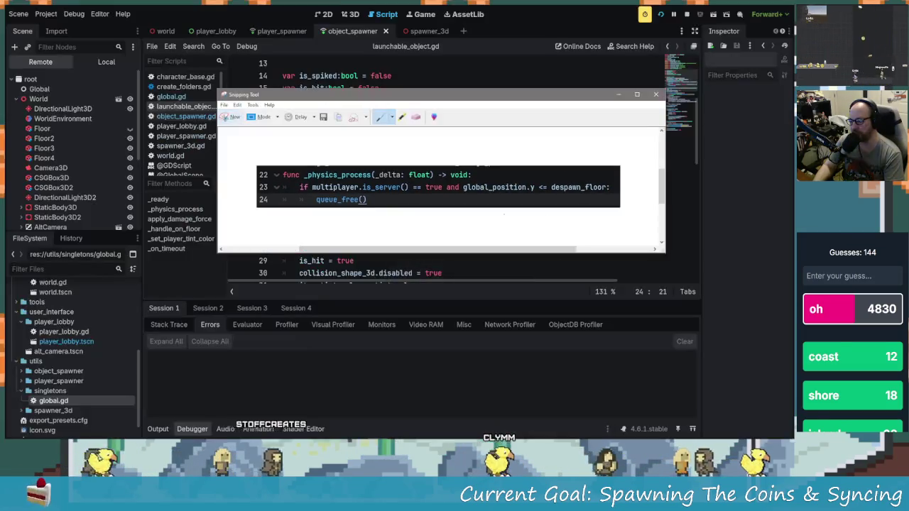
key("alt+Tab")
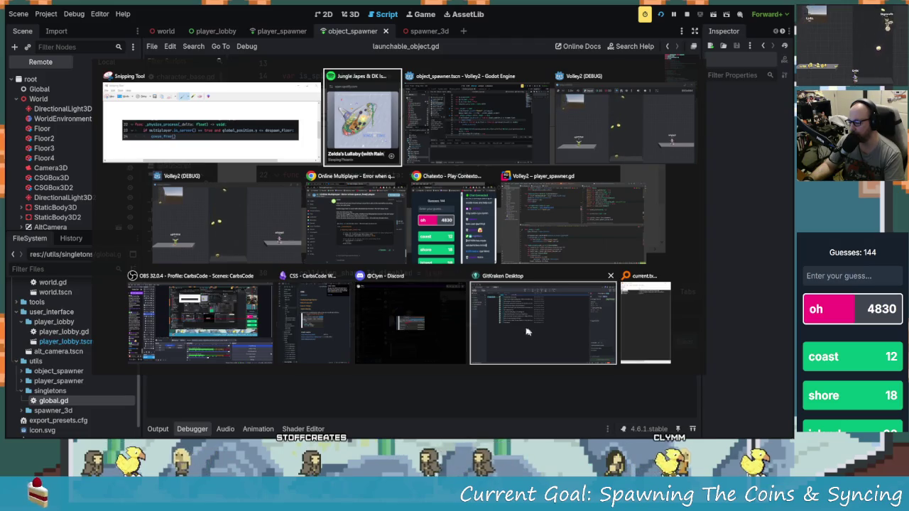
key("Escape")
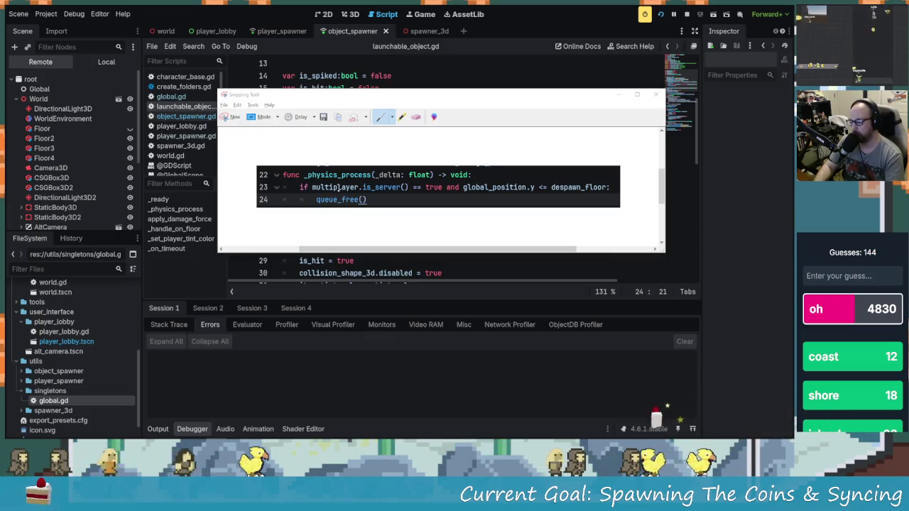
- Close the Snipping Tool window holding the lines 22–24 capture, raising its save prompt
left_click(656, 94)
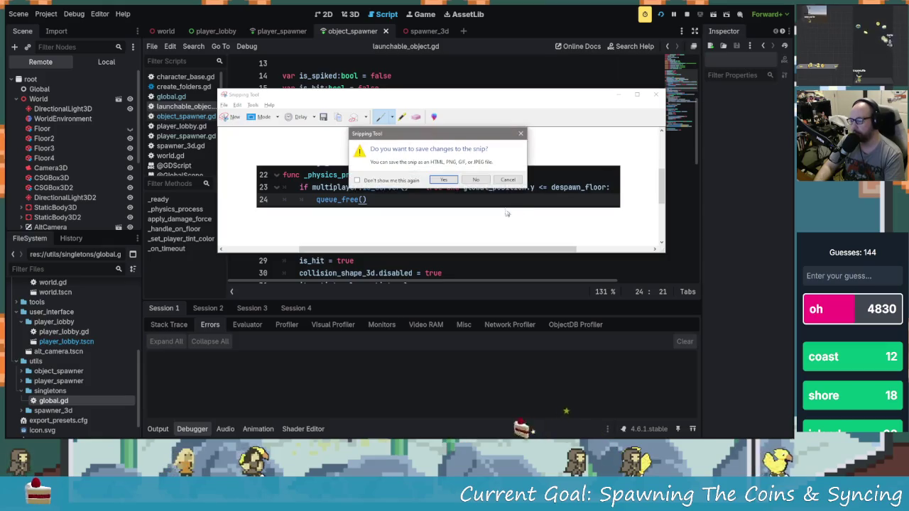
- Dismiss the snip's save prompt and save the project with Ctrl+S
left_click(451, 177)
left_click(451, 177)
key("ctrl+s")
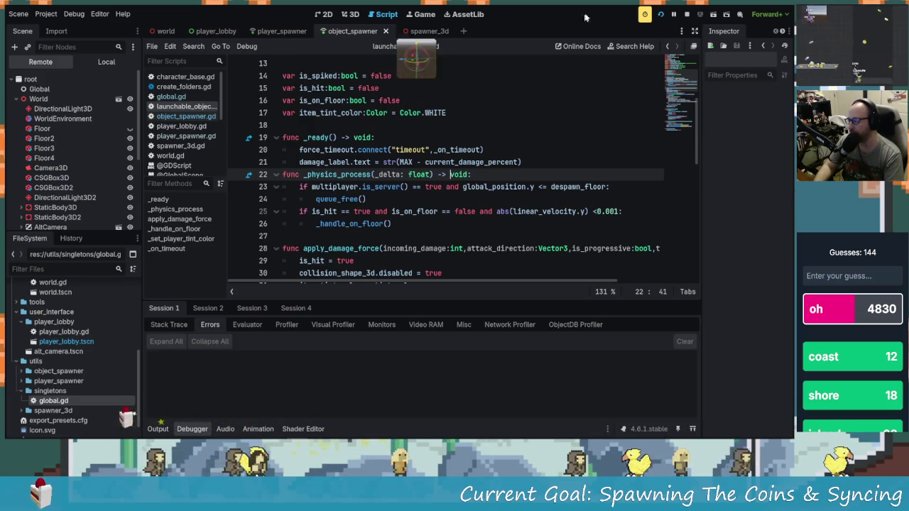
- Close the running game's debug window and stop the debug session with F8
key("alt+Tab")
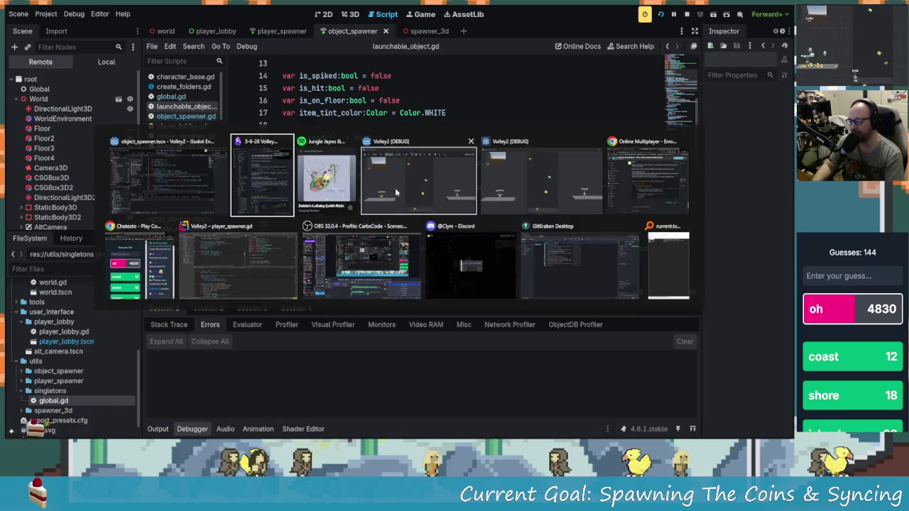
left_click(402, 213)
left_click(602, 42)
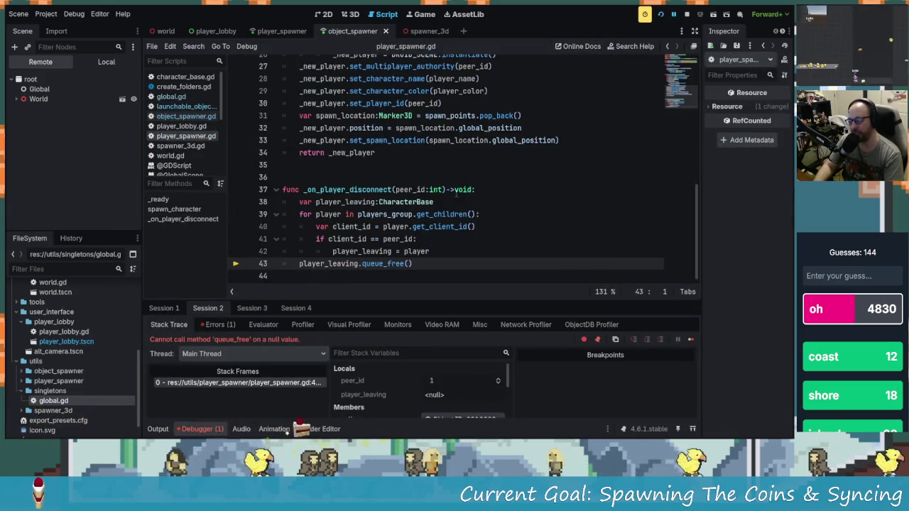
key("F8")
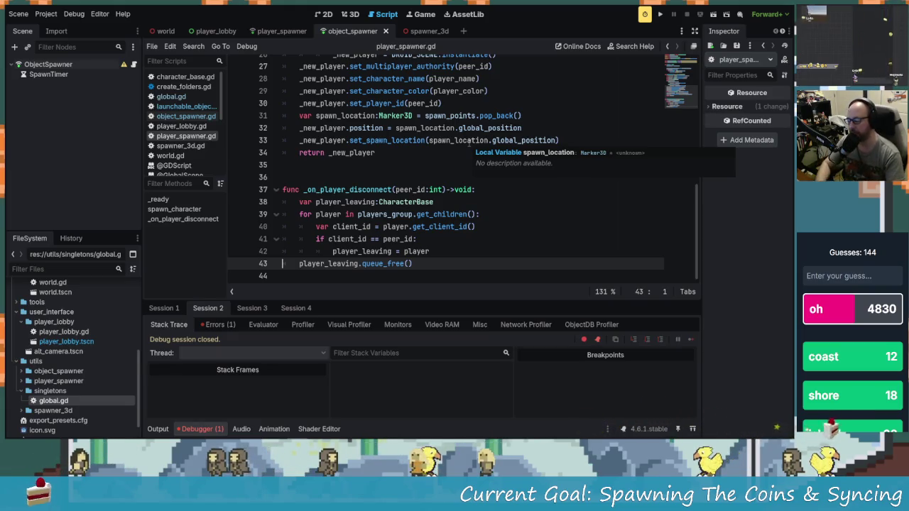
- Clear the queue_free error from the Debugger's error list and switch to the Output log
left_click(222, 432)
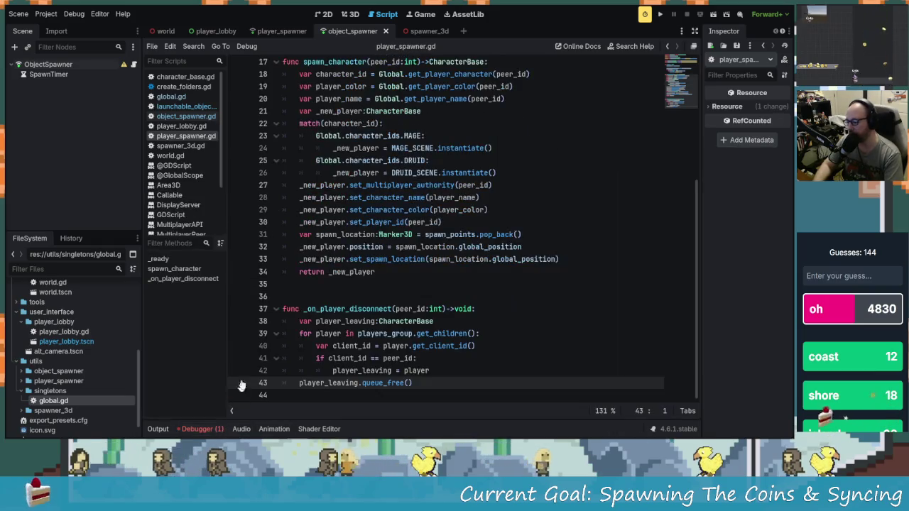
left_click(396, 384)
left_click(432, 383)
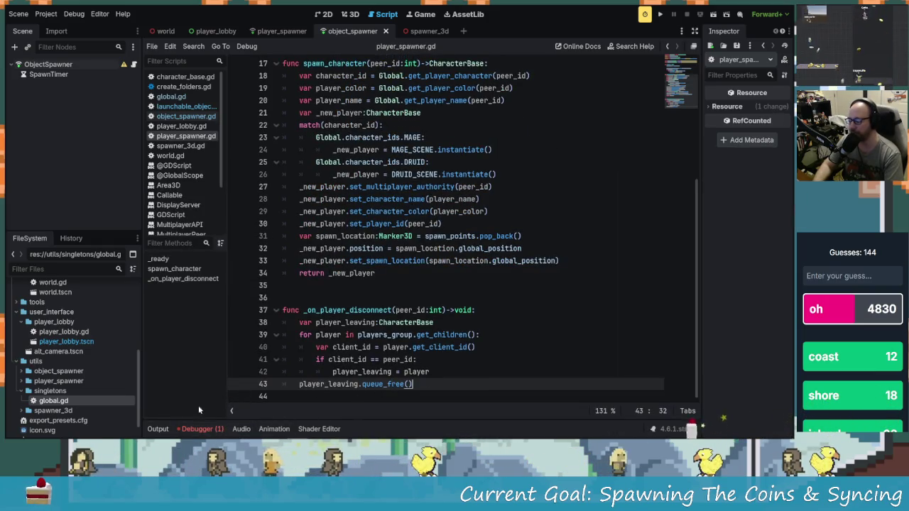
left_click(203, 429)
left_click(217, 324)
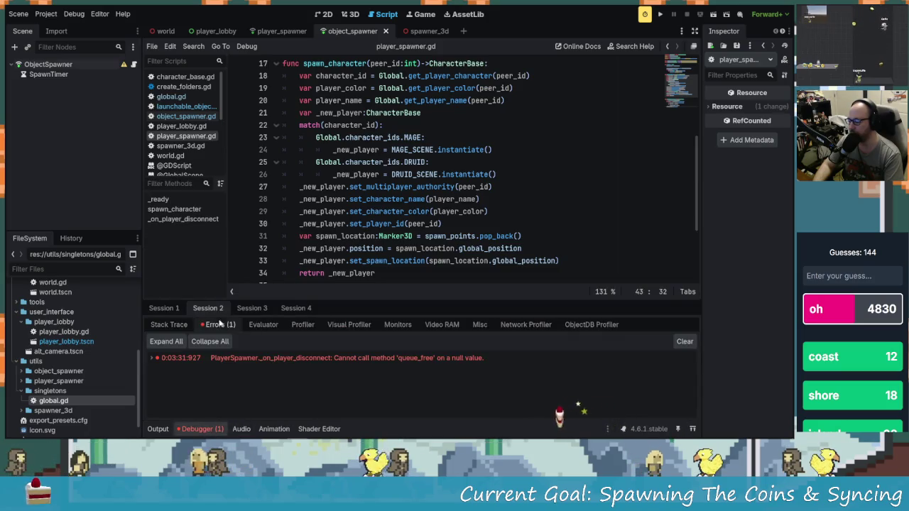
left_click(684, 342)
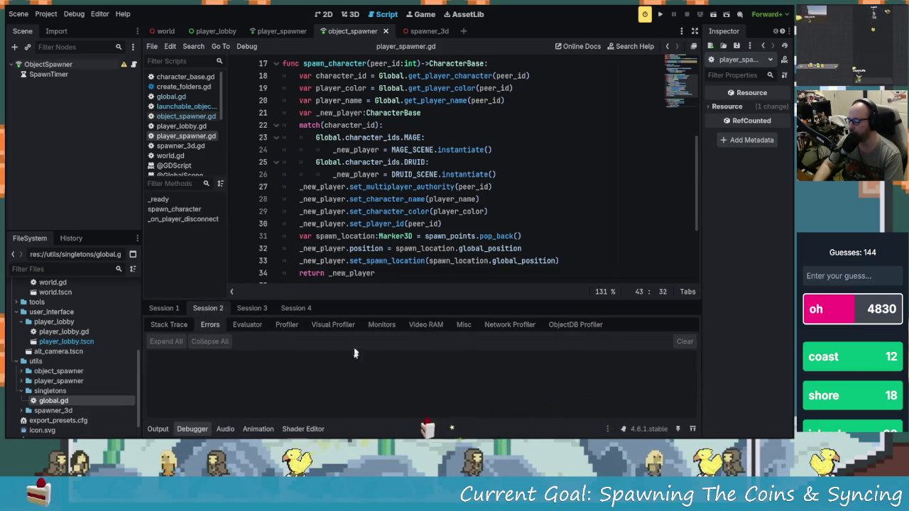
left_click(158, 429)
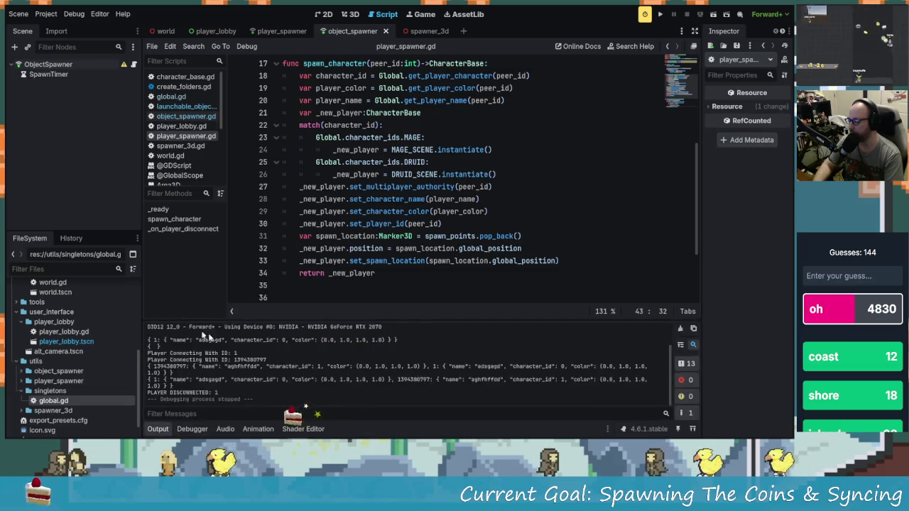
mouse_move(376, 279)
left_mouse_down()
mouse_move(469, 263)
mouse_move(455, 287)
left_mouse_up()
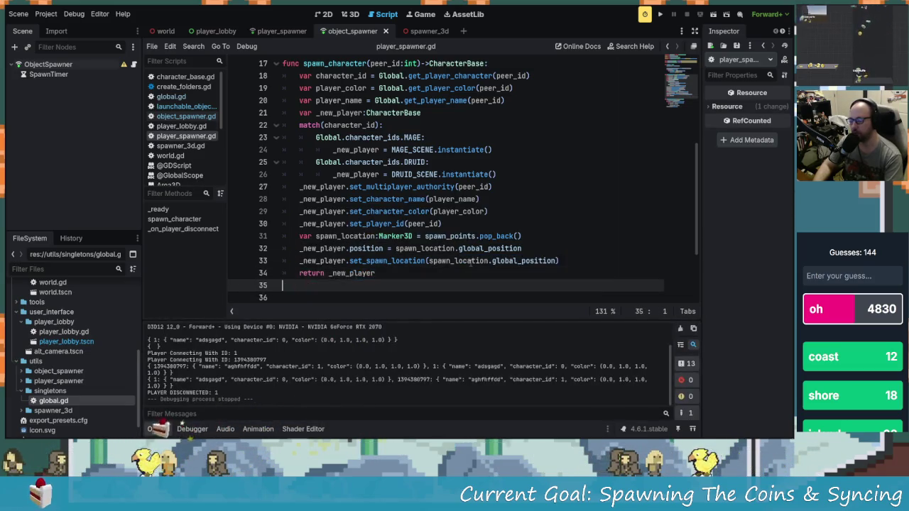
- Save the scene and scripts with Ctrl+S and scroll player_spawner.gd back to its top
left_click(458, 248)
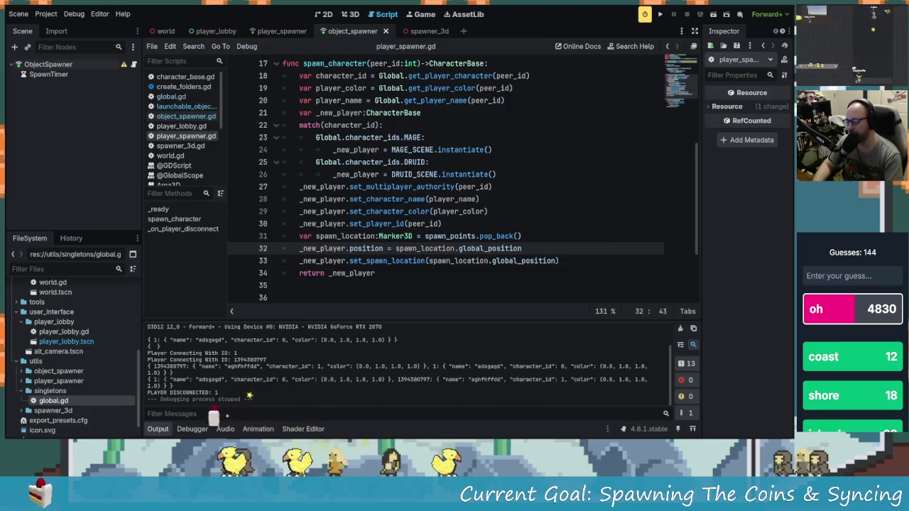
key("ctrl+s")
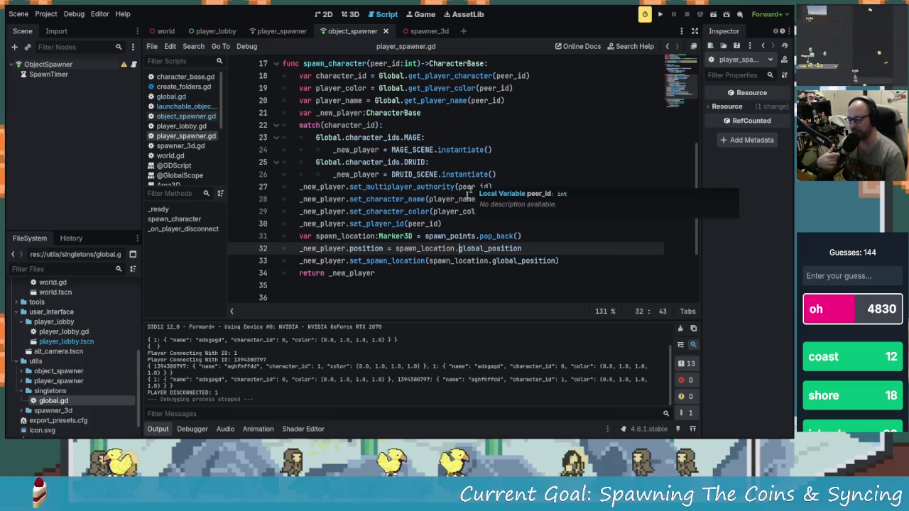
left_click(458, 268)
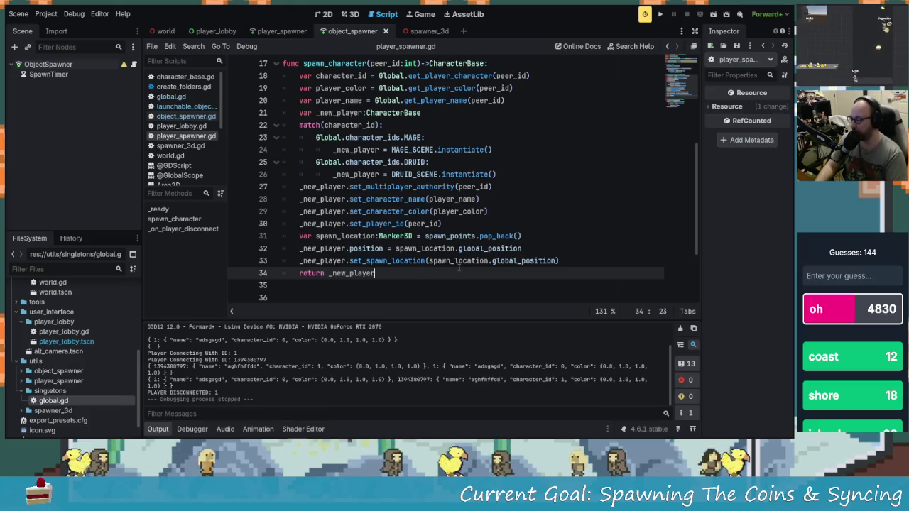
scroll(459, 267, "up", 5)
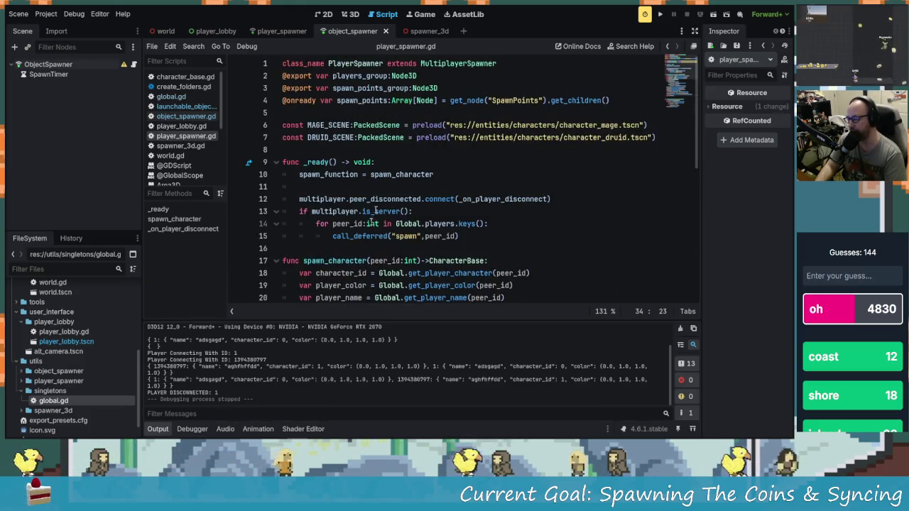
left_click(351, 15)
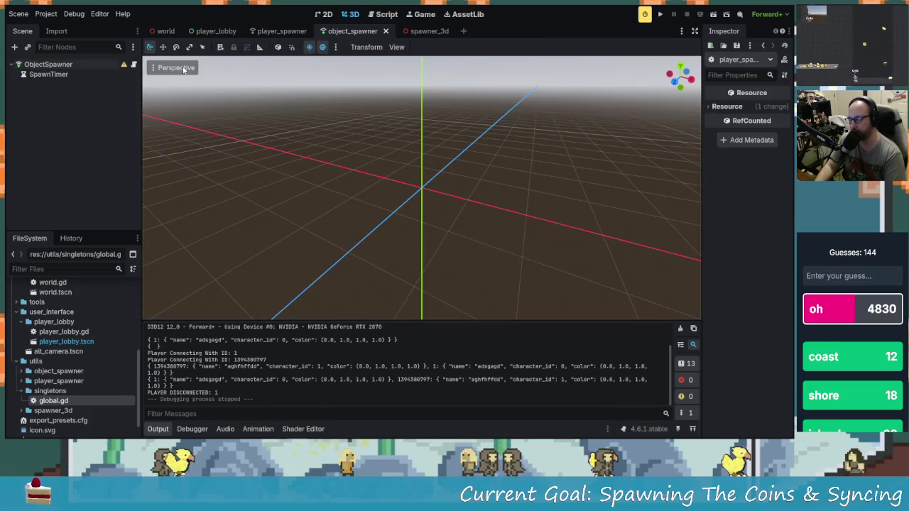
- Open the world scene and orbit the viewport to look at the wall from both sides
left_click(170, 32)
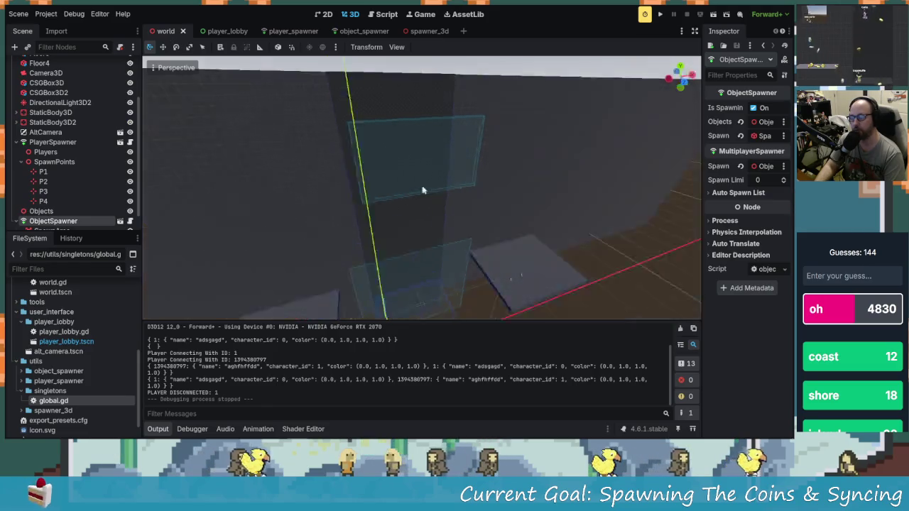
scroll(350, 195, "down", 3)
mouse_move(417, 184)
left_mouse_down()
mouse_move(459, 200)
mouse_move(489, 105)
left_mouse_up()
left_click_drag(406, 196, 441, 149)
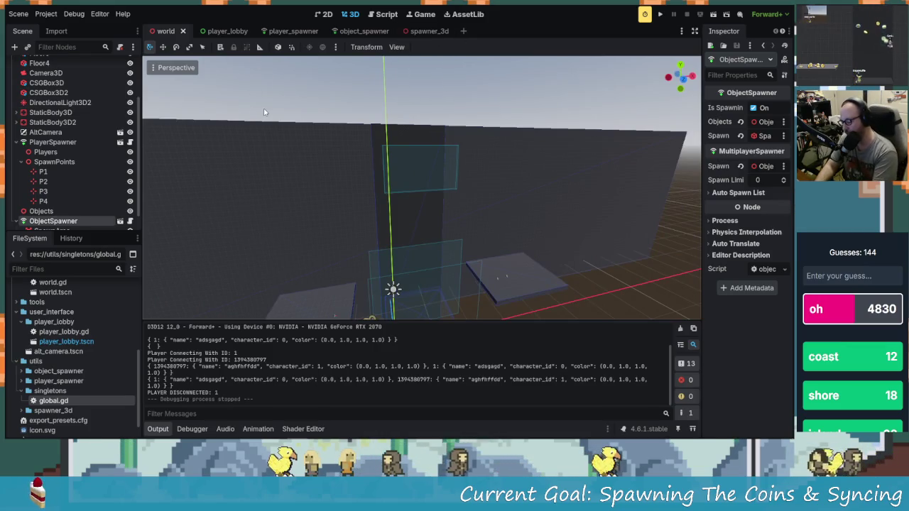
- Quick-open the launchable_object.tscn coin scene by searching 'launch'
key("ctrl+shift+o")
type("coin")
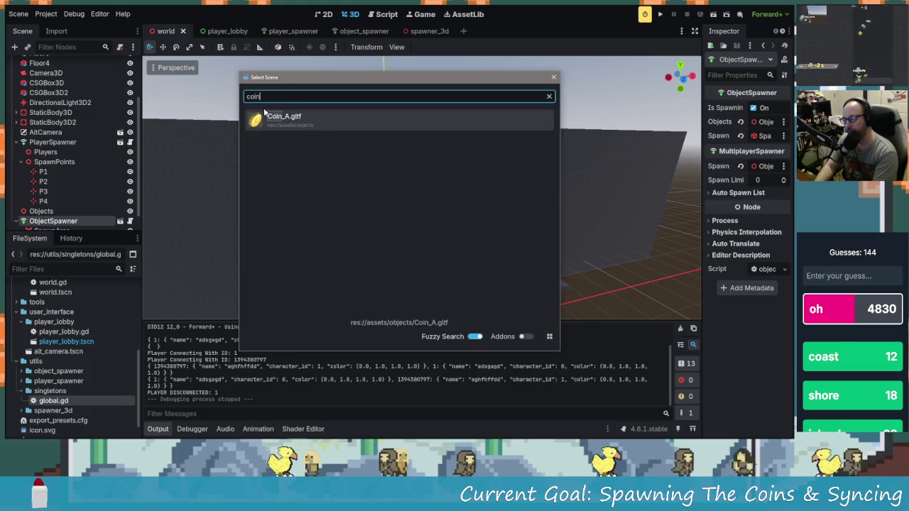
key("BackSpace")
key("BackSpace")
key("BackSpace")
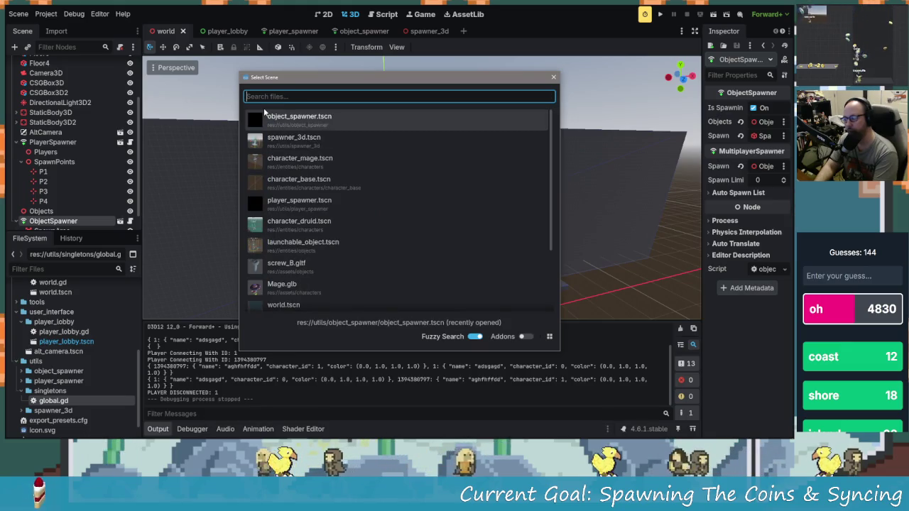
type("launch")
key("Return")
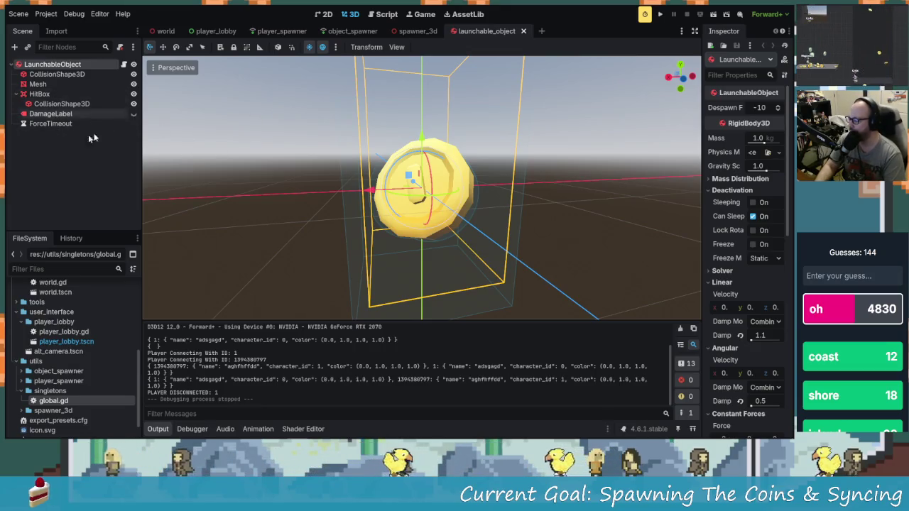
left_click(15, 47)
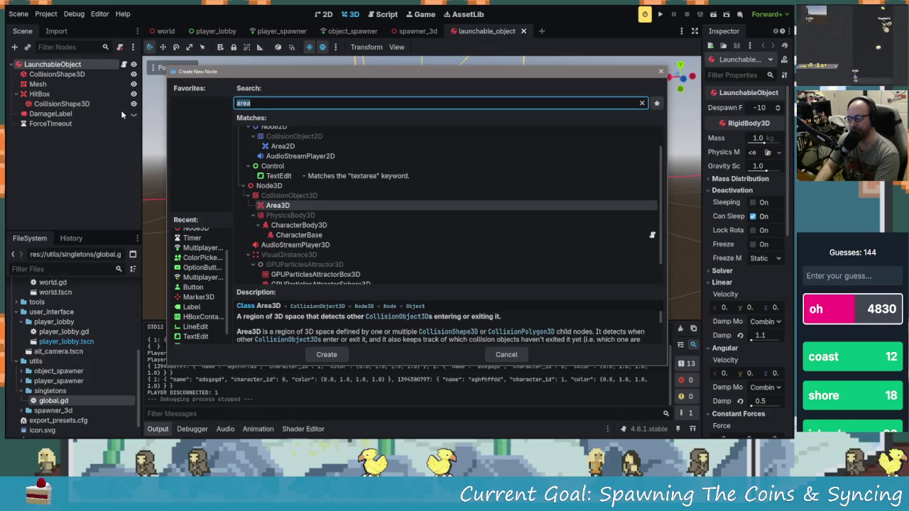
- Add a MultiplayerSynchronizer child and choose LaunchableObject as the node to sync
type("sync")
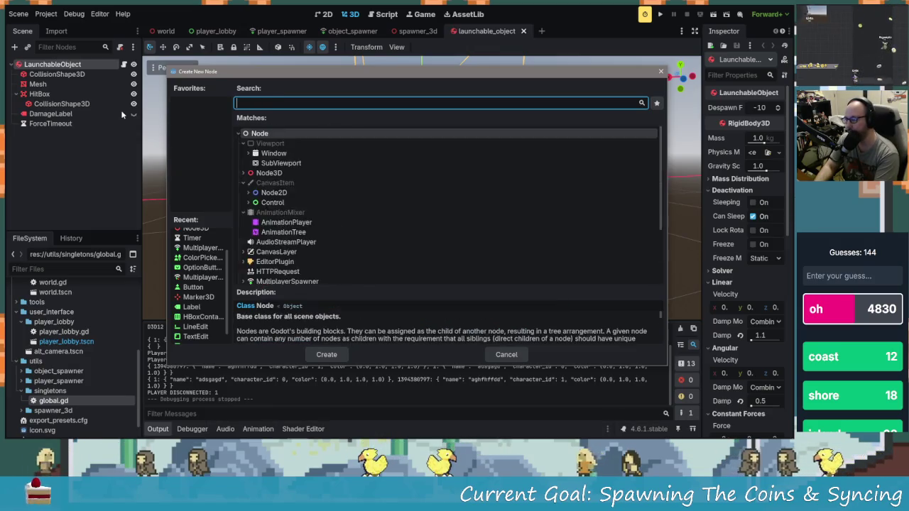
key("Return")
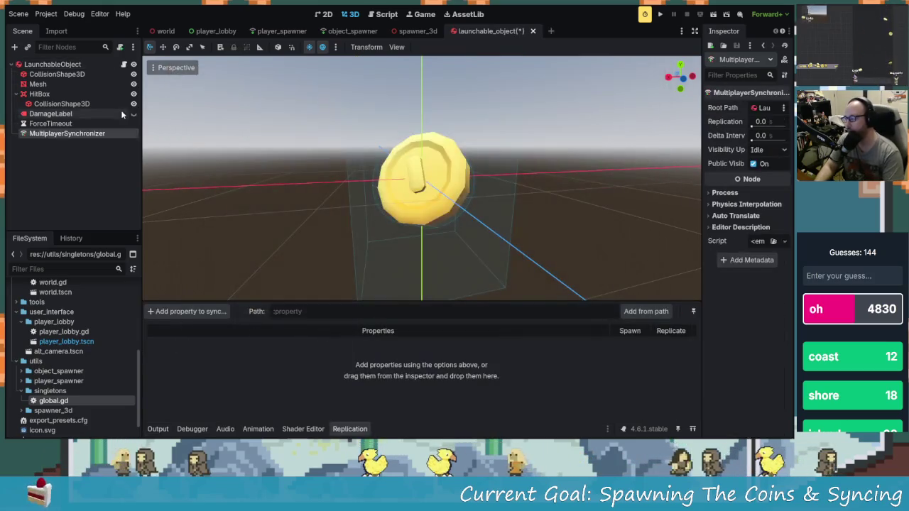
left_click(185, 314)
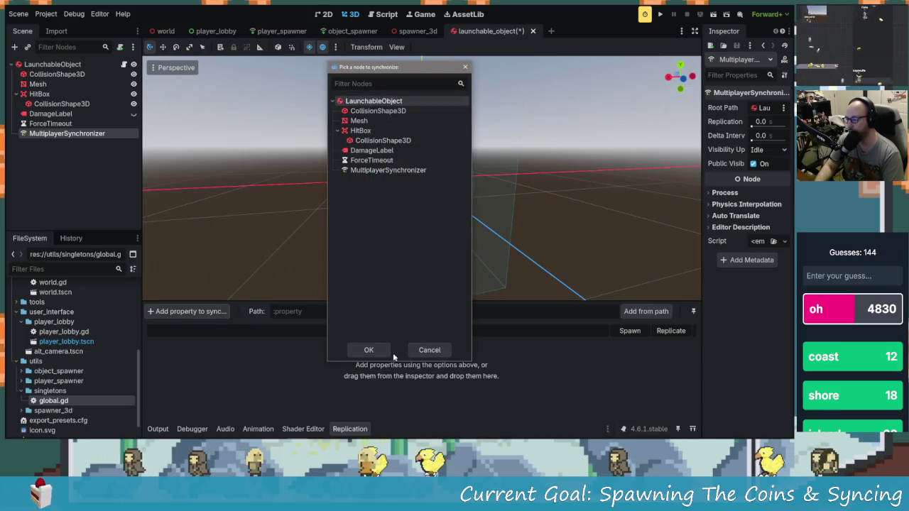
left_click(379, 350)
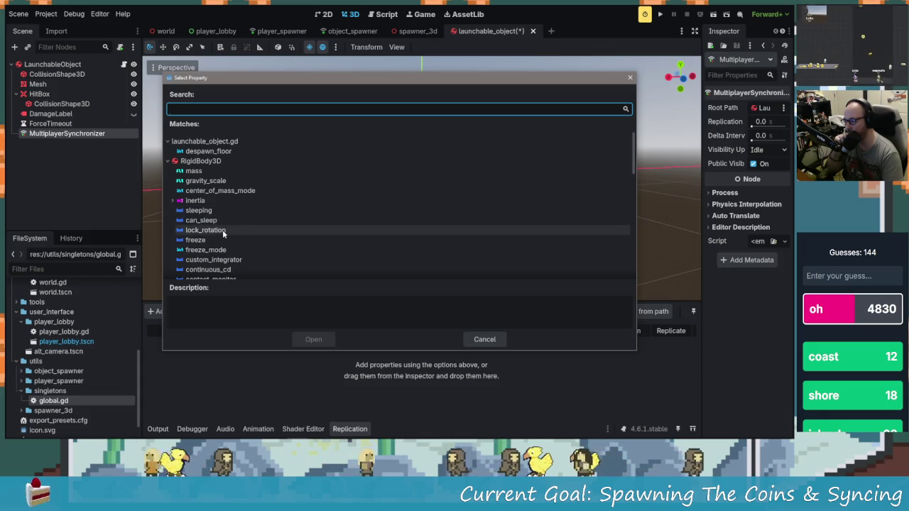
- Add LaunchableObject's linear_velocity to the replicated properties and run the project
scroll(245, 256, "down", 5)
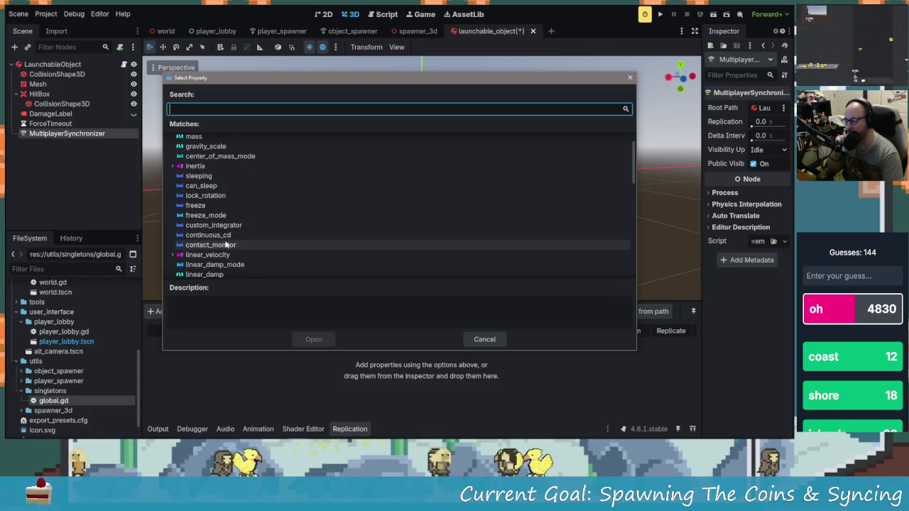
scroll(227, 243, "up", 1)
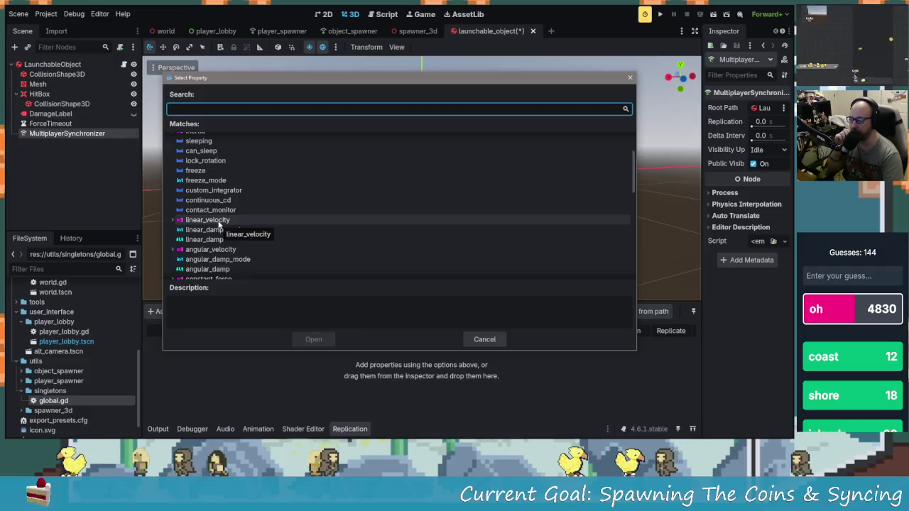
scroll(219, 224, "up", 2)
scroll(219, 222, "down", 2)
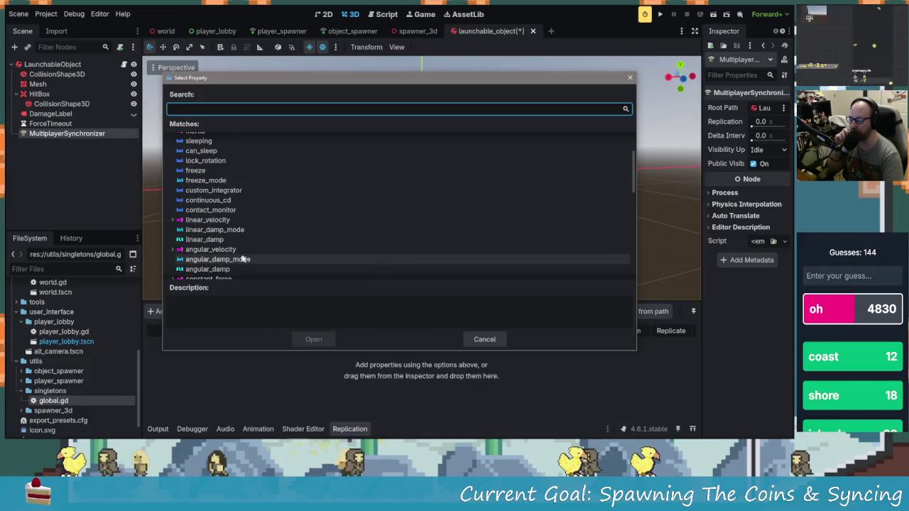
scroll(220, 235, "down", 2)
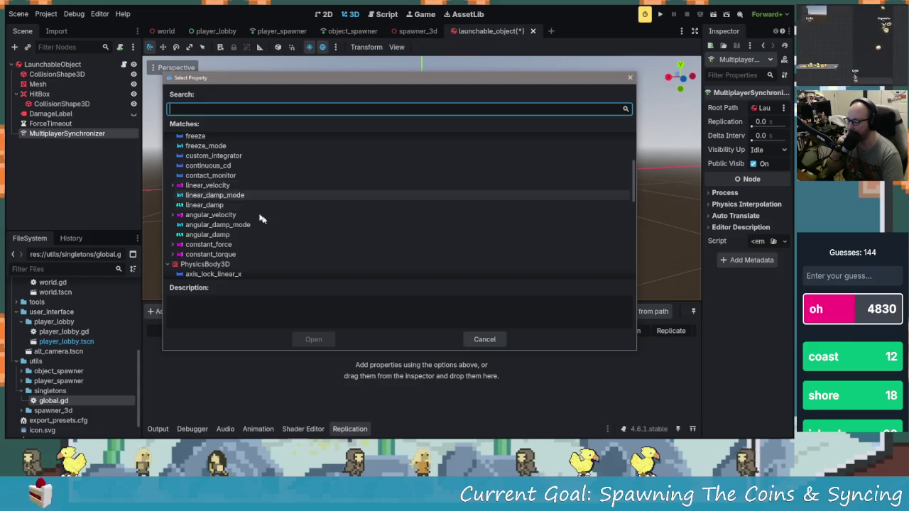
scroll(218, 225, "down", 3)
scroll(220, 245, "down", 1)
scroll(220, 245, "down", 2)
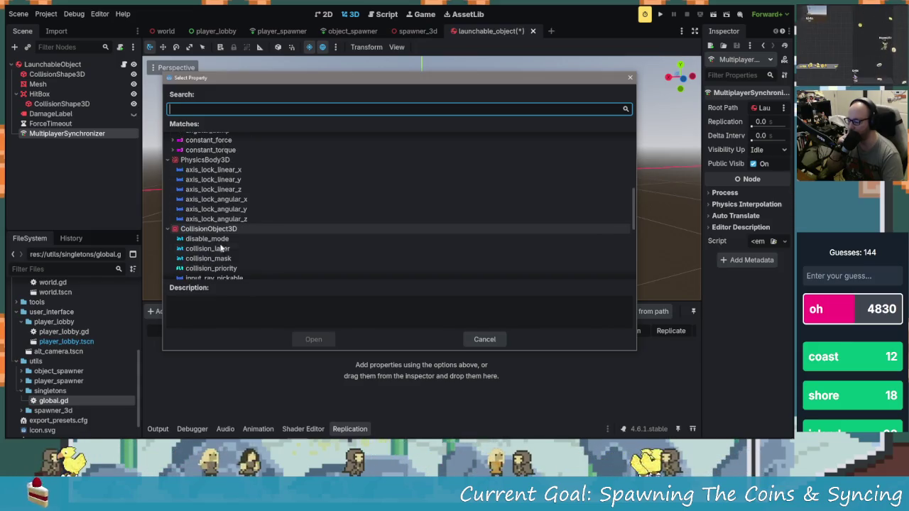
scroll(222, 241, "down", 3)
scroll(223, 239, "up", 8)
scroll(225, 235, "down", 5)
scroll(224, 233, "down", 4)
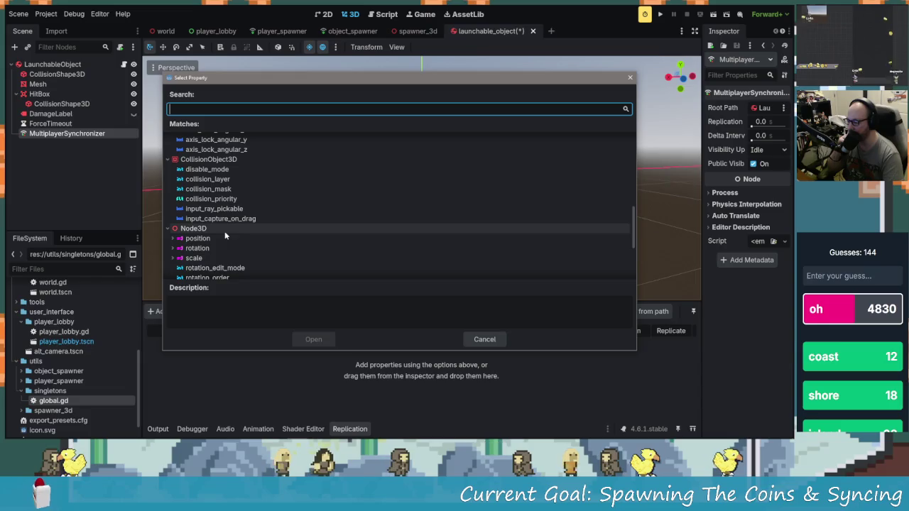
scroll(220, 234, "up", 8)
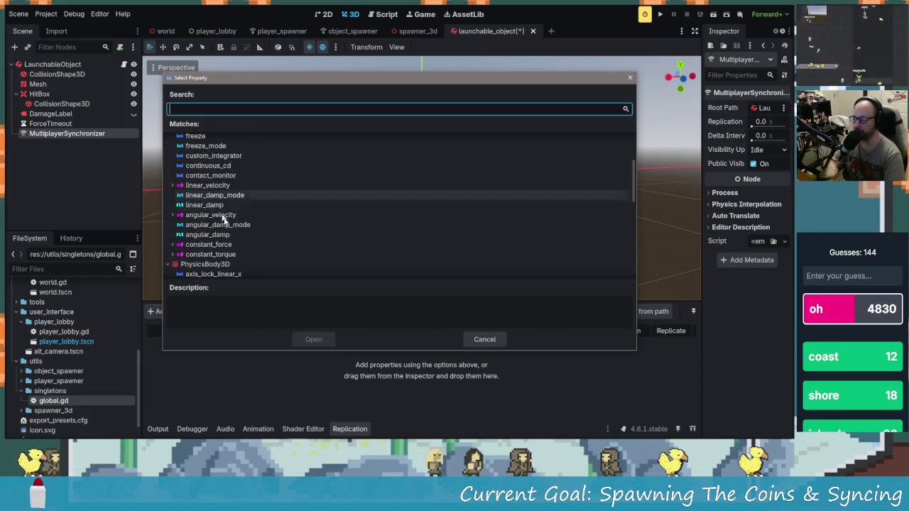
left_click(206, 186)
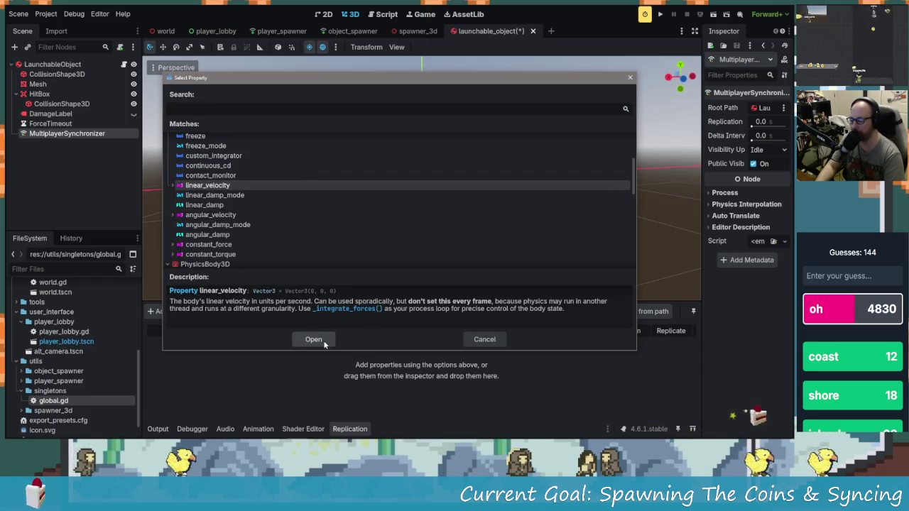
left_click(314, 340)
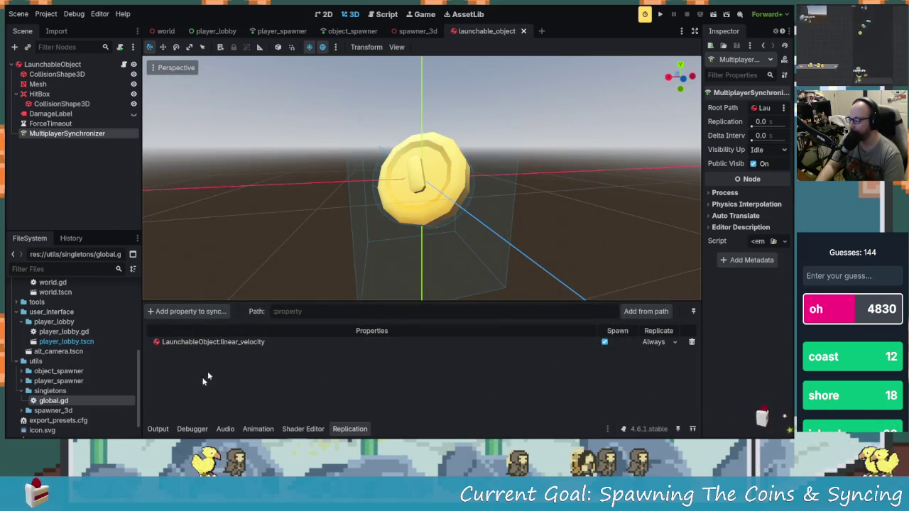
key("F5")
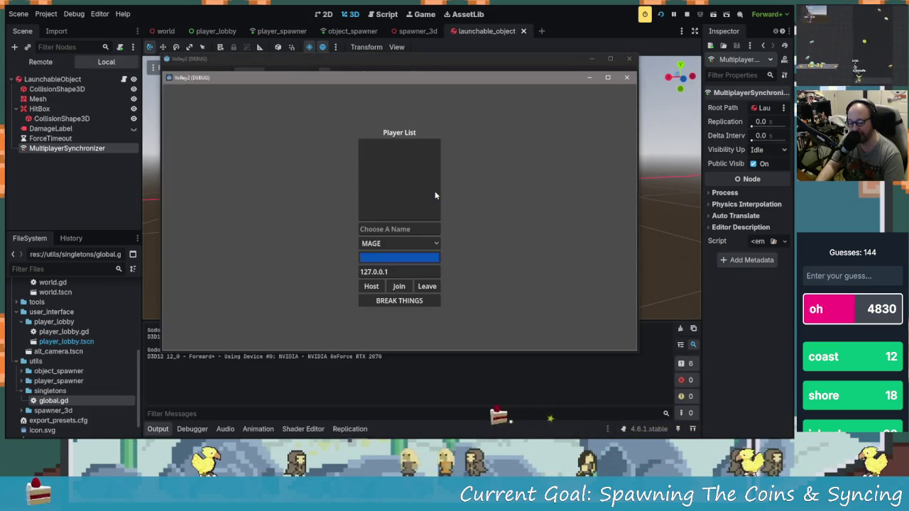
- Tile both game windows, enter player names, pick DRUID for the second player, then host, join and start
left_click_drag(383, 77, 192, 42)
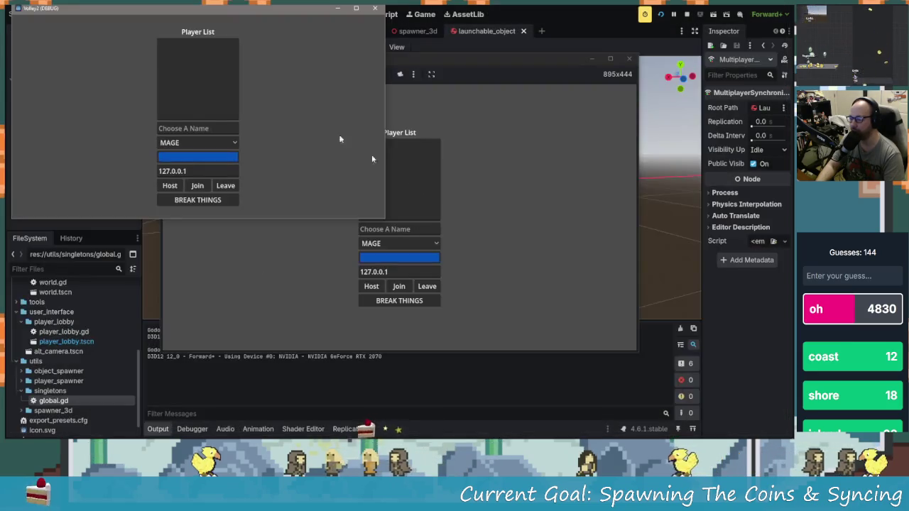
mouse_move(485, 79)
left_mouse_down()
mouse_move(596, 61)
mouse_move(596, 28)
left_mouse_up()
left_click(189, 128)
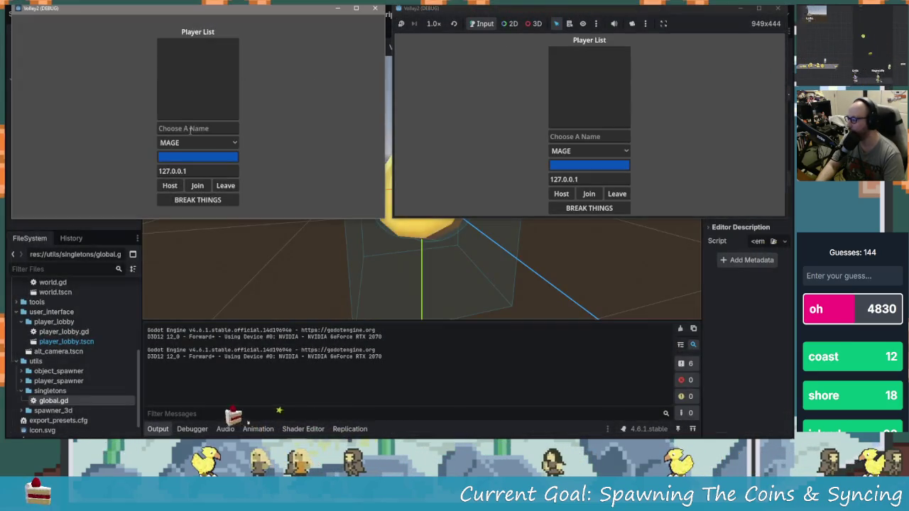
type("adsgfsdgg")
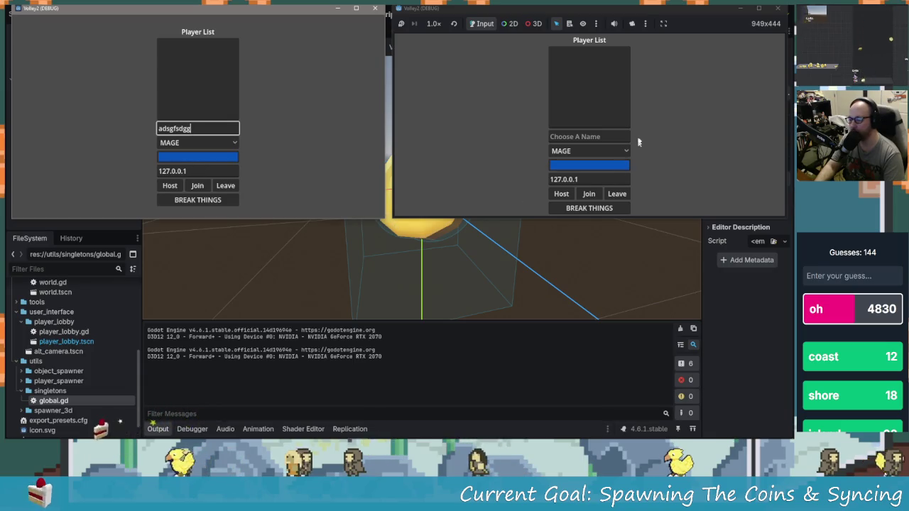
left_click(589, 136)
type("adfgag")
left_click(584, 151)
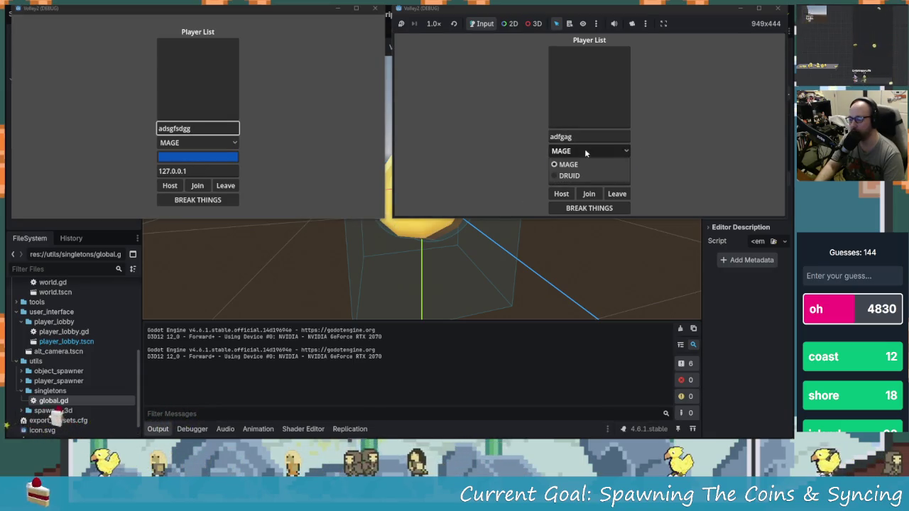
left_click(570, 176)
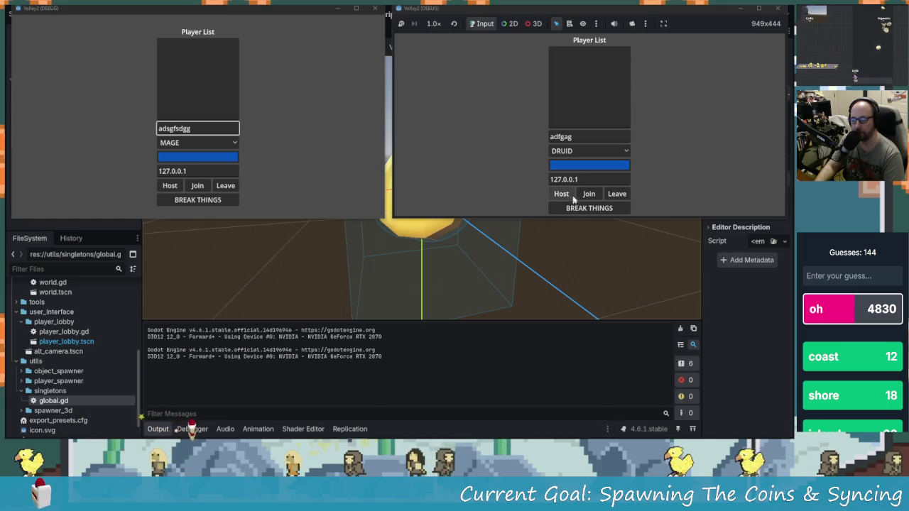
left_click(170, 185)
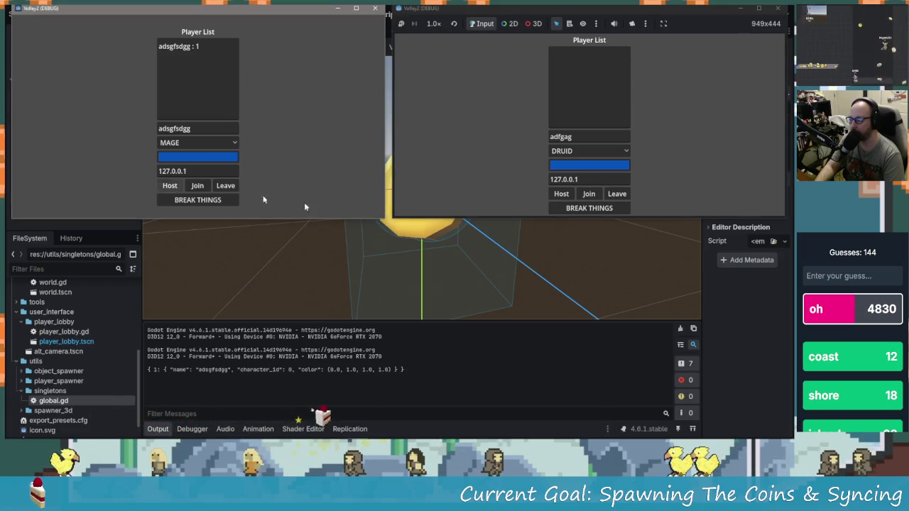
left_click(588, 193)
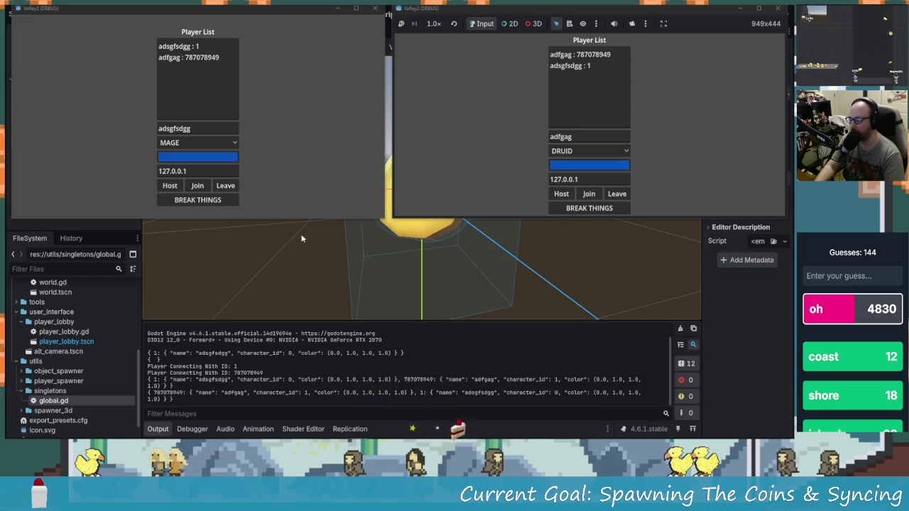
left_click(202, 202)
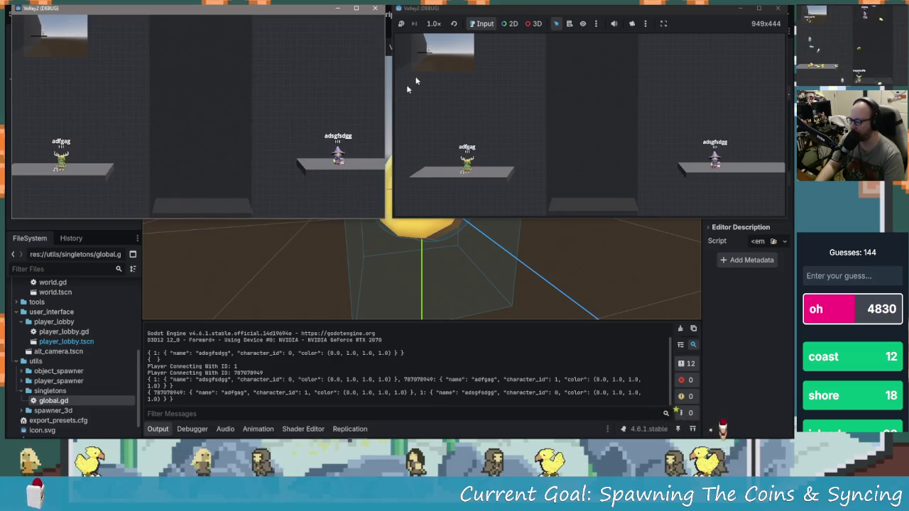
- Run and jump the wizard around the platforms while coins fall
key("space")
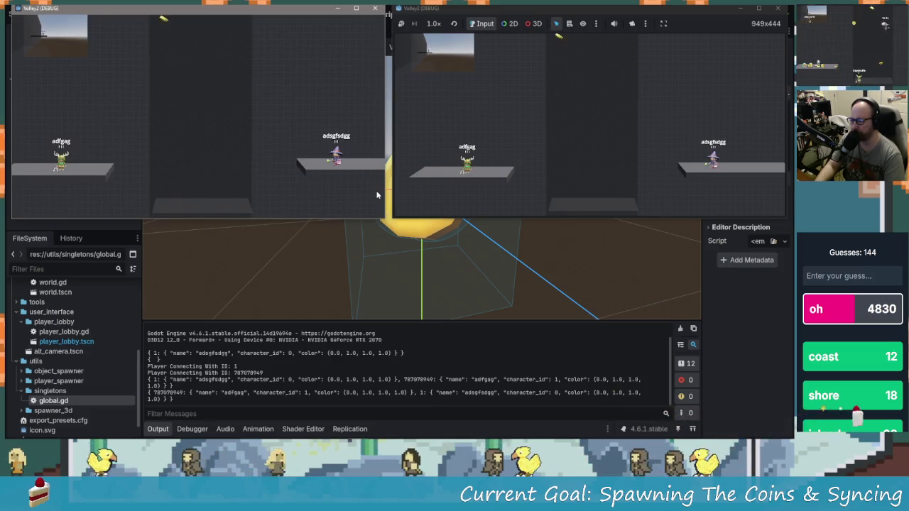
key("space")
key("Left")
key("space")
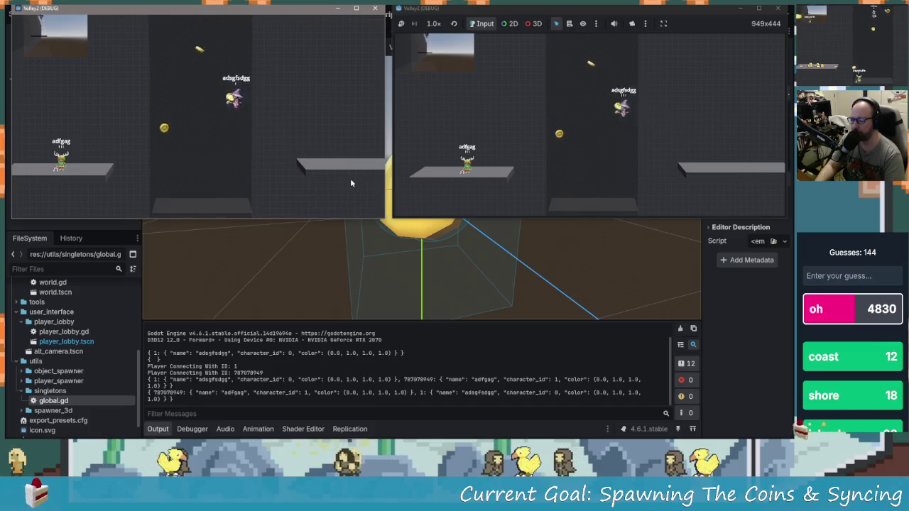
key("space")
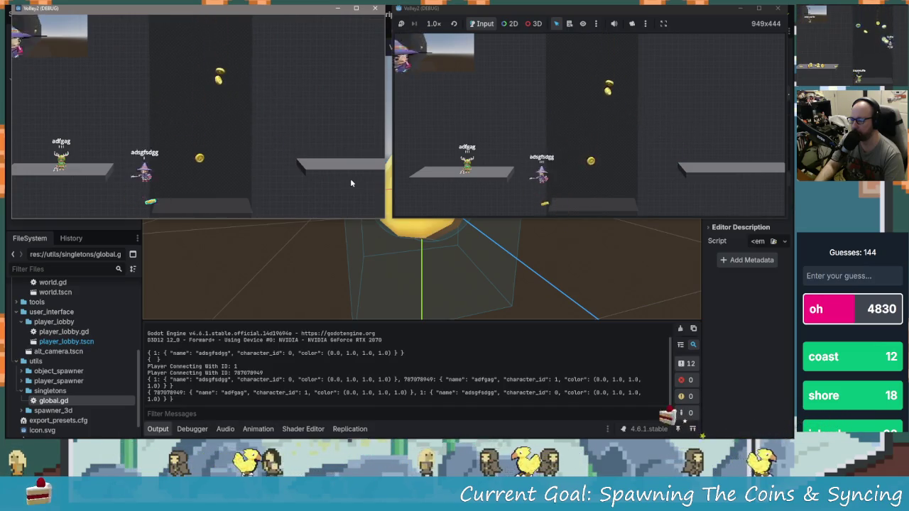
key("Right")
key("space")
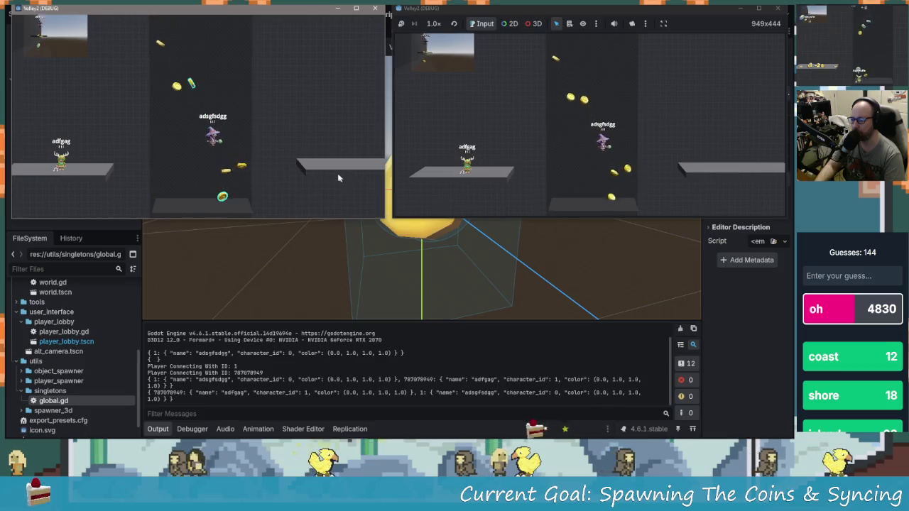
key("Left")
key("space")
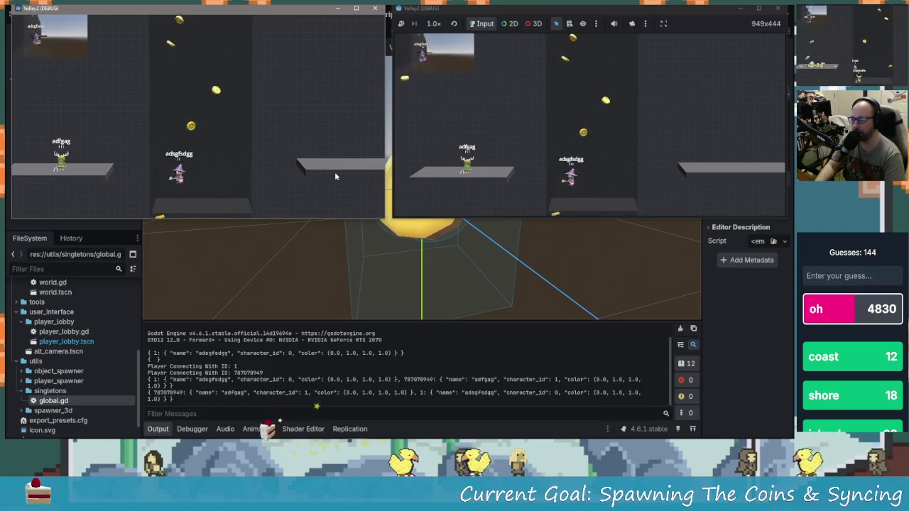
key("Right")
key("space")
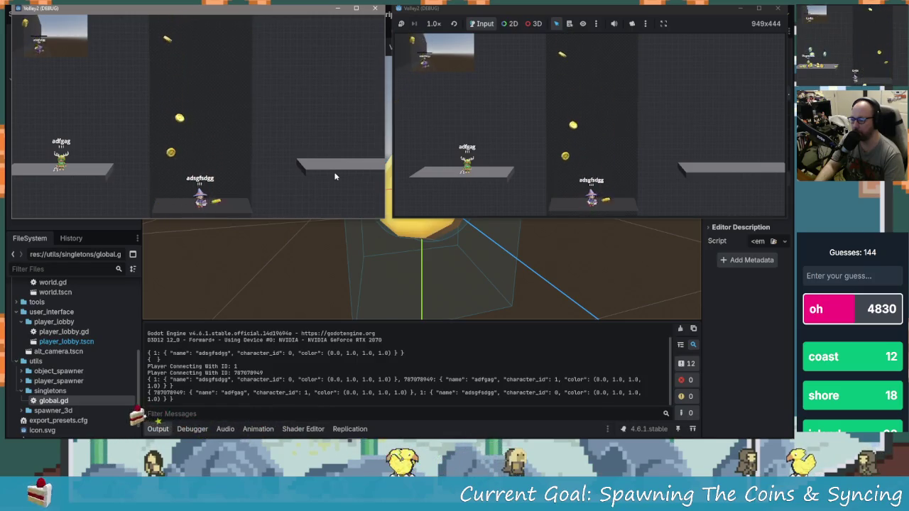
key("space")
key("Left")
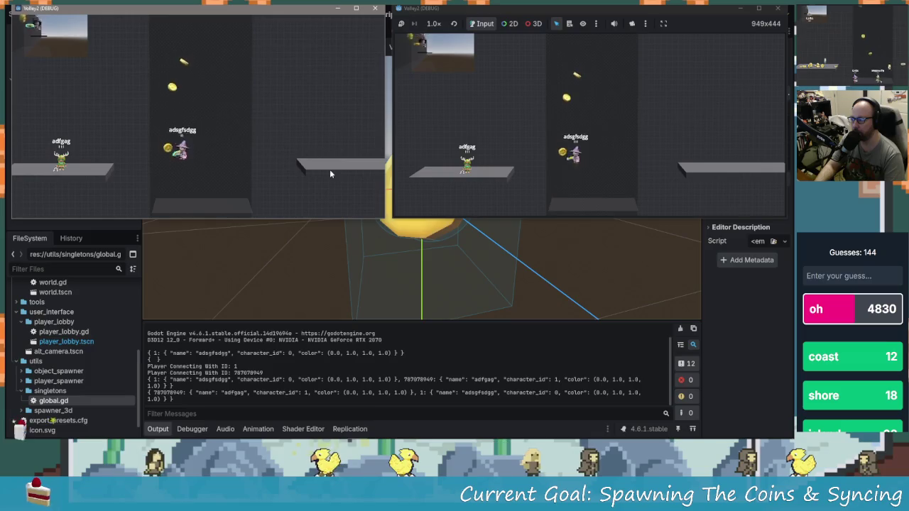
key("space")
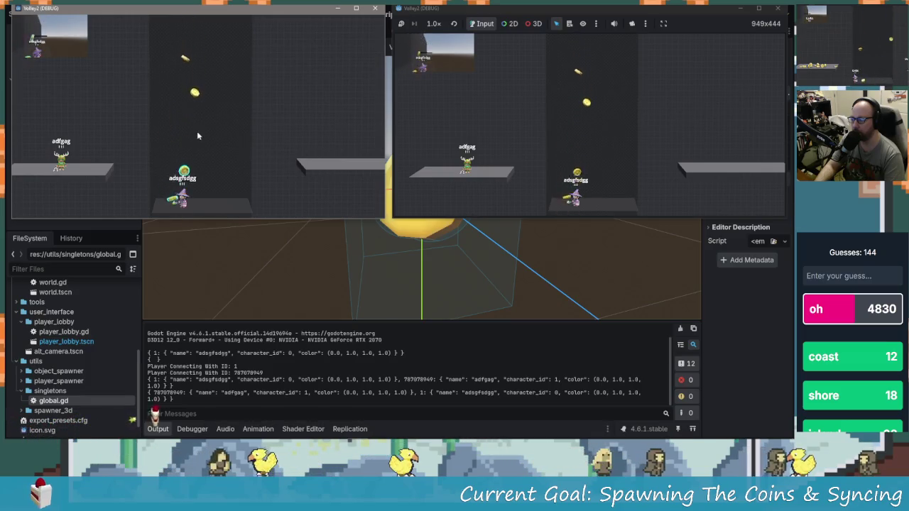
key("Right")
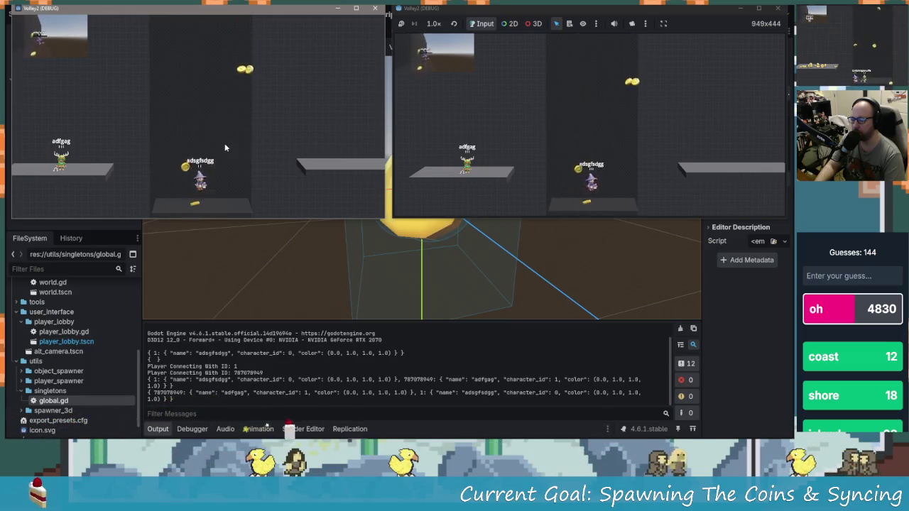
key("space")
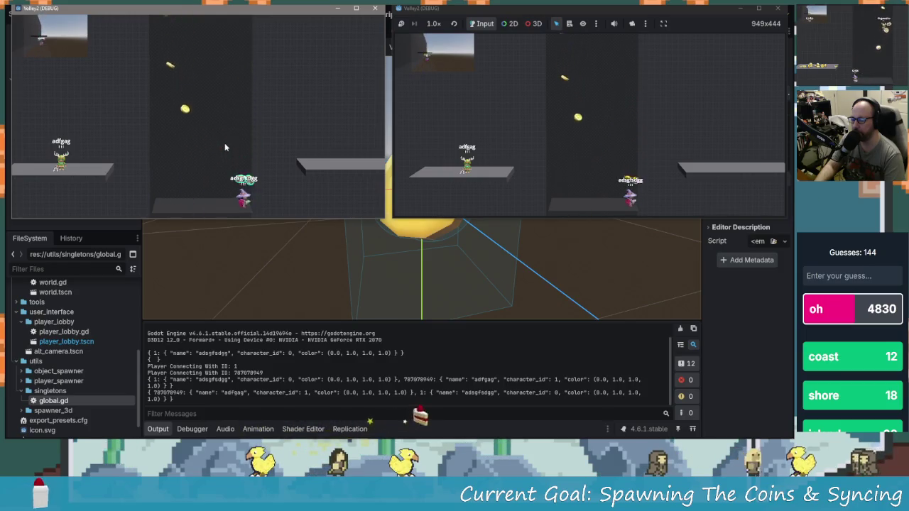
key("space")
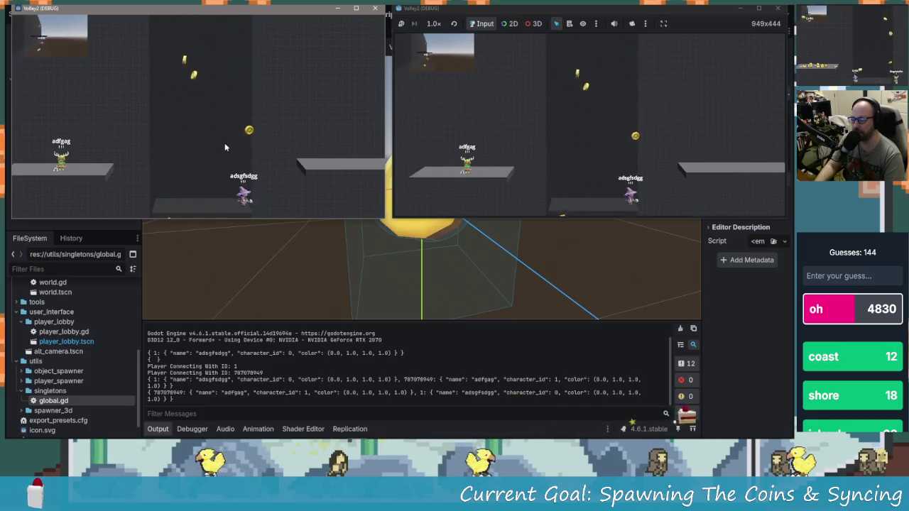
key("space")
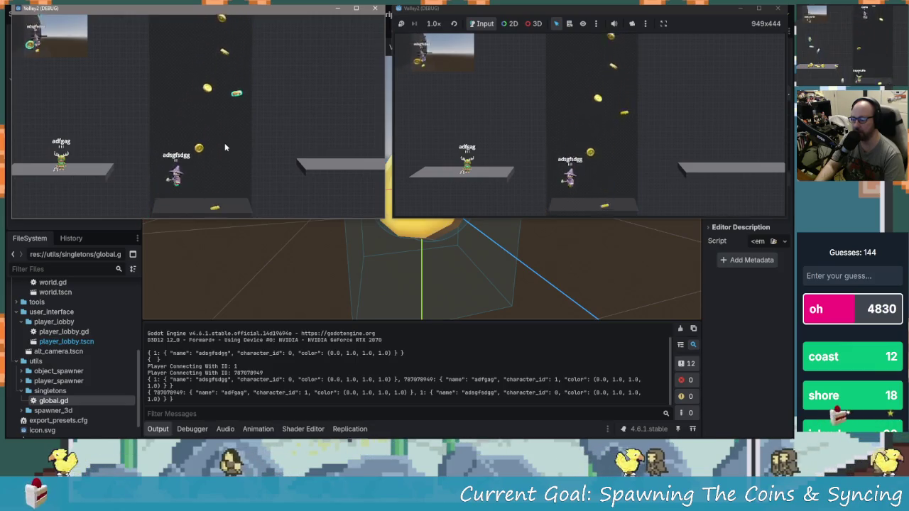
key("space")
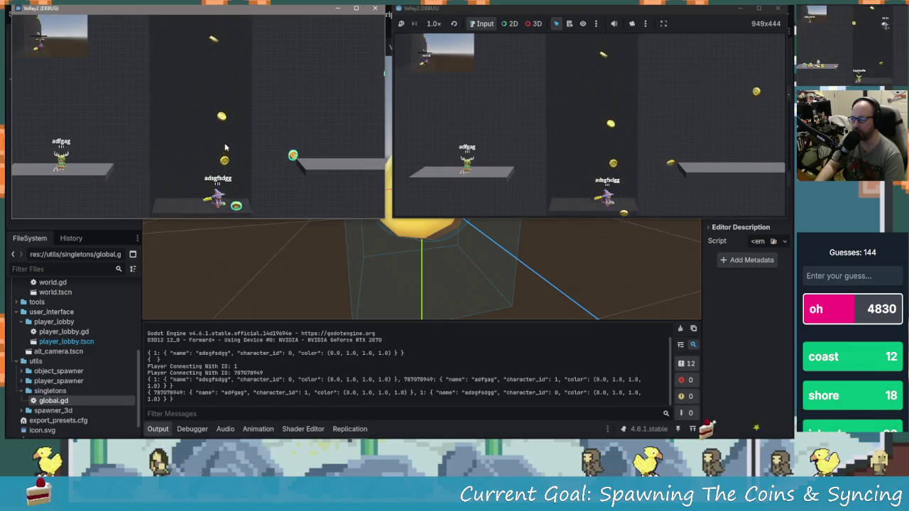
key("space")
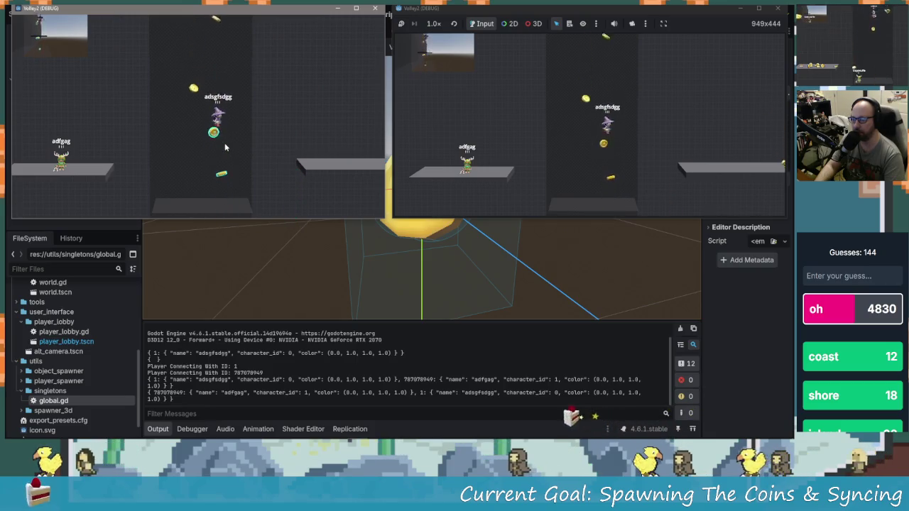
key("space")
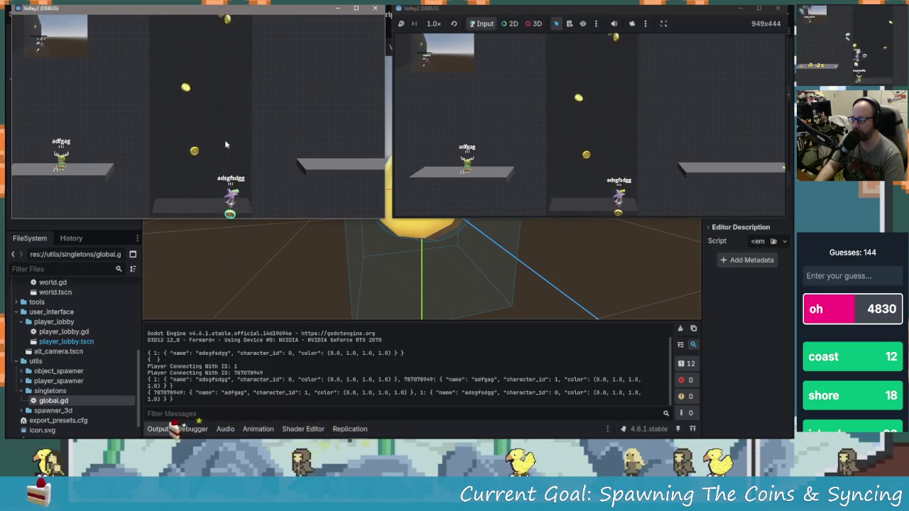
key("a")
- In the other game instance, move and jump the knight along the platforms to grab coins
key("d")
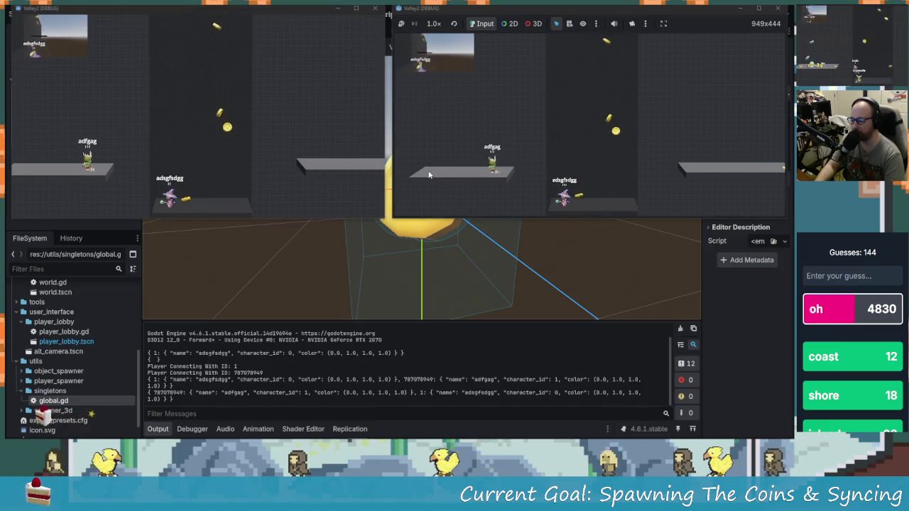
key("space")
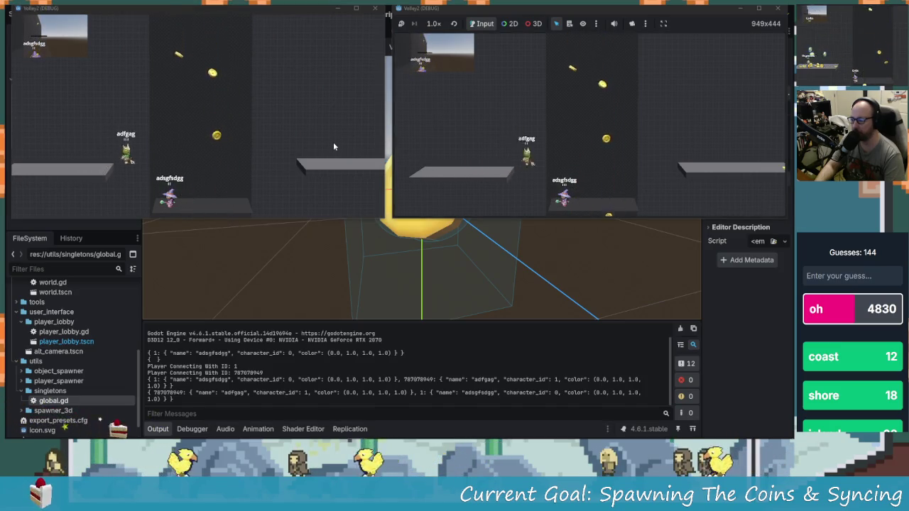
left_click(333, 142)
left_click(514, 109)
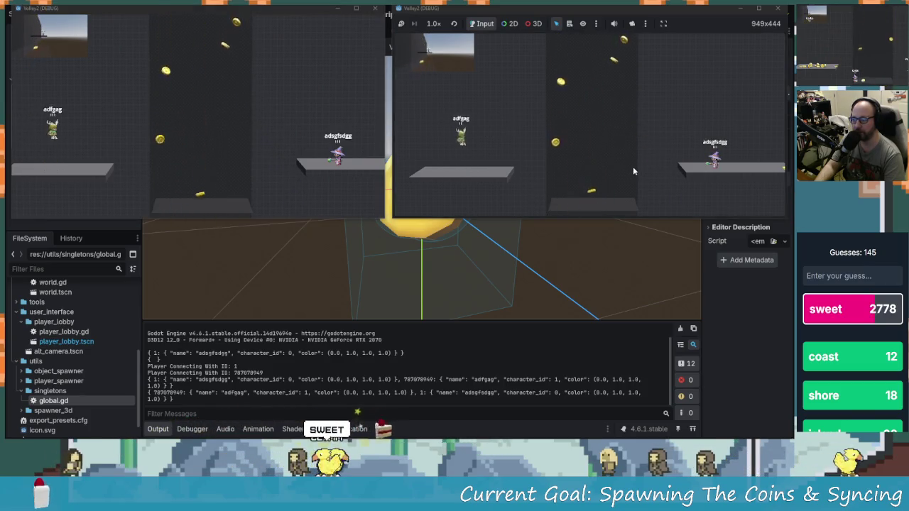
key("d")
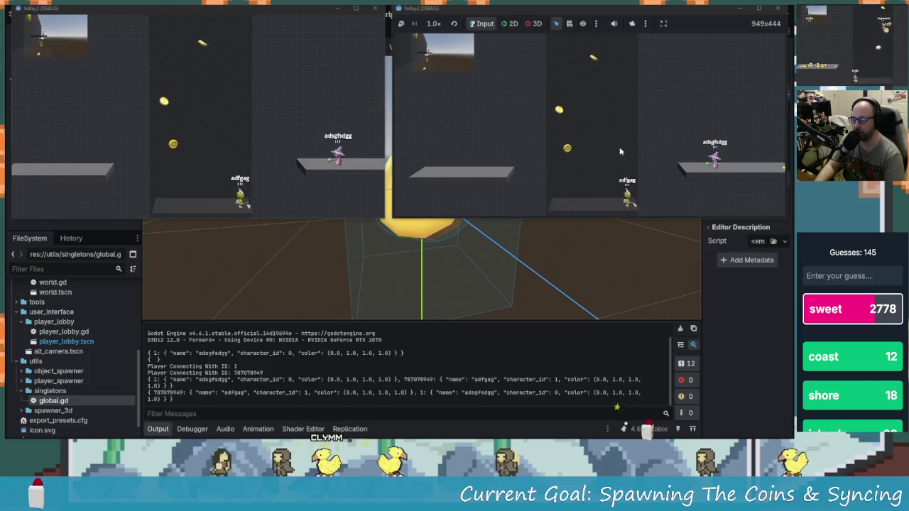
key("a")
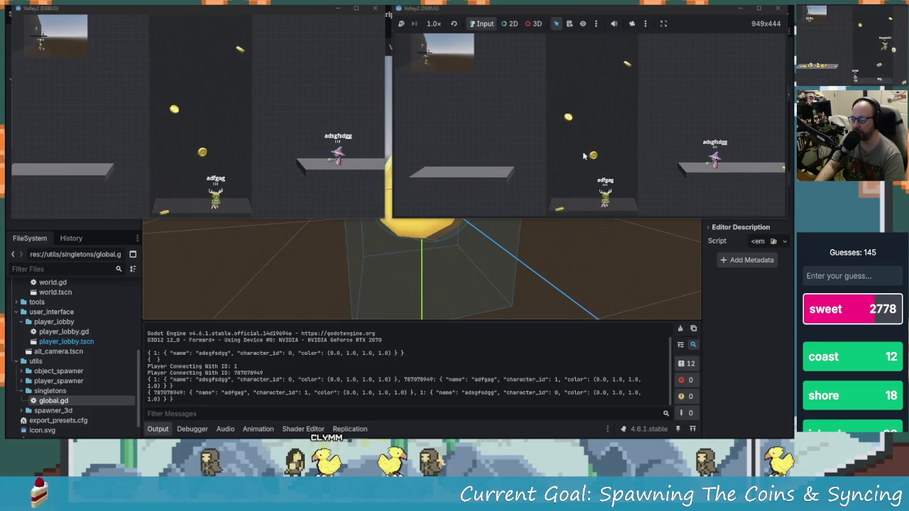
key("space")
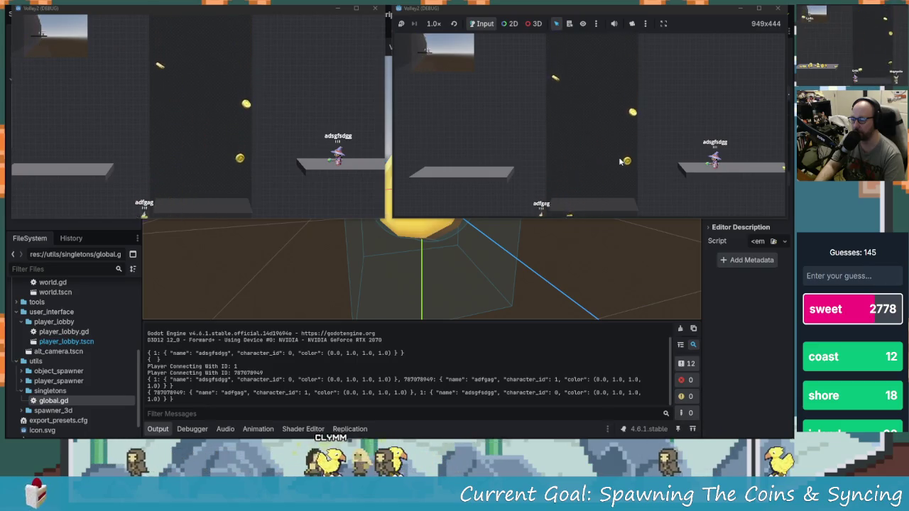
key("d")
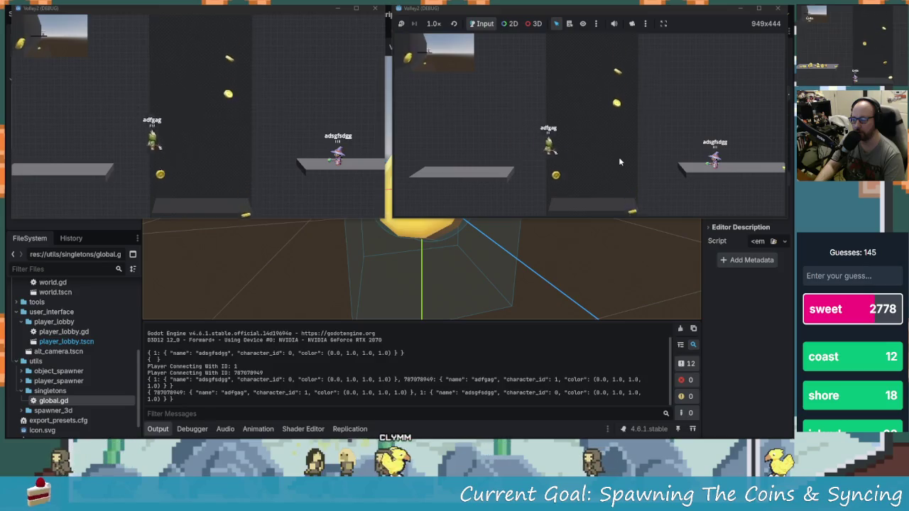
key("d")
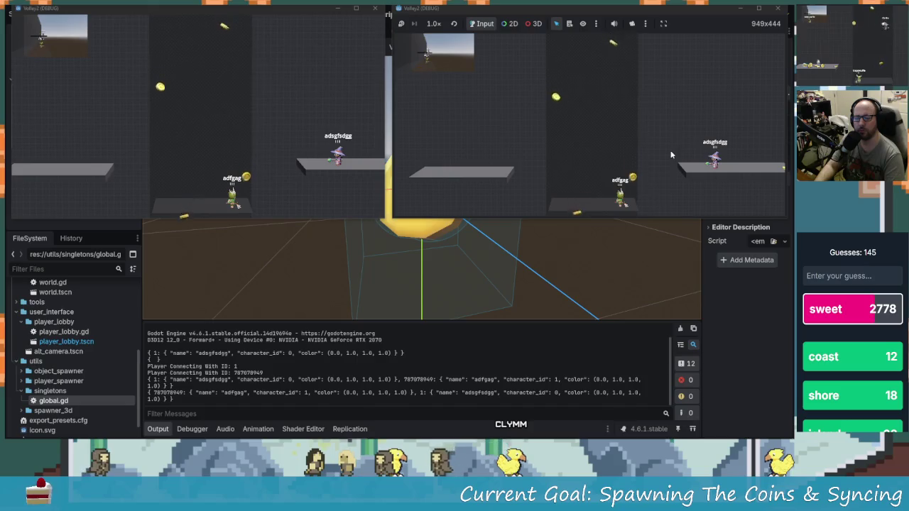
key("space")
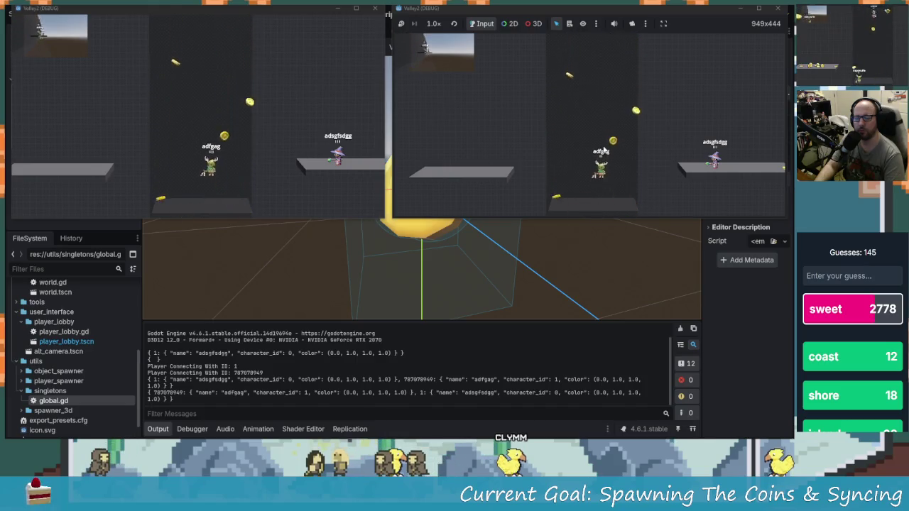
key("a")
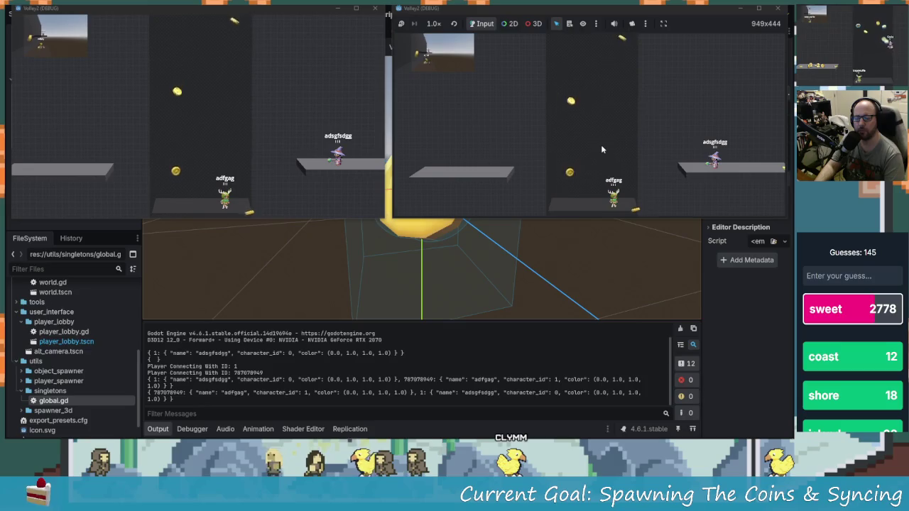
key("a")
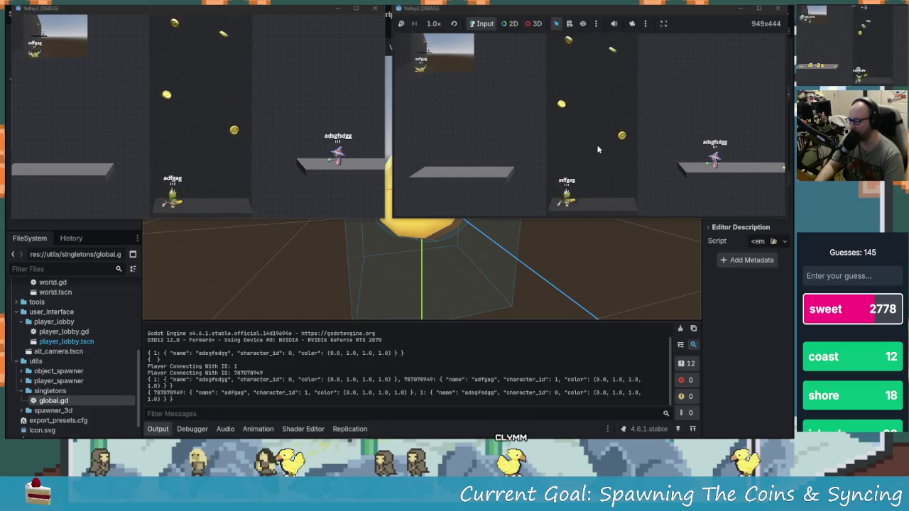
key("d")
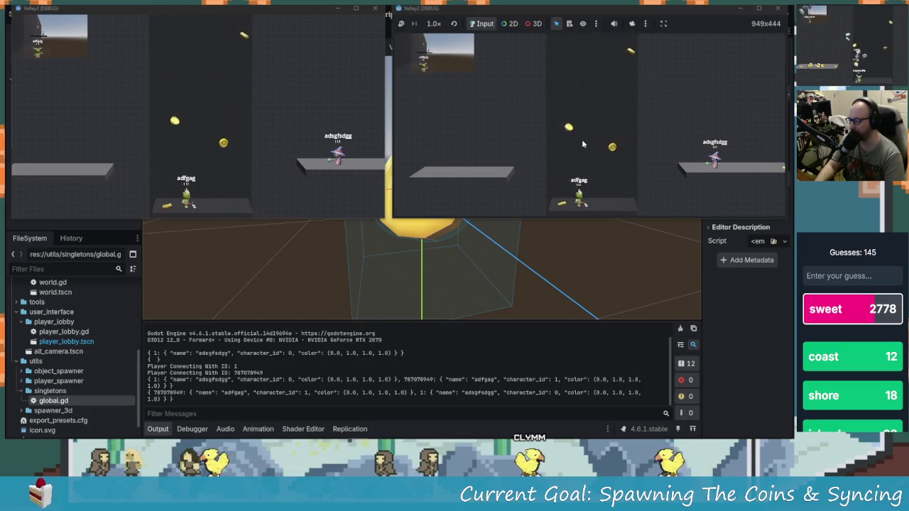
- Bring the wizard down beside the knight, then close the second game window
left_click(316, 102)
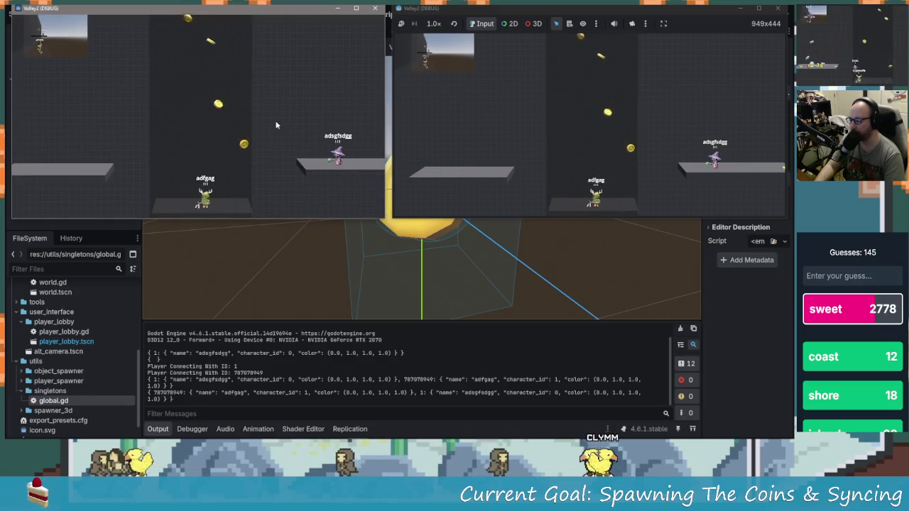
key("a")
key("space")
key("a")
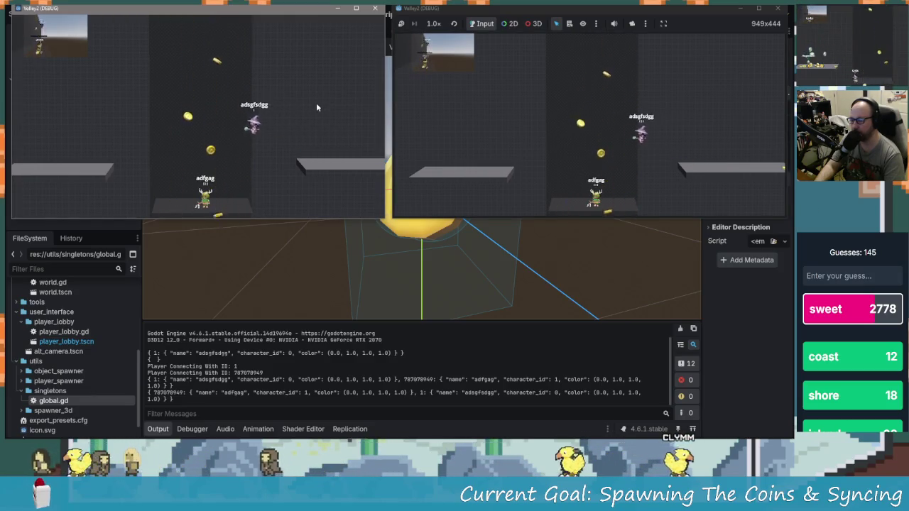
key("a")
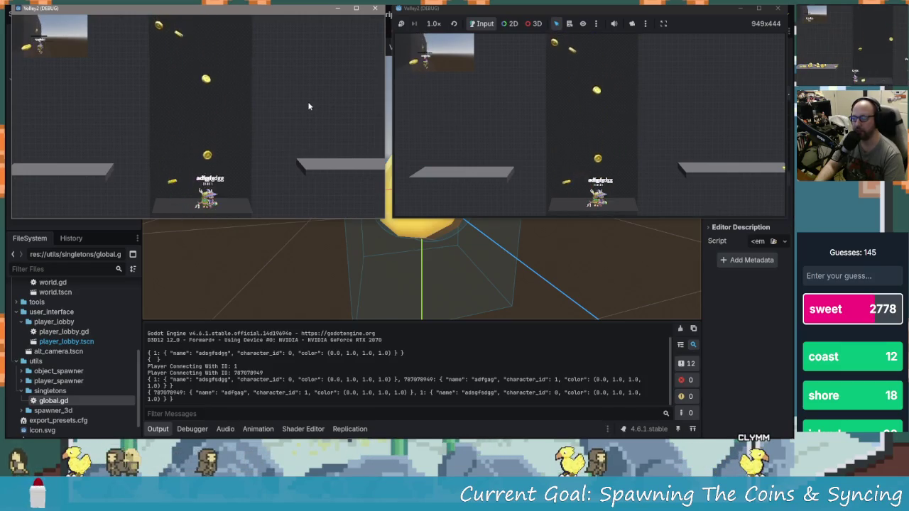
key("space")
key("d")
key("space")
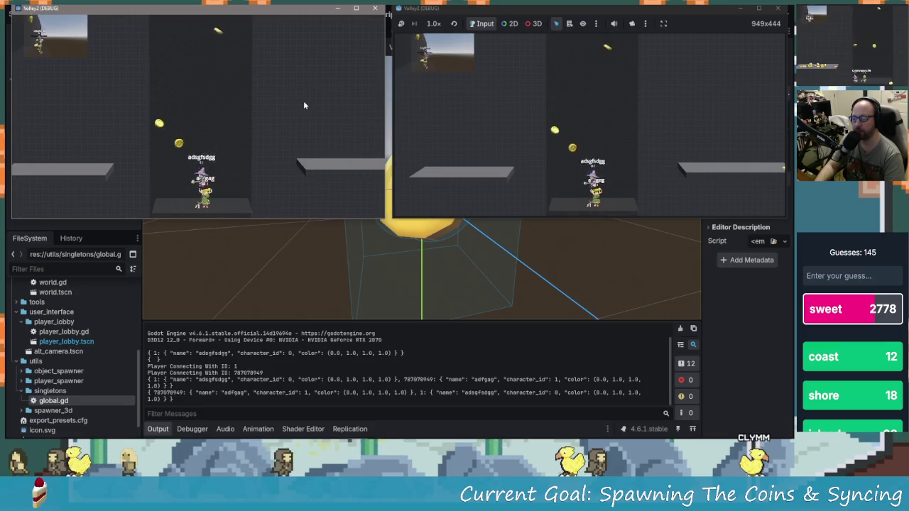
key("space")
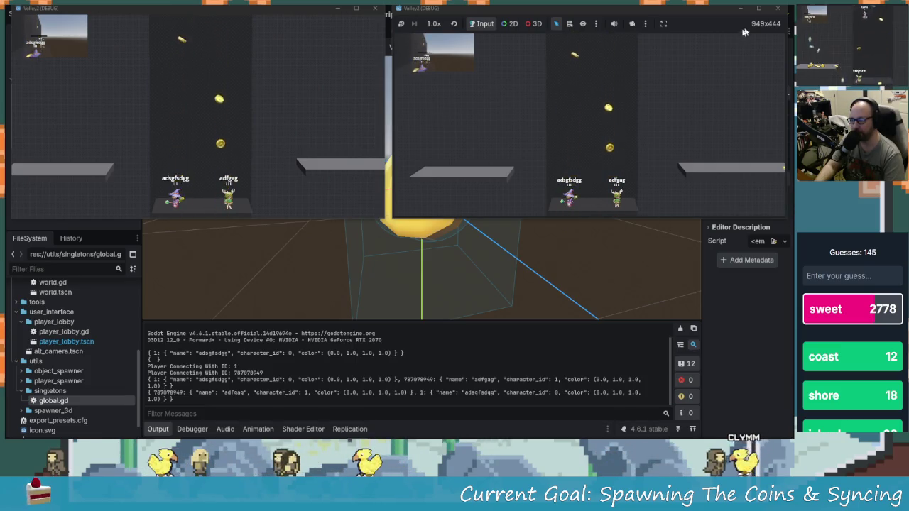
left_click(531, 63)
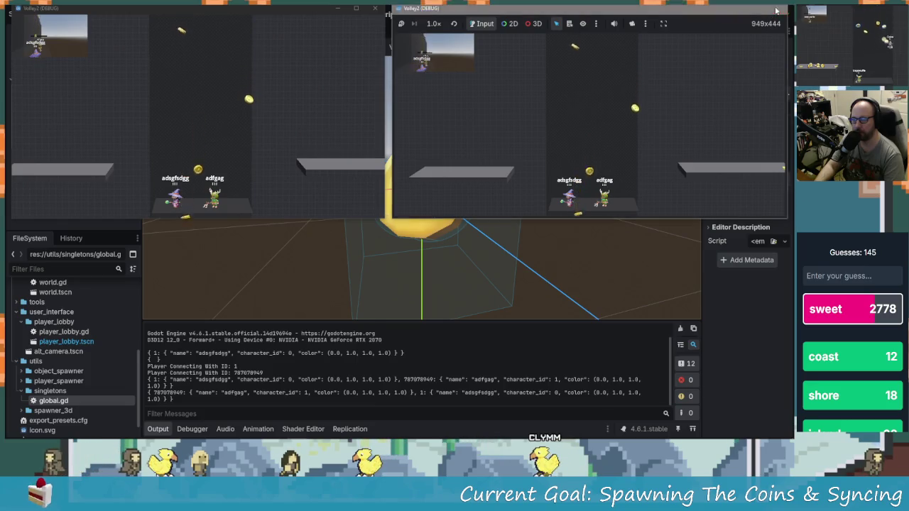
left_click(778, 8)
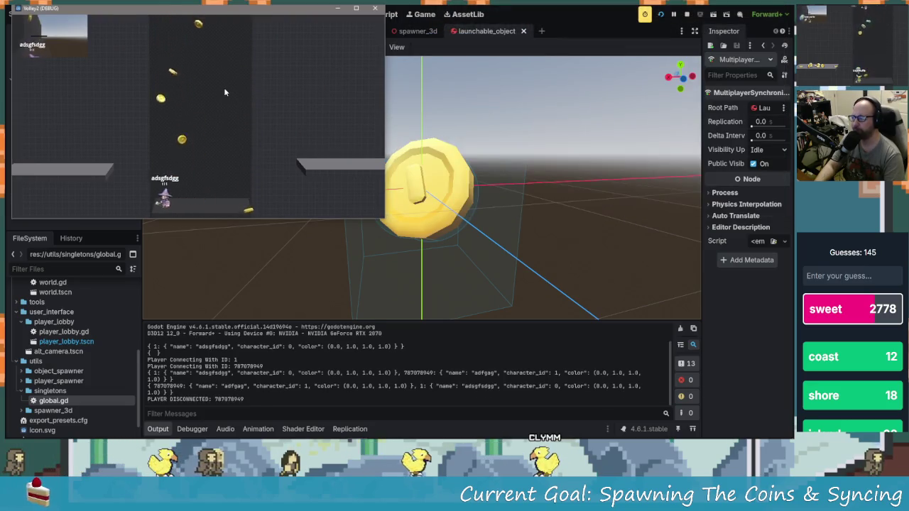
- Close the remaining game and show the MultiplayerSynchronizer's Replication panel listing linear_velocity
left_click(375, 7)
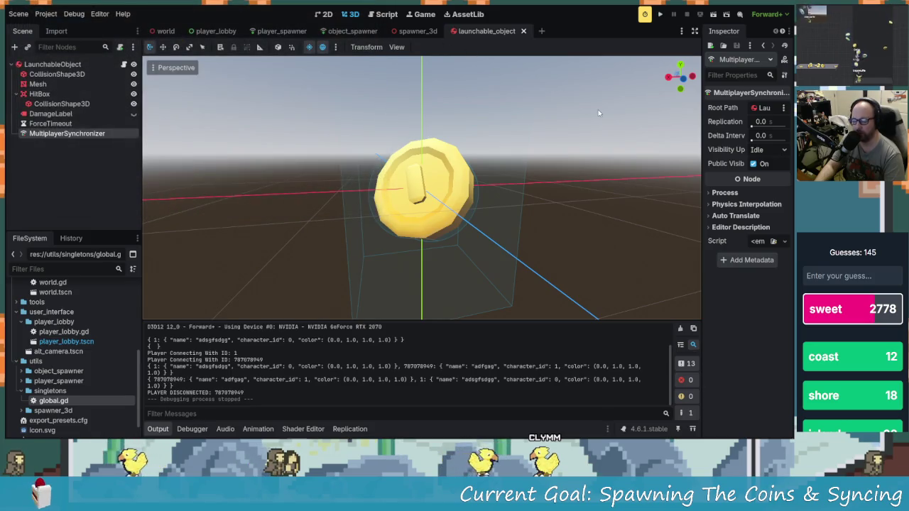
double_click(68, 135)
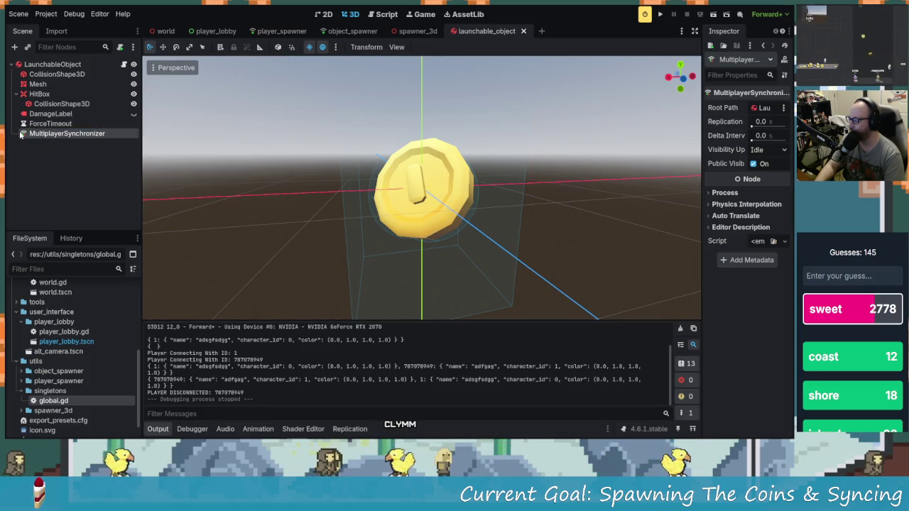
left_click(355, 430)
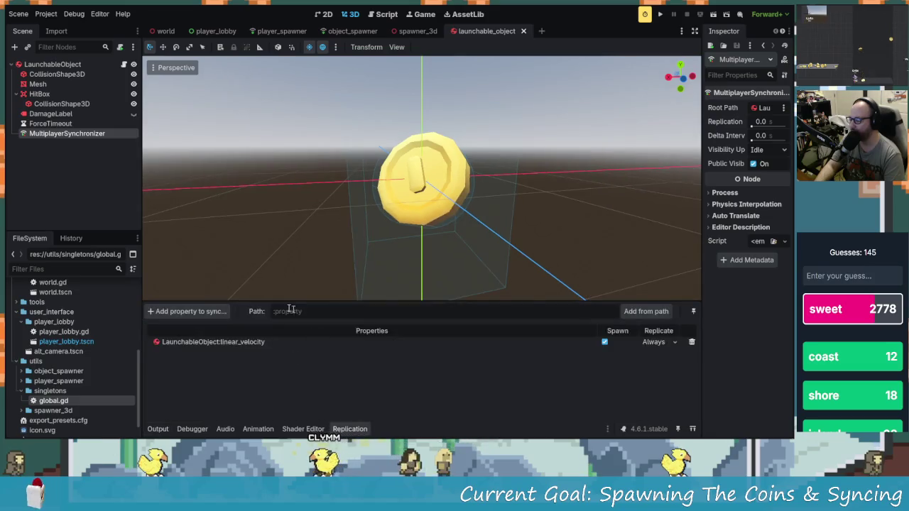
- Add the Mesh's outline_color shader parameter to the synced properties
left_click(210, 311)
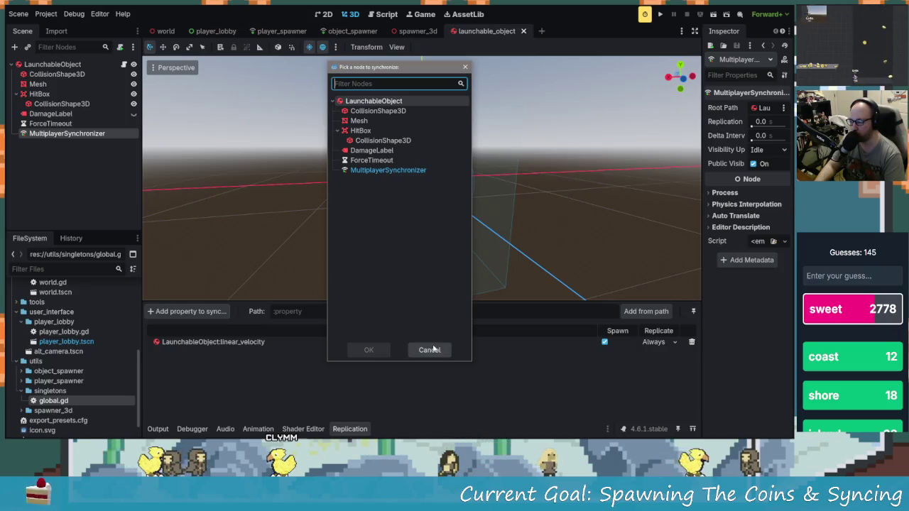
left_click(367, 122)
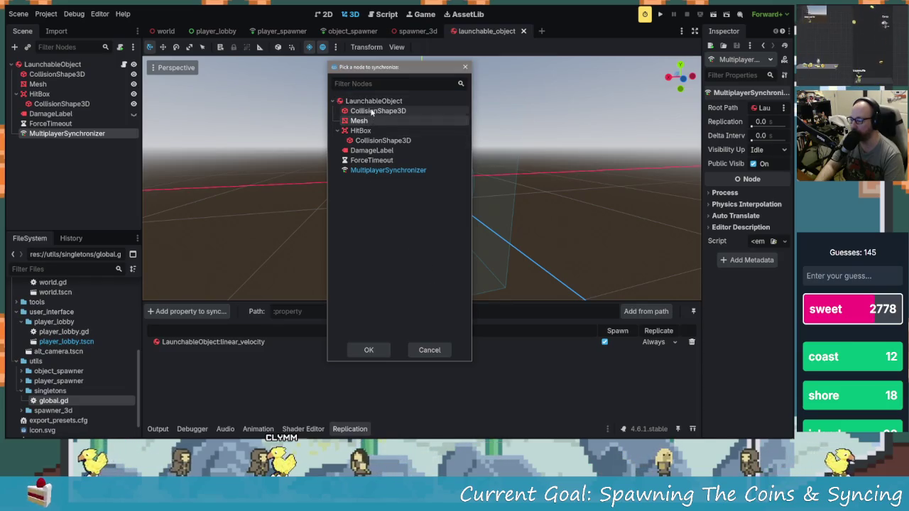
left_click(370, 101)
left_click(362, 121)
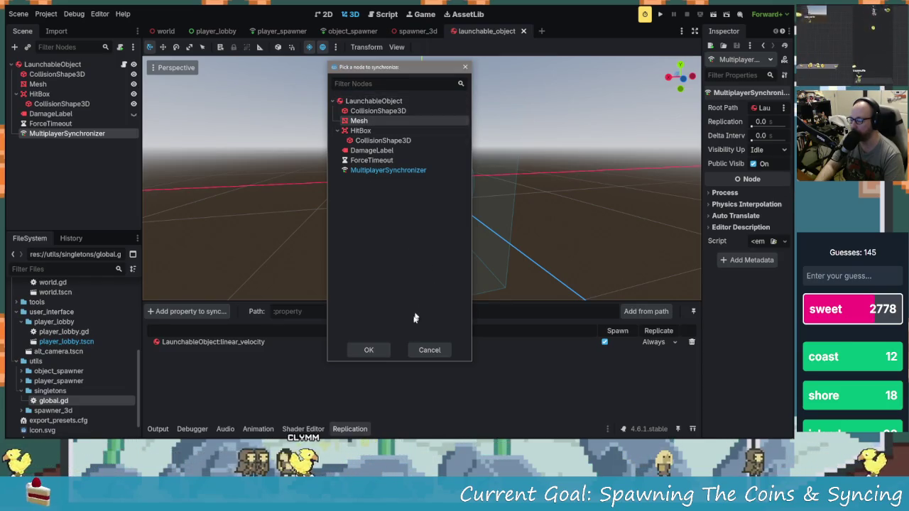
left_click(368, 350)
scroll(249, 209, "up", 5)
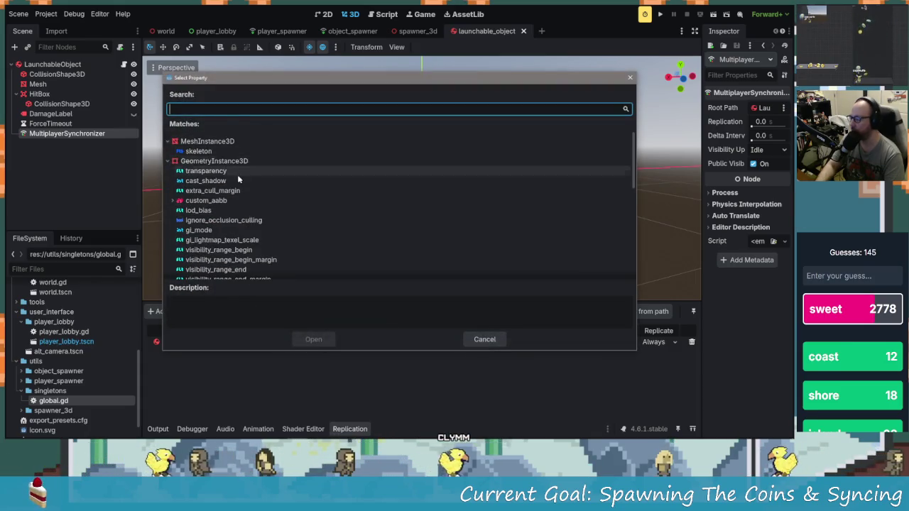
scroll(238, 174, "down", 5)
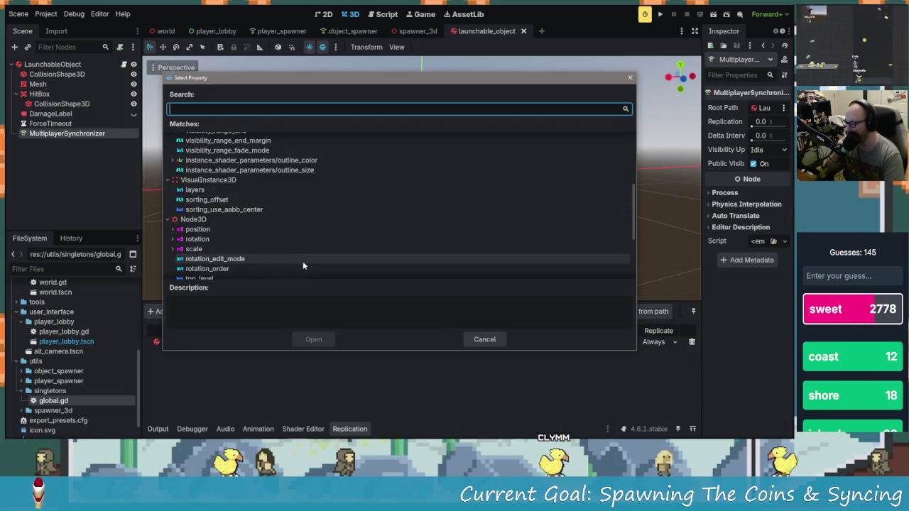
scroll(302, 261, "down", 3)
scroll(299, 260, "down", 2)
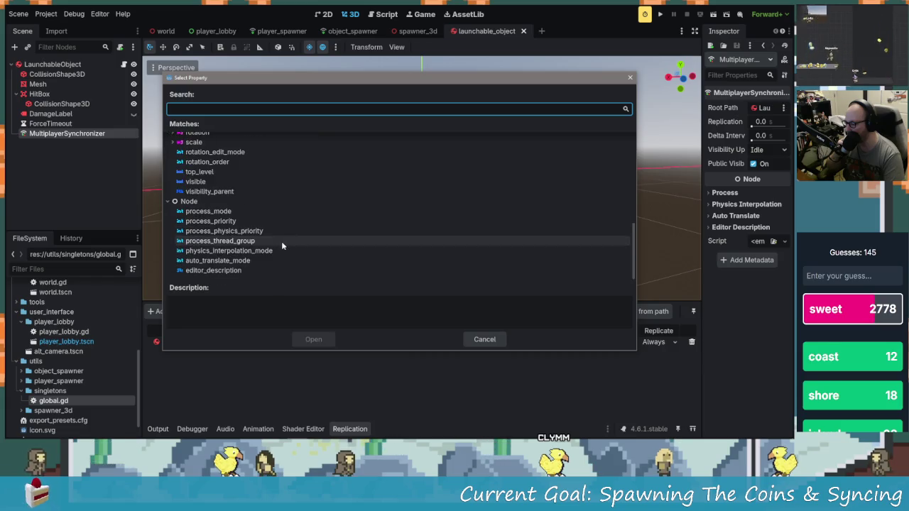
left_click(226, 108)
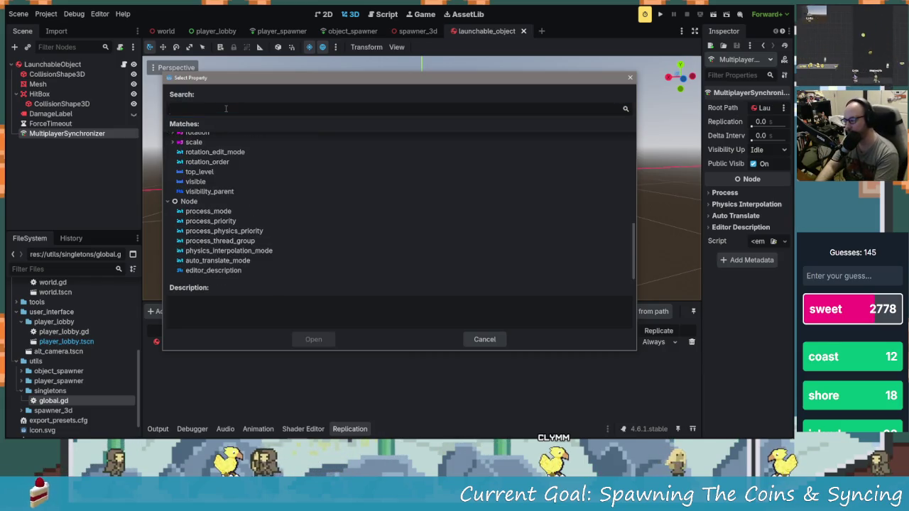
type("sha")
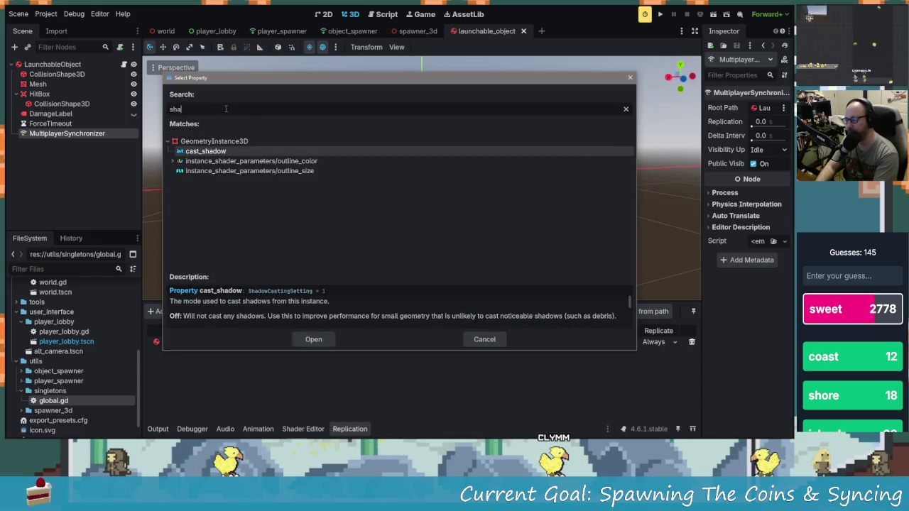
key("Down")
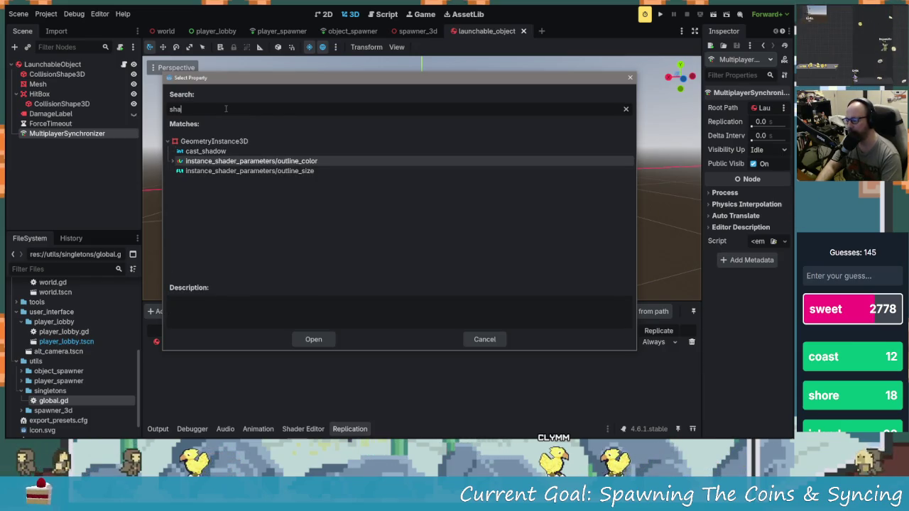
key("Return")
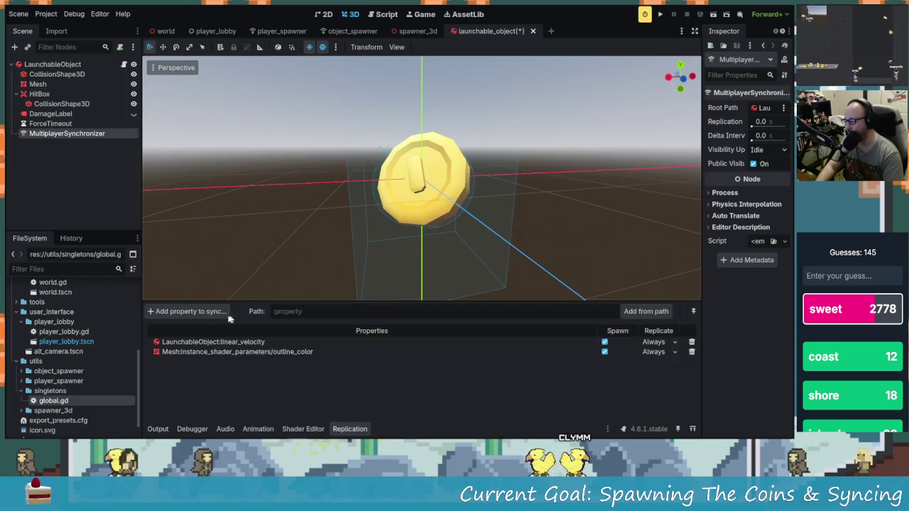
- Add the Mesh's outline_size shader parameter and set the outline parameters to replicate On Change
left_click(213, 312)
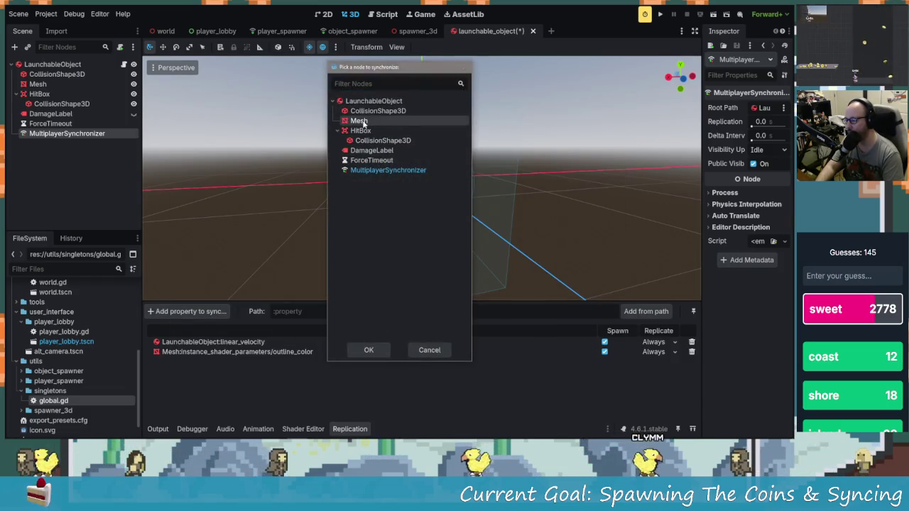
double_click(360, 121)
type("shad")
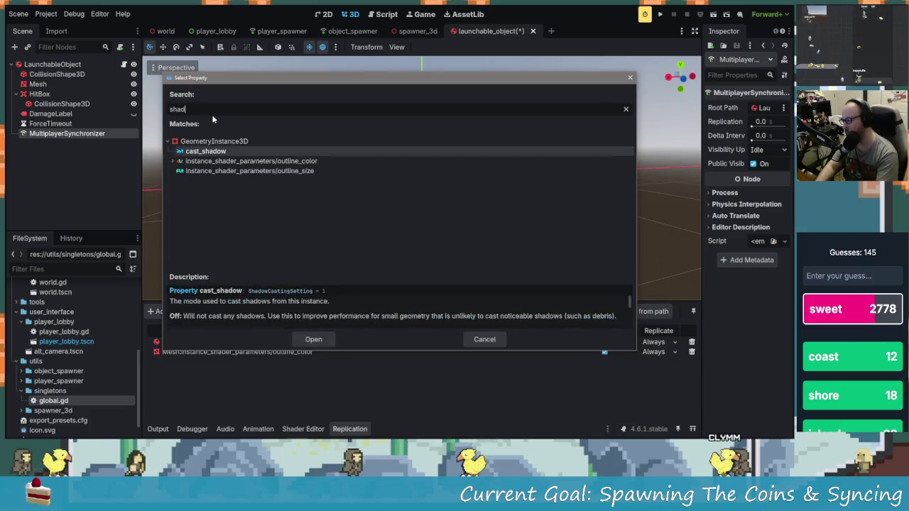
type("er")
double_click(234, 160)
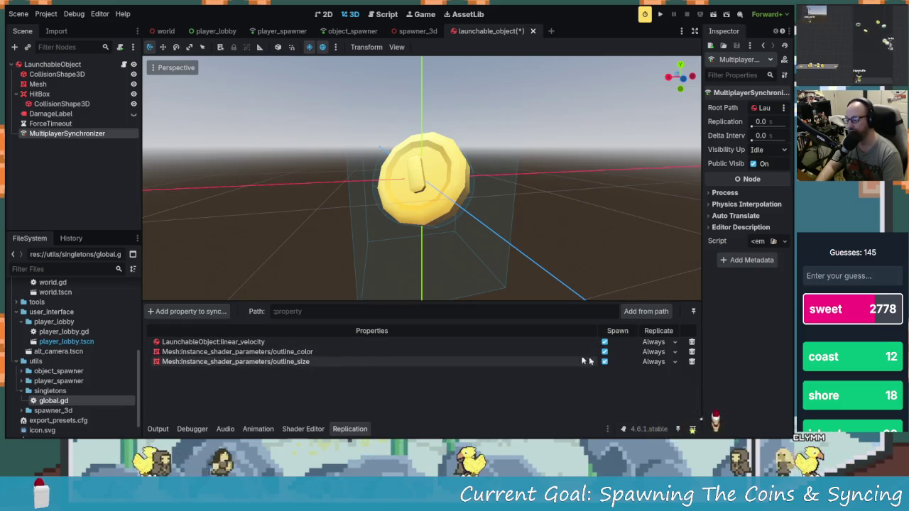
left_click(652, 353)
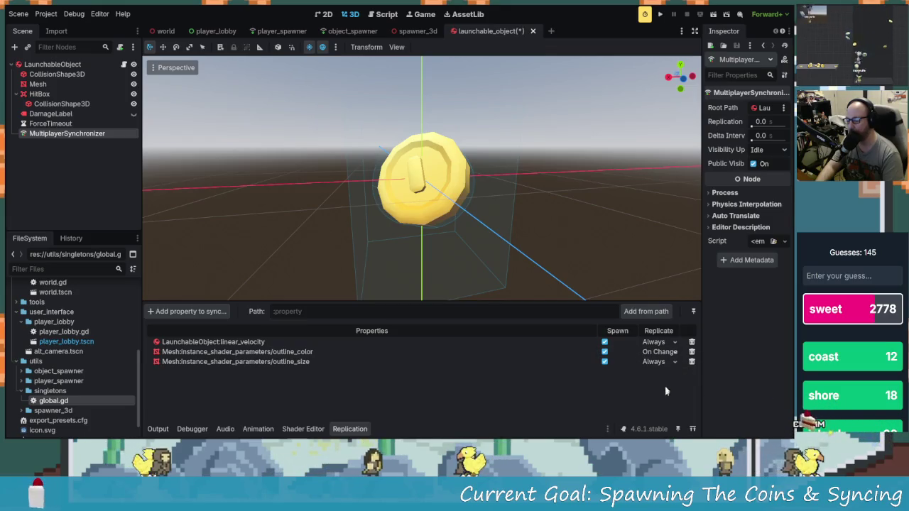
left_click(666, 395)
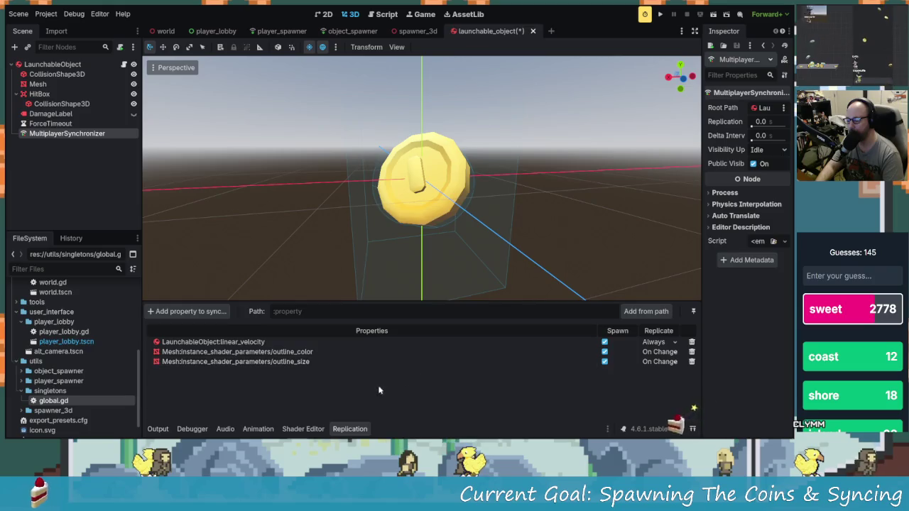
- Run the game, tile both windows, name the host player and make it green
left_click(660, 14)
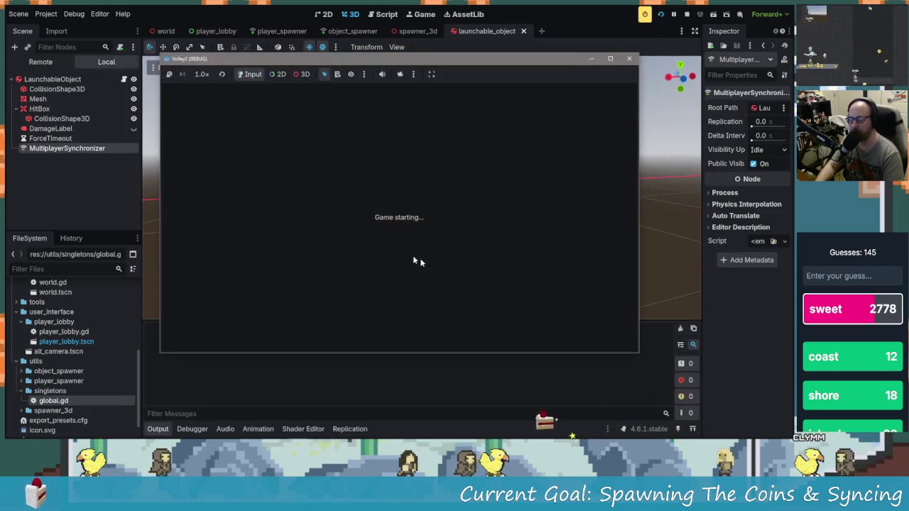
left_click_drag(372, 59, 216, 48)
mouse_move(485, 96)
left_mouse_down()
mouse_move(498, 83)
mouse_move(637, 59)
left_mouse_up()
left_click(219, 136)
type("adsgadgs")
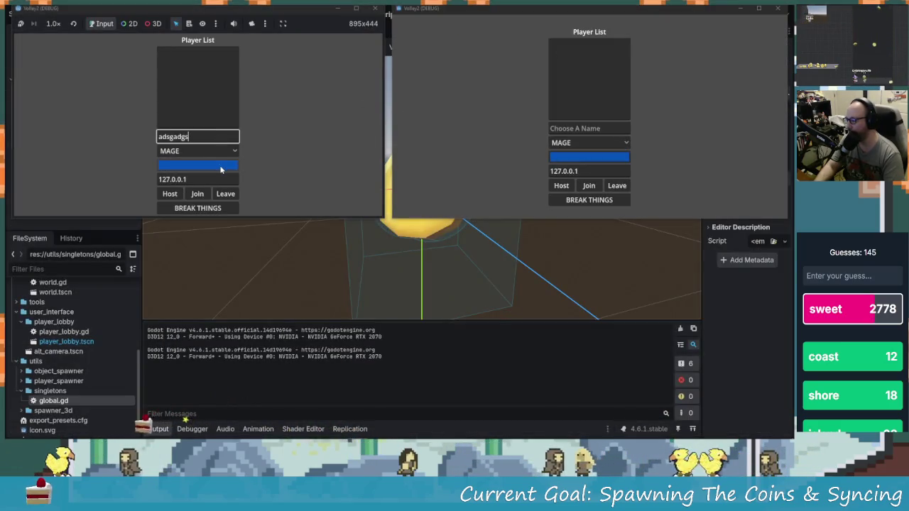
left_click(220, 166)
left_click_drag(247, 87, 250, 68)
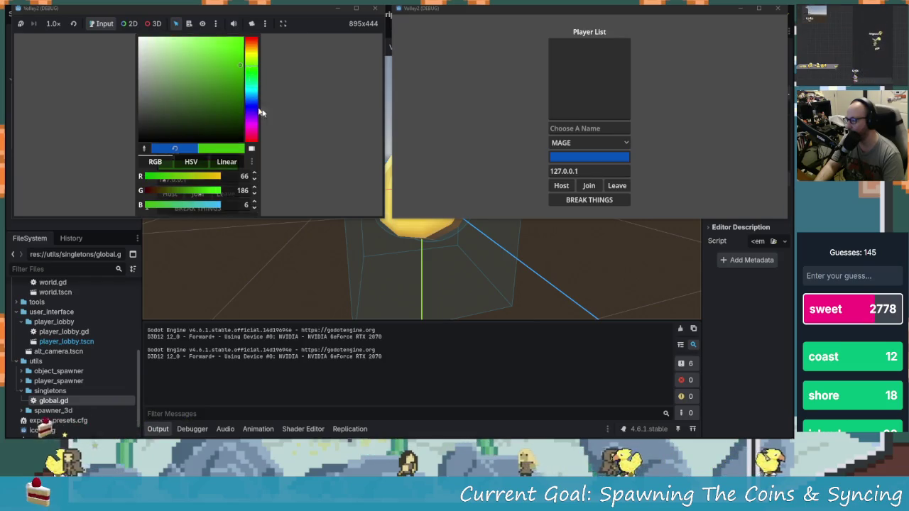
left_click(613, 163)
- Give the client a bright magenta colour, then host from the left window and join from the right
left_click(599, 162)
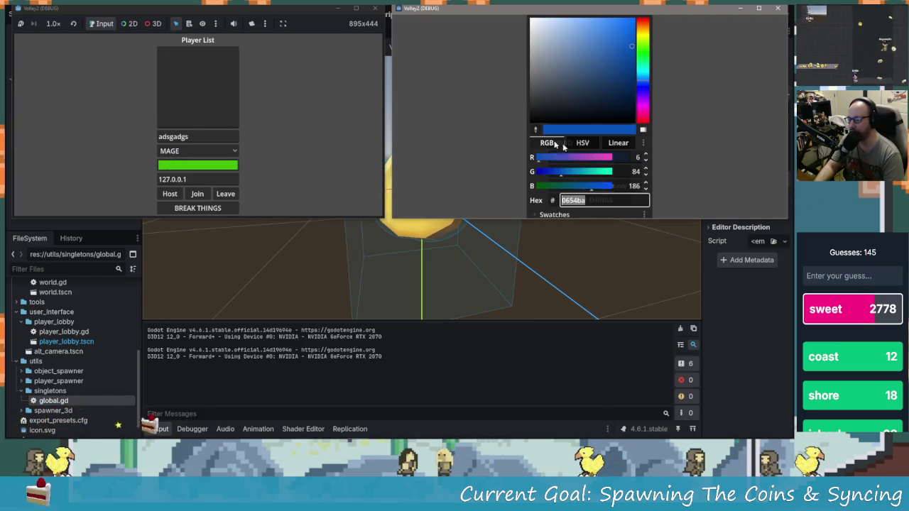
left_click(643, 112)
left_click(630, 82)
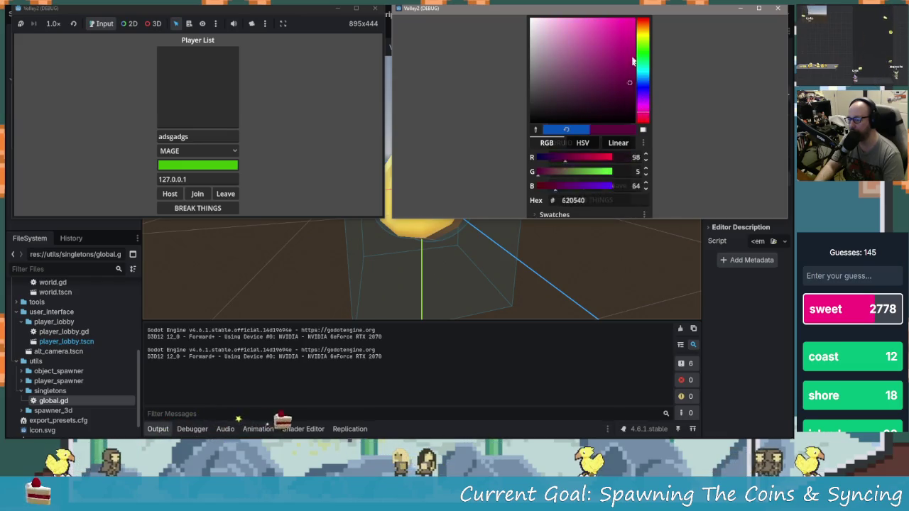
left_click(627, 27)
left_click(455, 99)
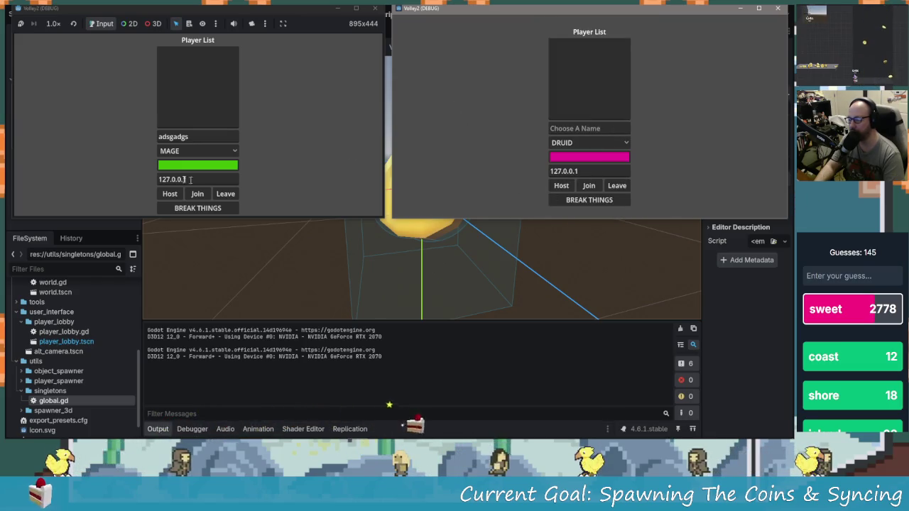
left_click(160, 193)
left_click(588, 186)
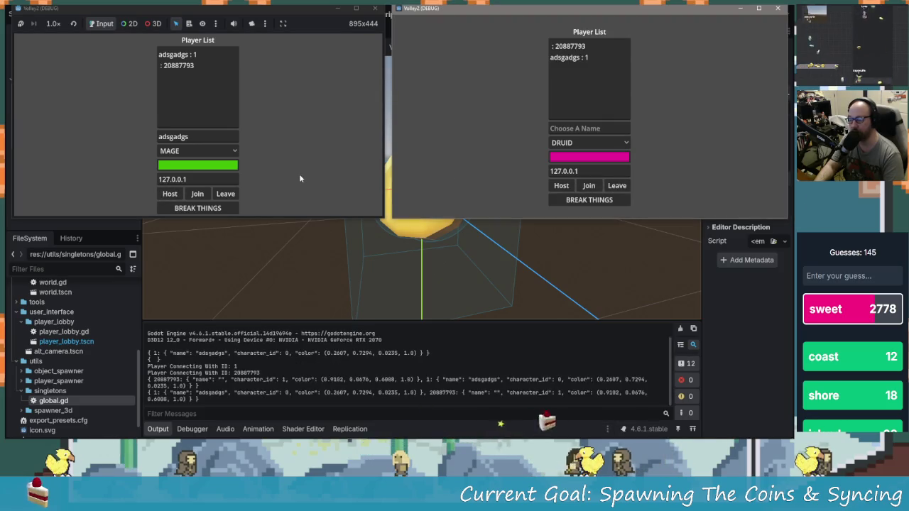
left_click(221, 208)
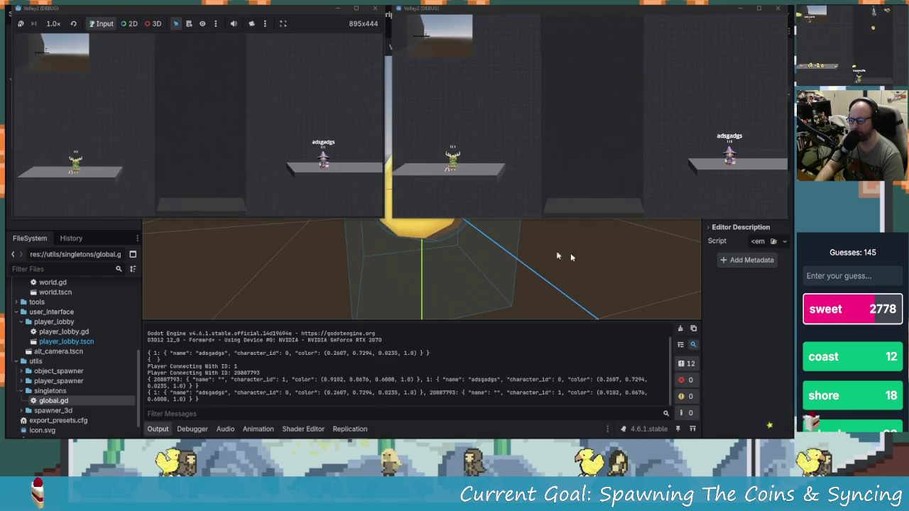
left_click(628, 144)
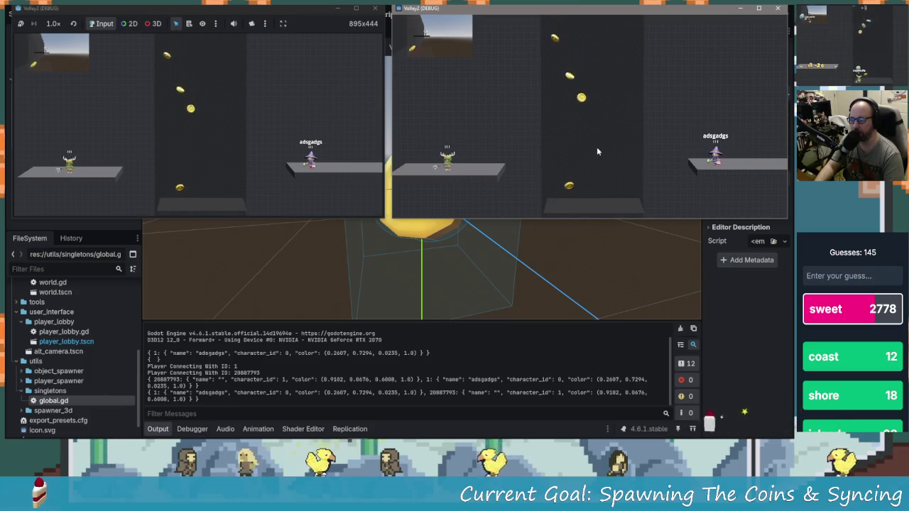
key("d")
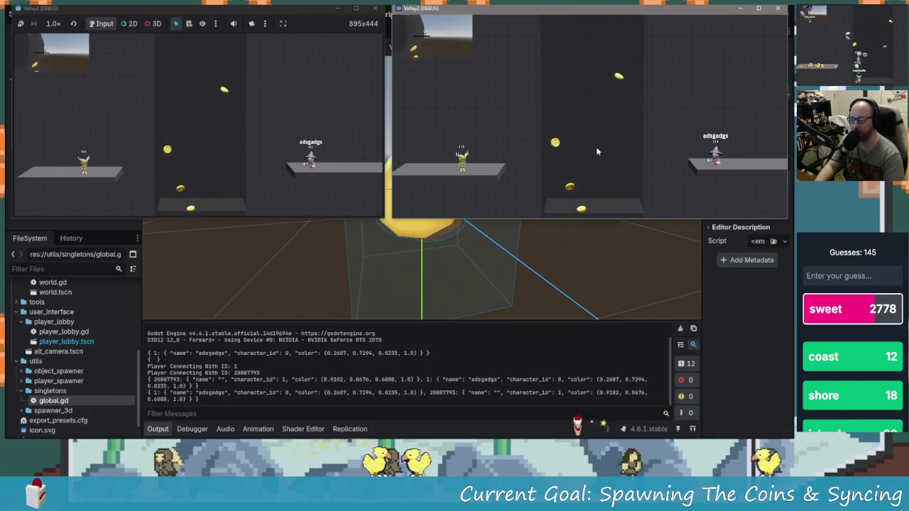
key("space")
key("d")
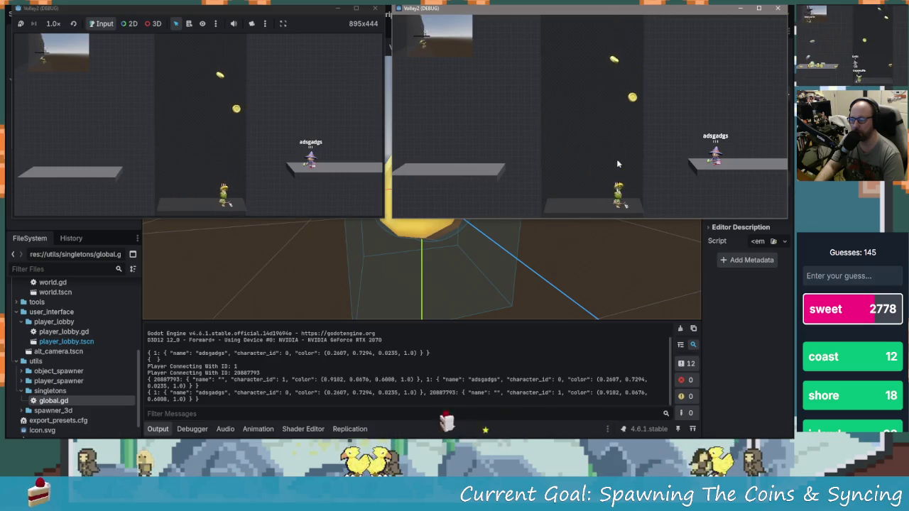
key("space")
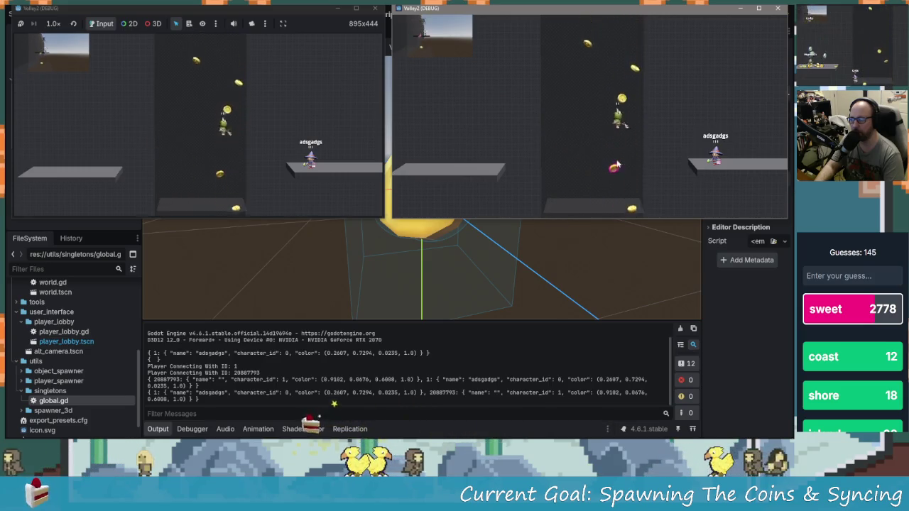
key("a")
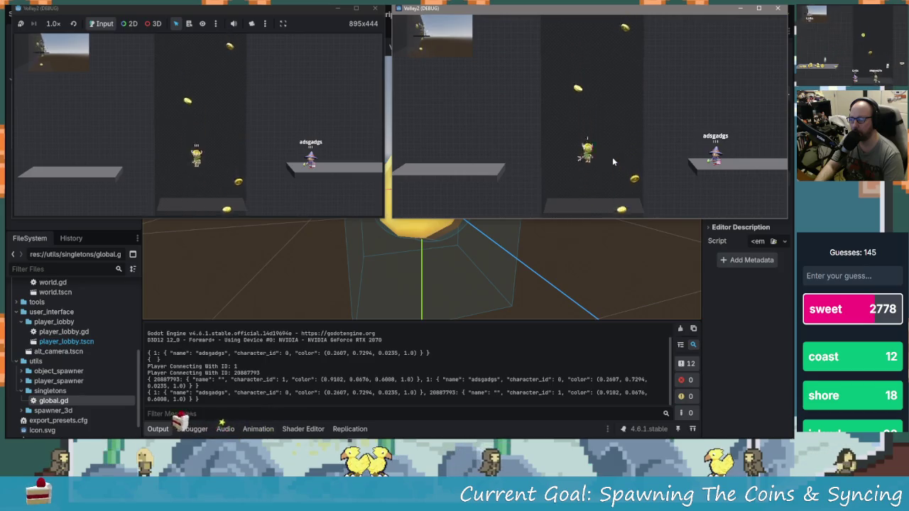
key("d")
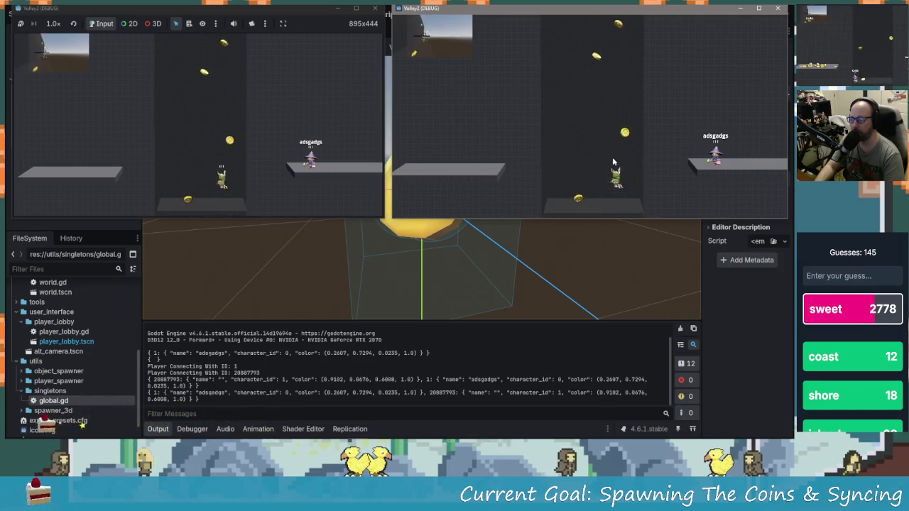
key("space")
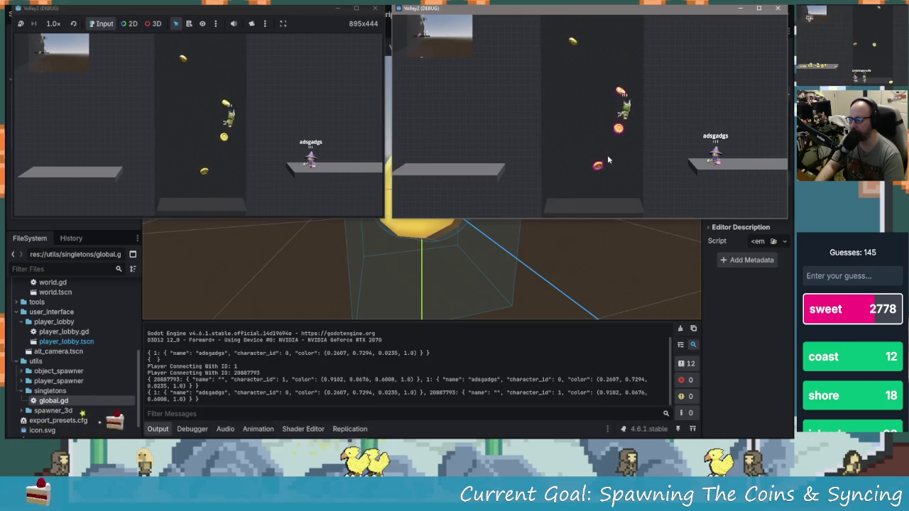
key("space")
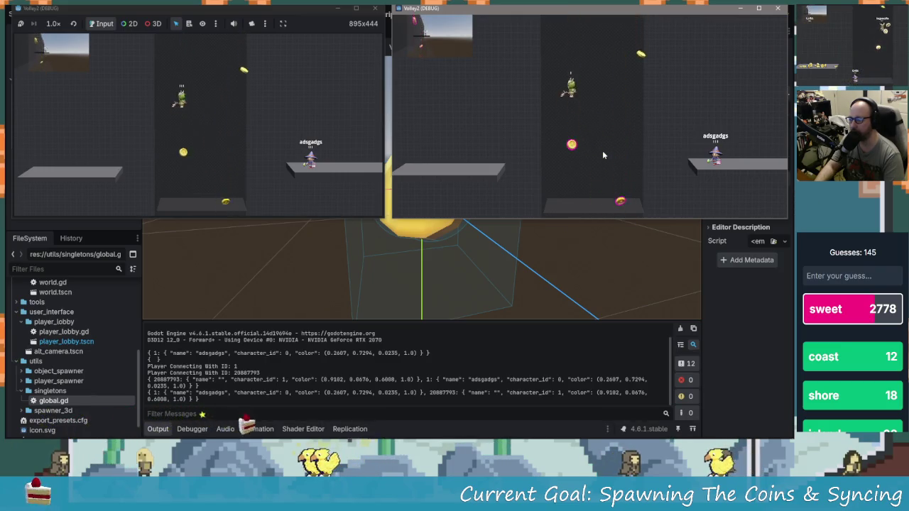
key("d")
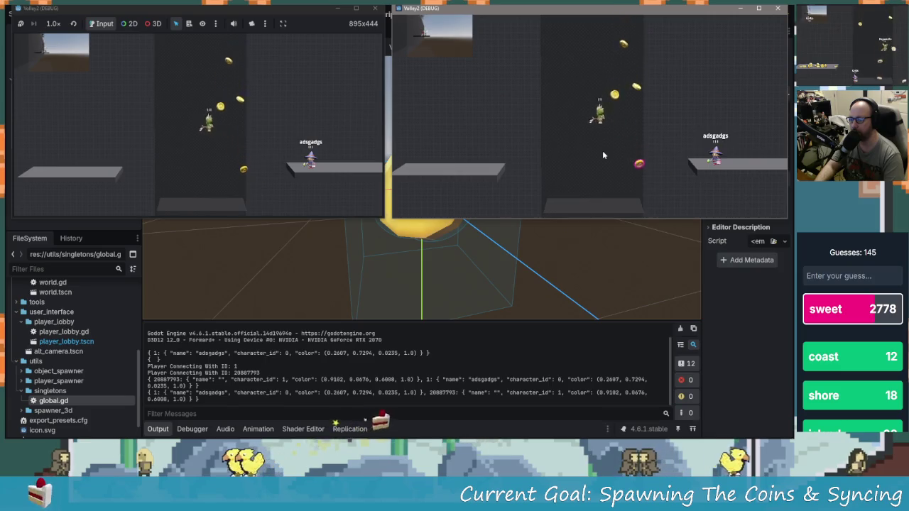
key("space")
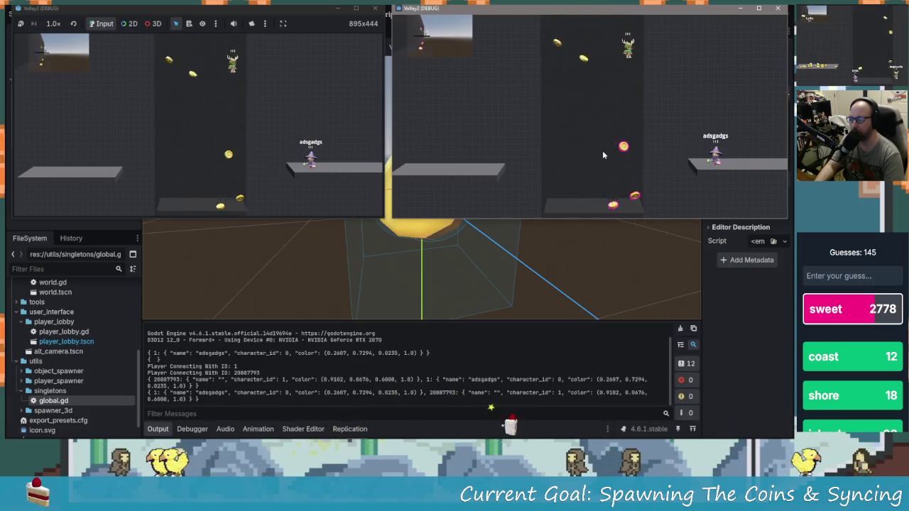
key("a")
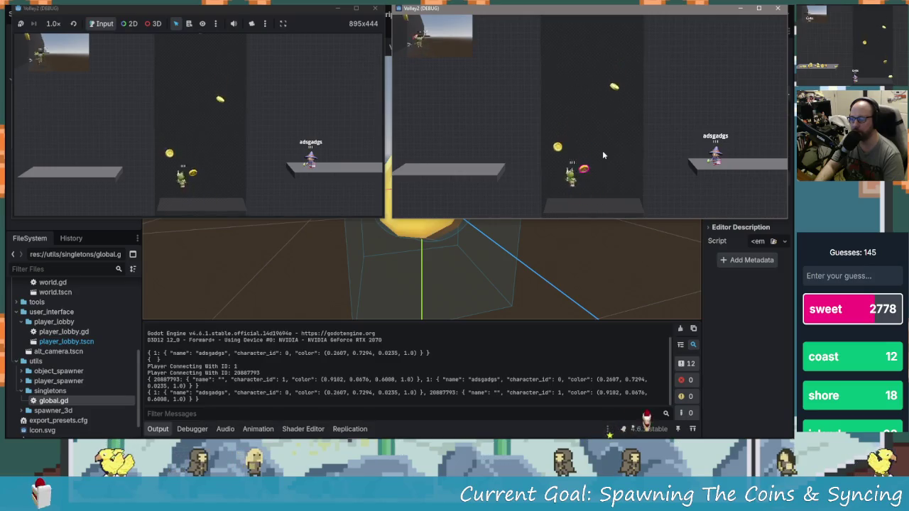
key("space")
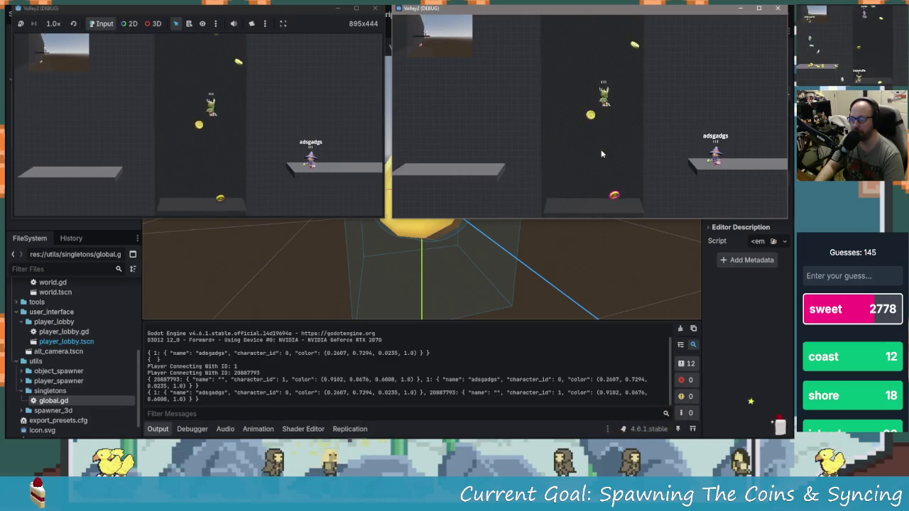
key("space")
key("d")
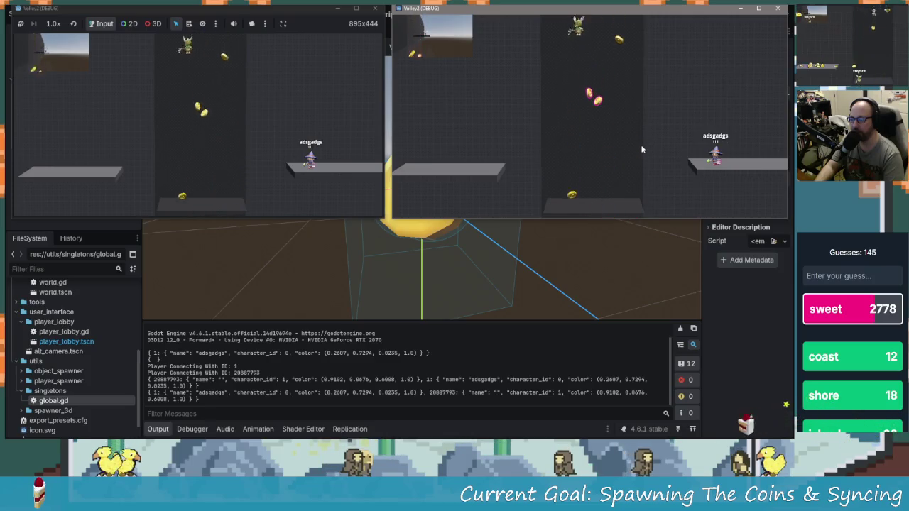
key("d")
key("a")
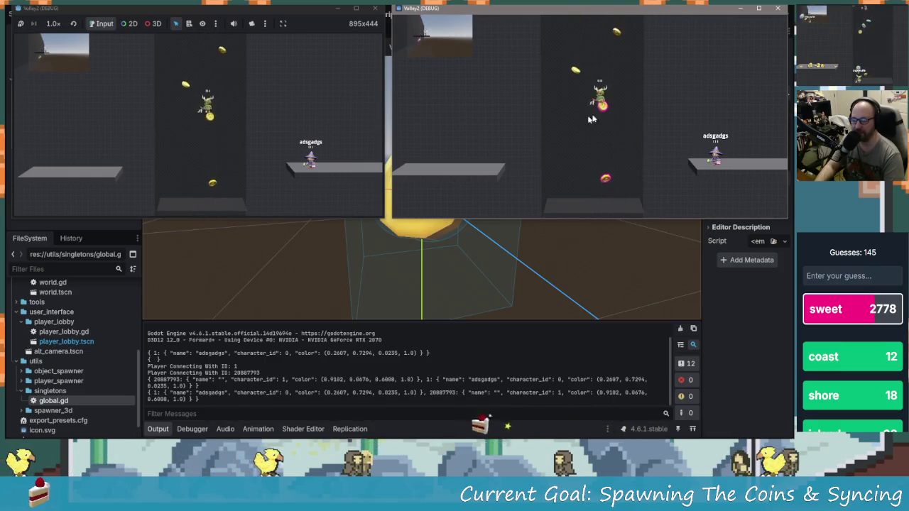
key("space")
key("a")
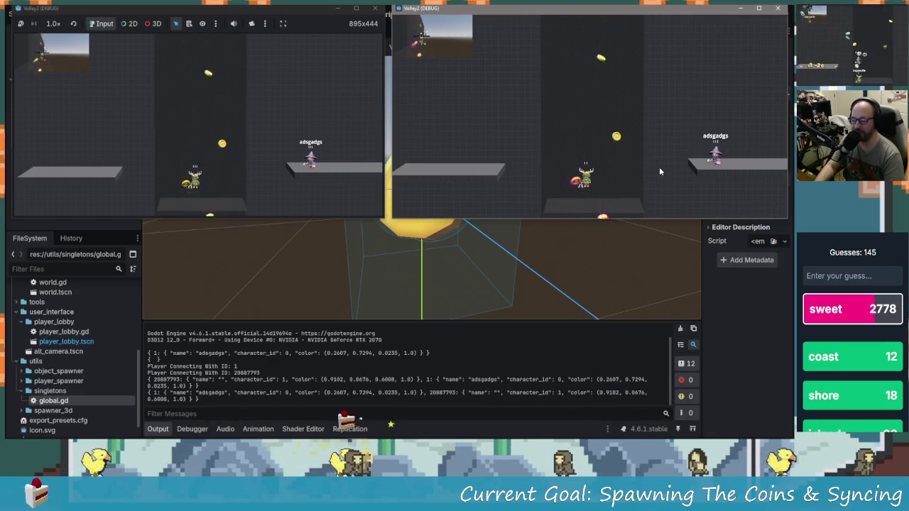
key("d")
key("space")
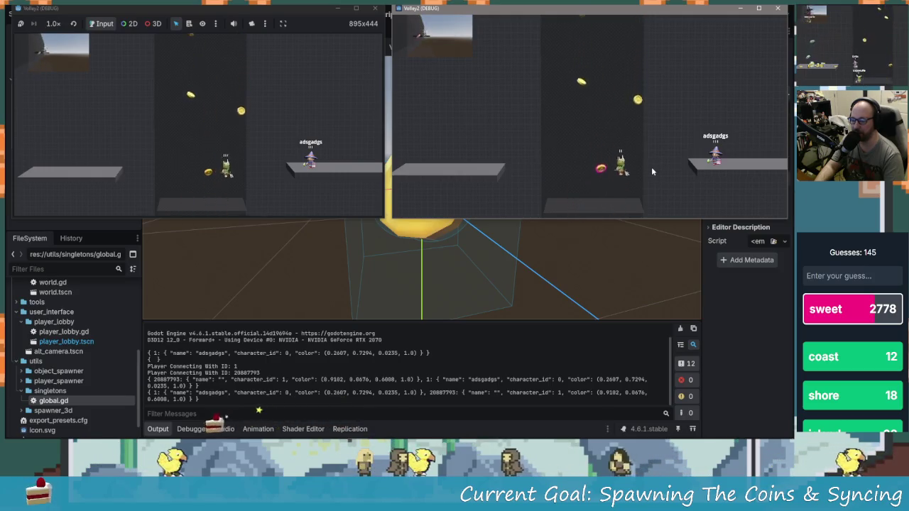
key("a")
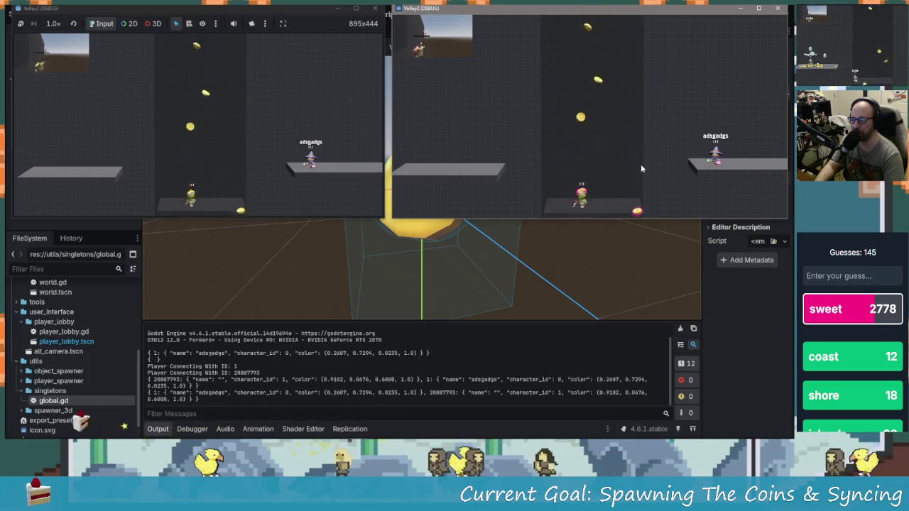
key("space")
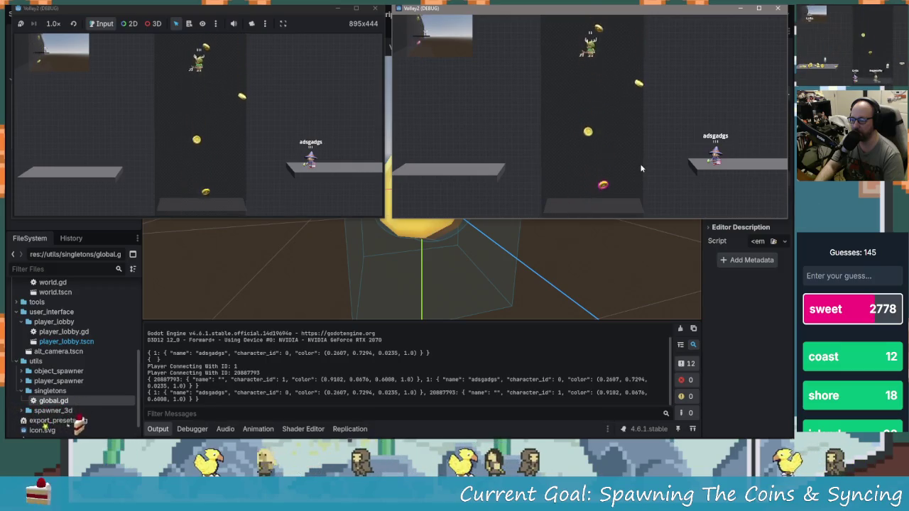
- Jump the purple player off its right platform down beside the green player
left_click(329, 142)
key("a")
key("space")
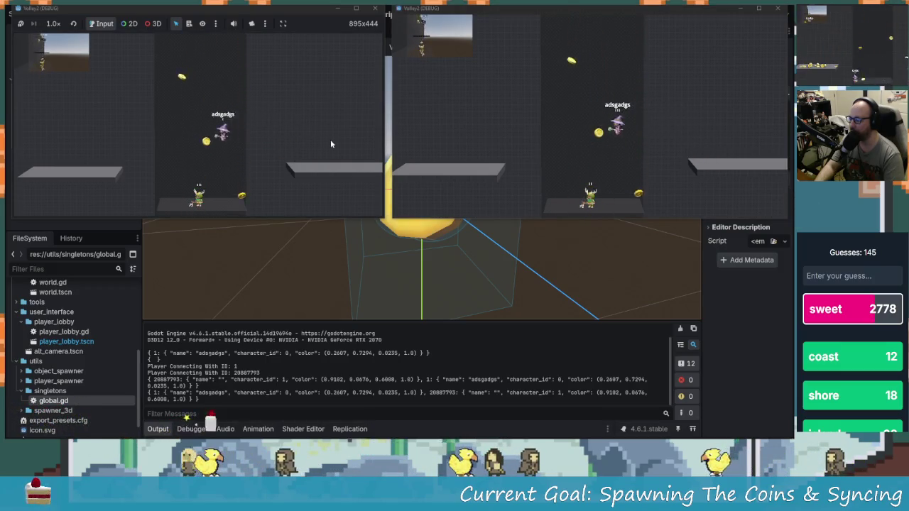
key("d")
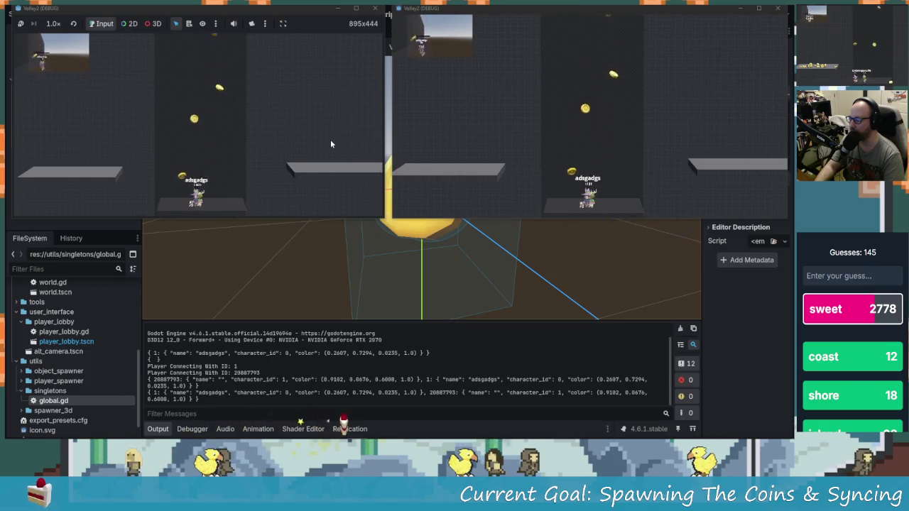
key("space")
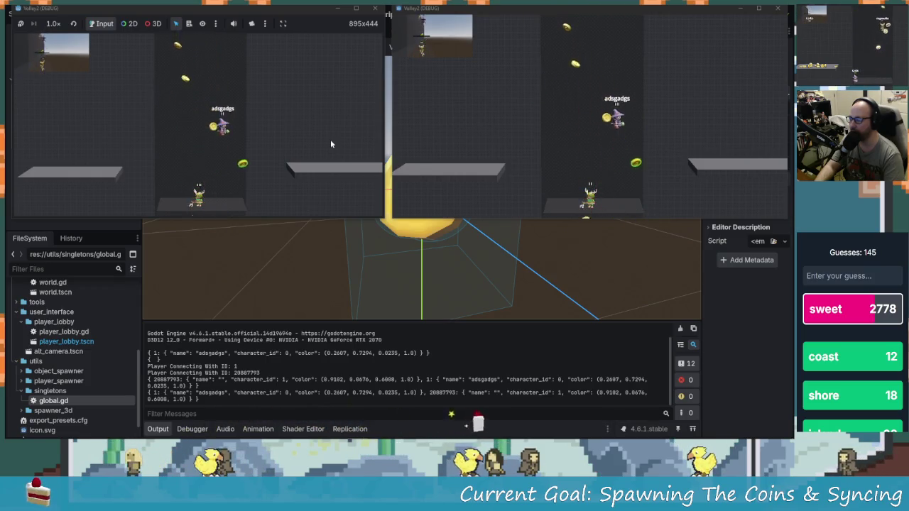
key("space")
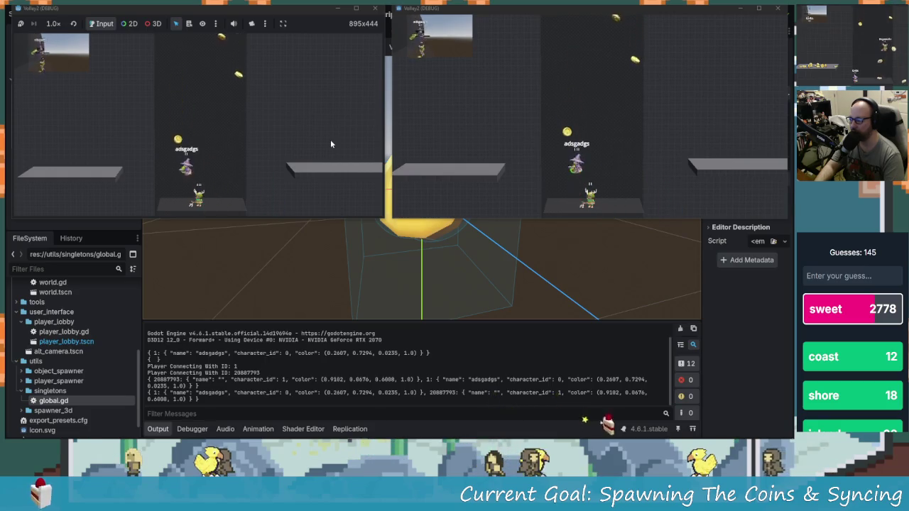
- Move the green player onto the central floor beside the purple player
left_click(628, 122)
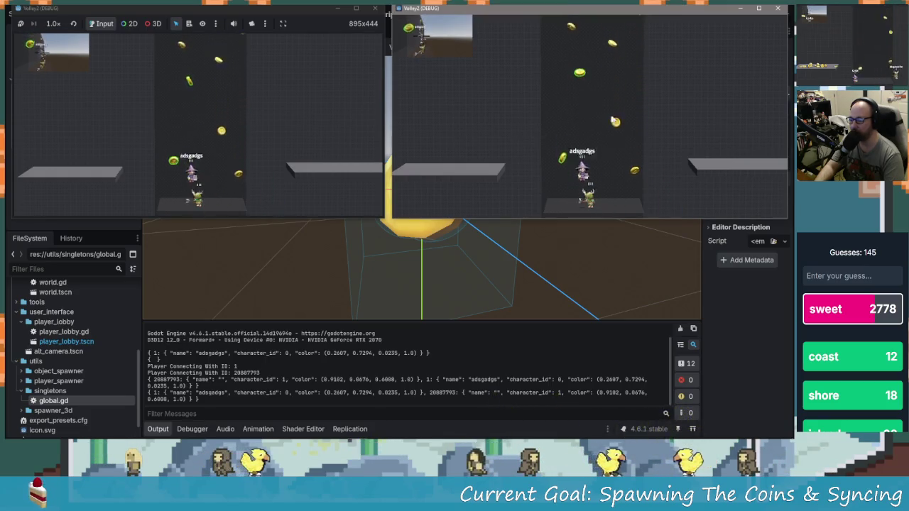
key("space")
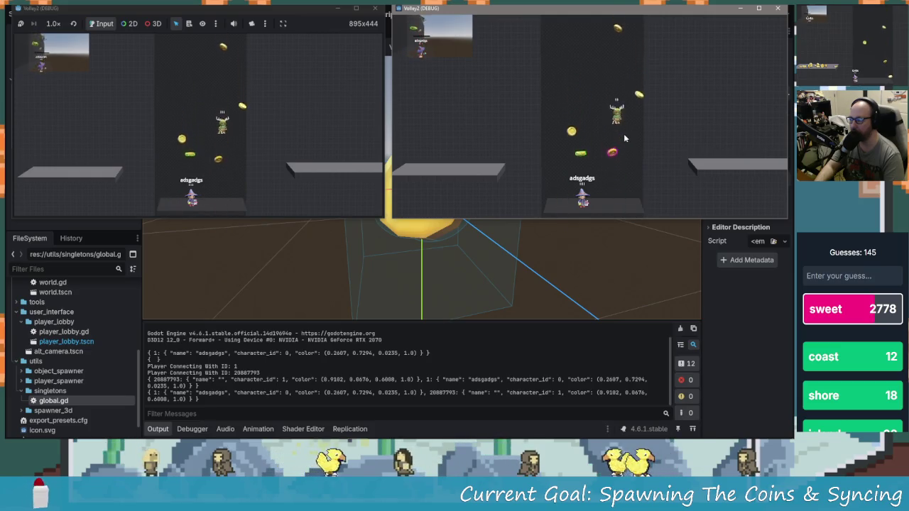
key("space")
key("Left")
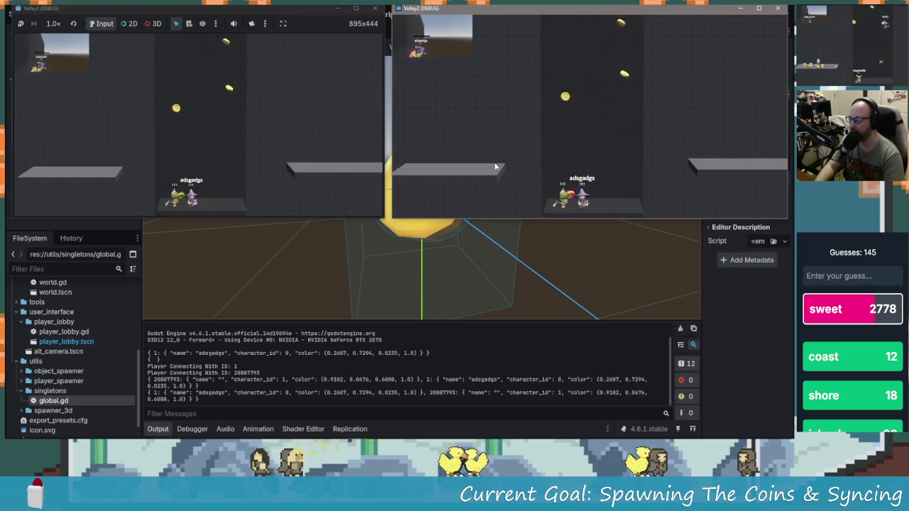
key("space")
key("Right")
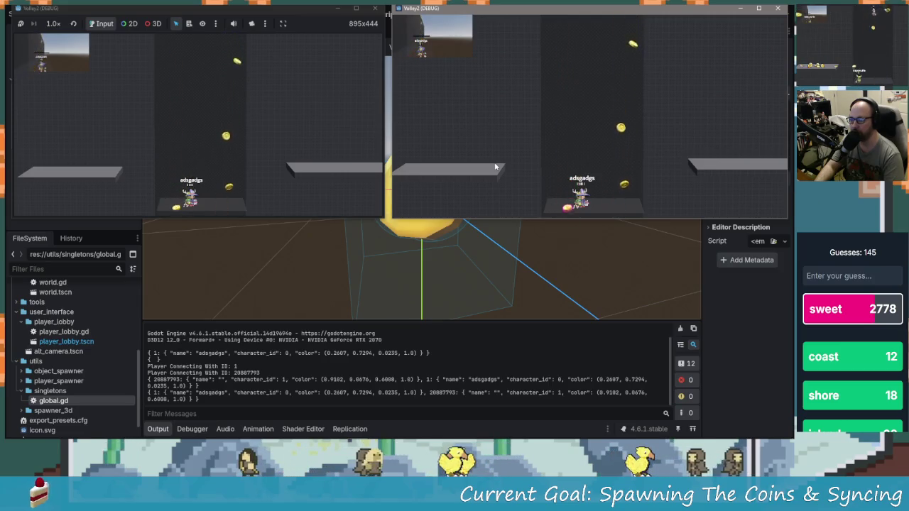
key("Left")
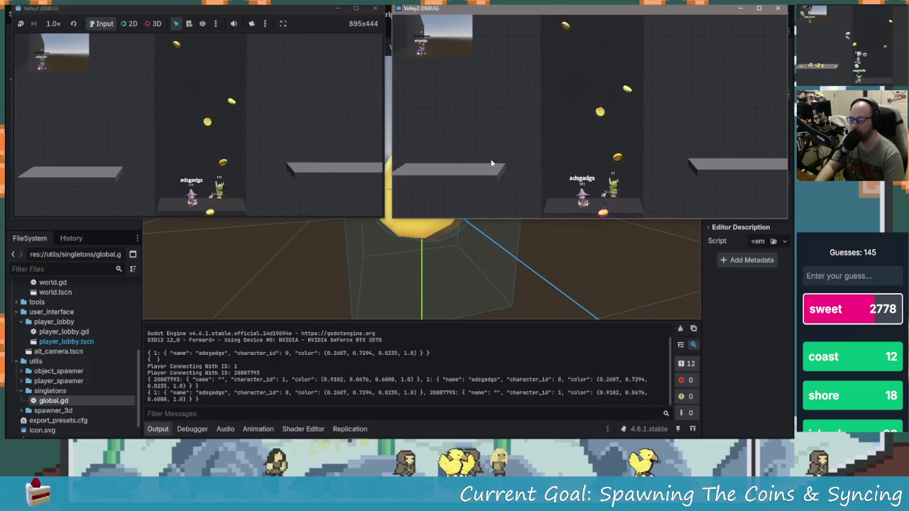
key("Left")
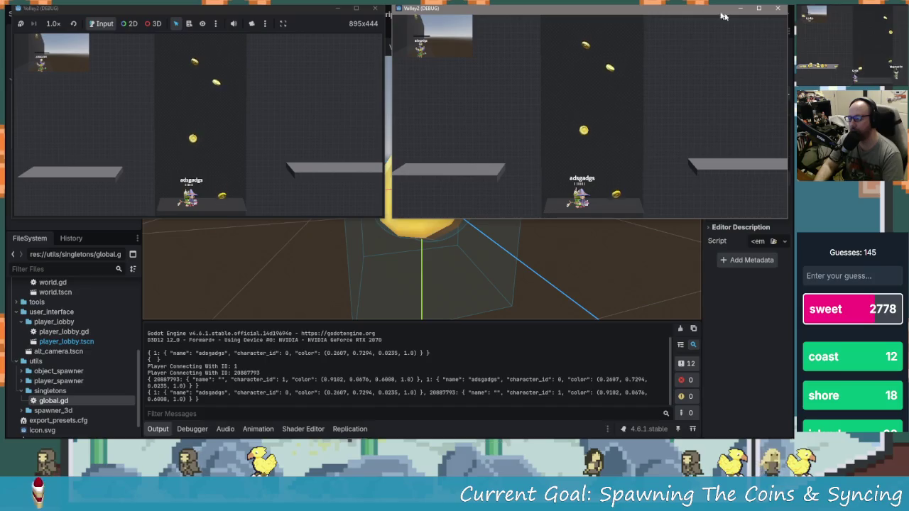
- Close both game windows and delete outline_color and outline_size from the synchronizer's replication list
left_click(782, 10)
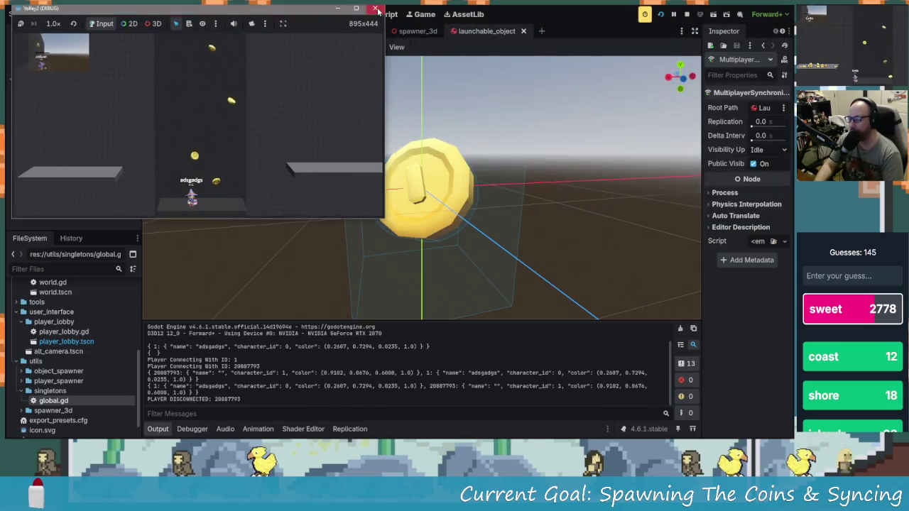
left_click(375, 8)
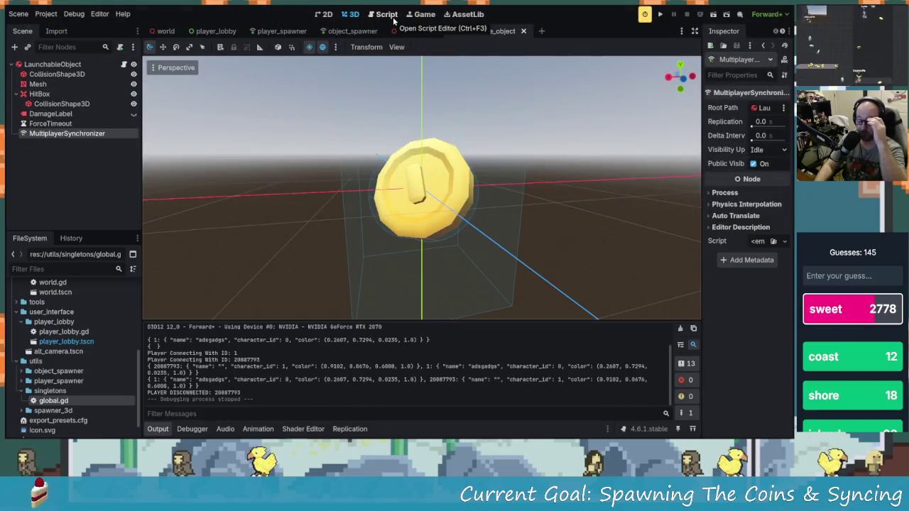
left_click(76, 135)
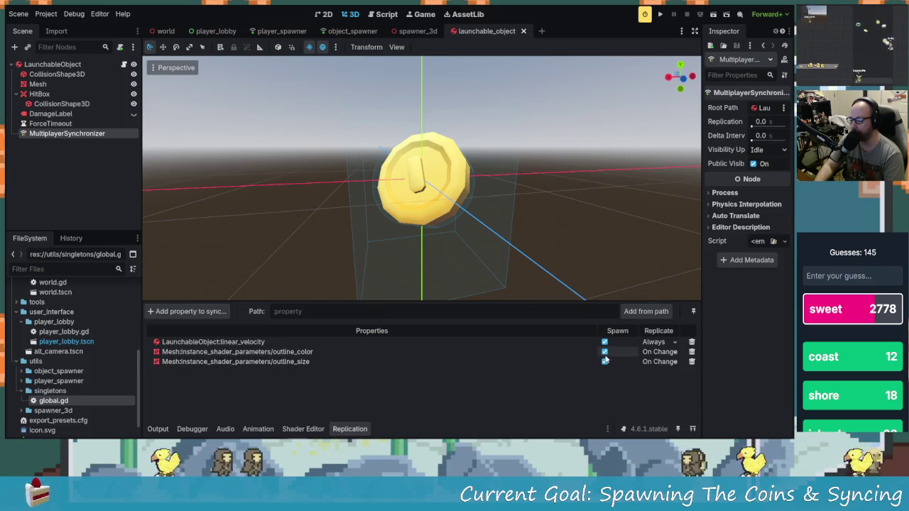
left_click(691, 353)
left_click(377, 231)
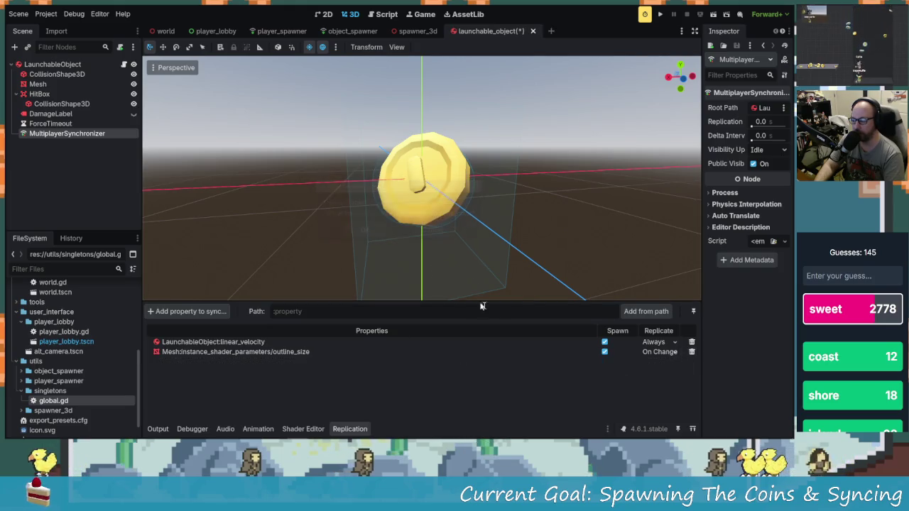
left_click(692, 352)
left_click(364, 231)
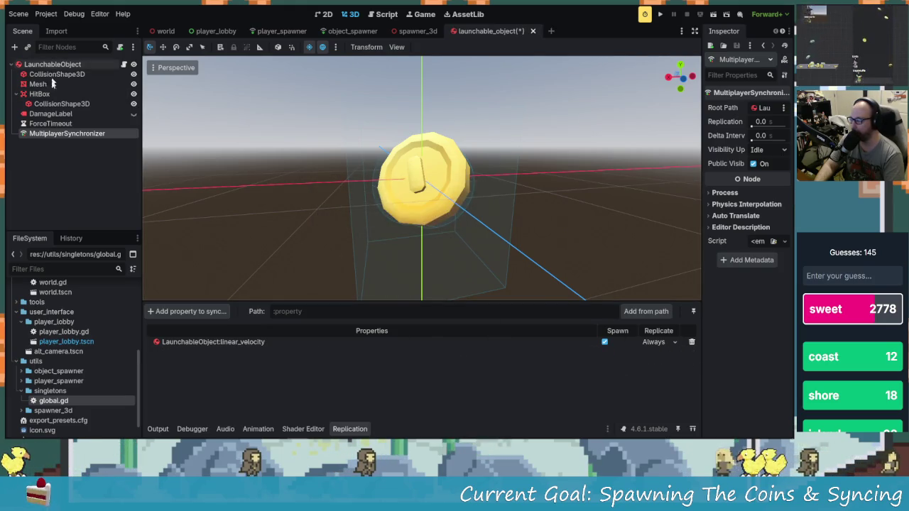
- Reselect MultiplayerSynchronizer and begin adding a new synced property
left_click(69, 158)
left_click(84, 133)
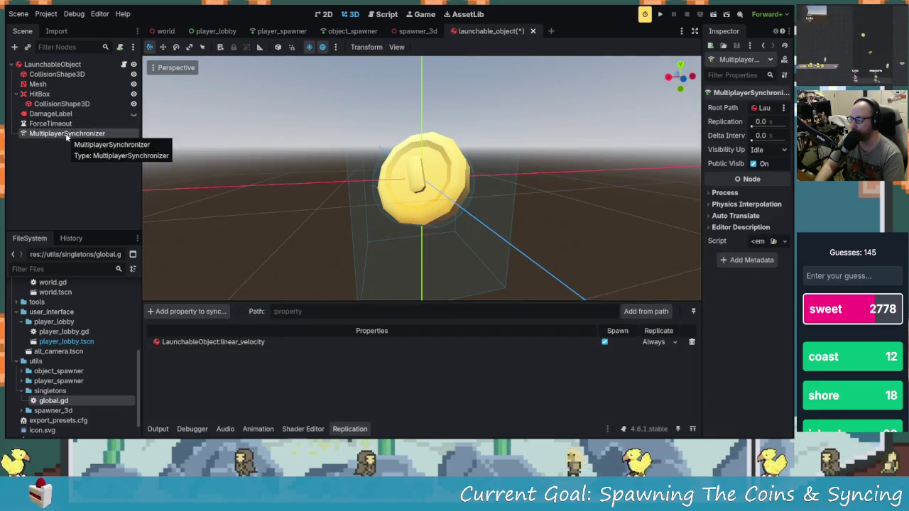
left_click(188, 311)
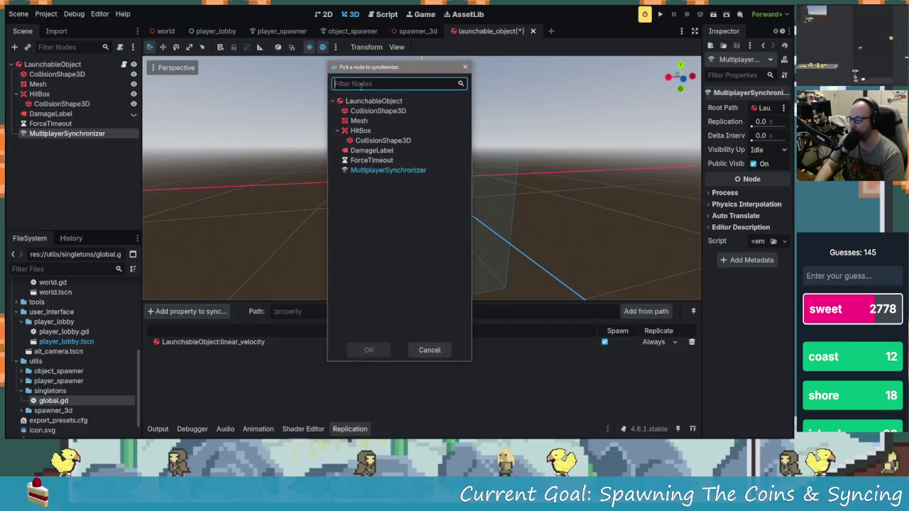
- Add LaunchableObject's angular_velocity to the synchronizer's replicated properties and save the launchable_object scene
left_click(373, 101)
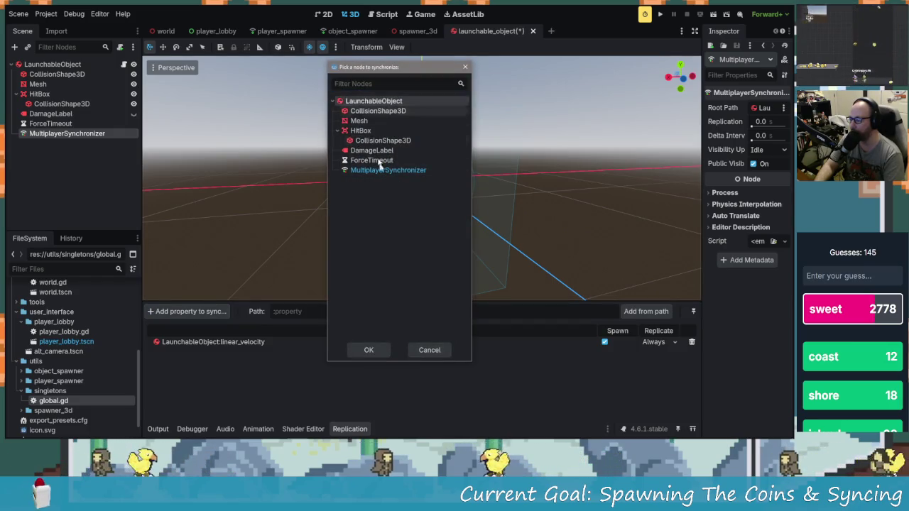
left_click(369, 348)
scroll(221, 191, "down", 5)
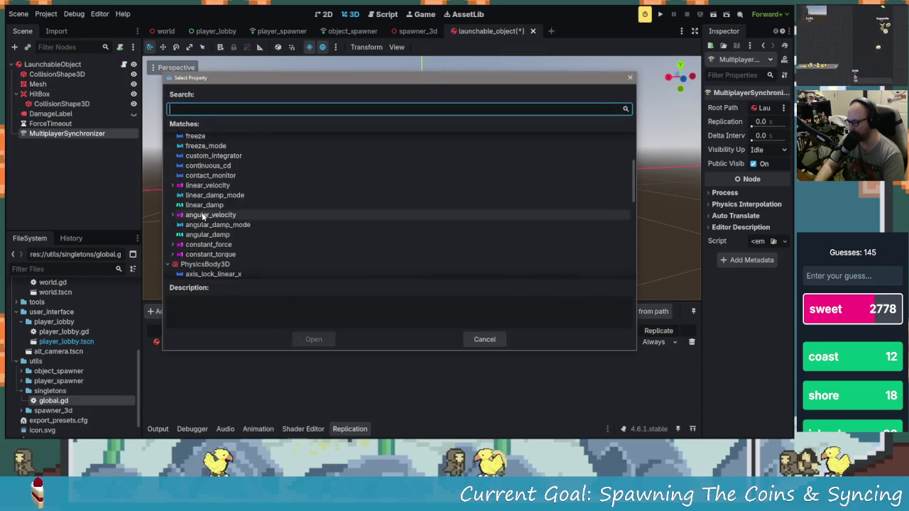
scroll(220, 195, "up", 2)
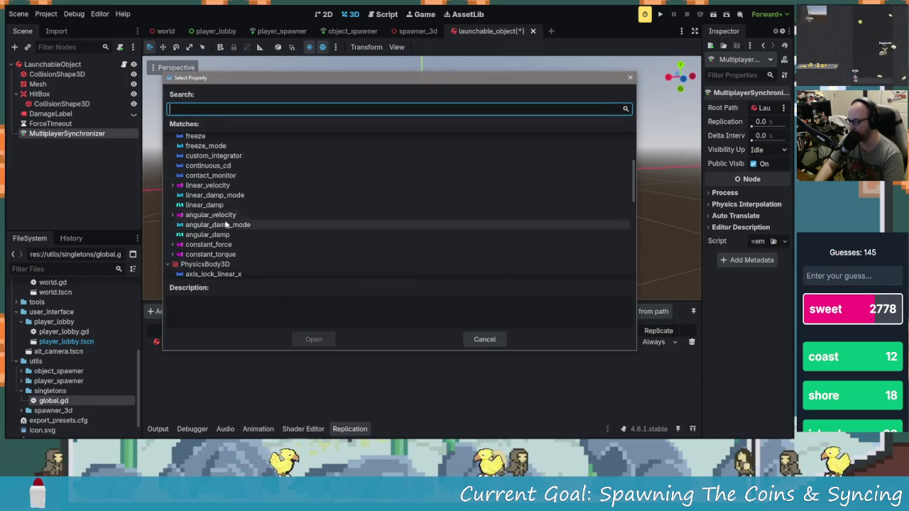
left_click(226, 225)
left_click(224, 215)
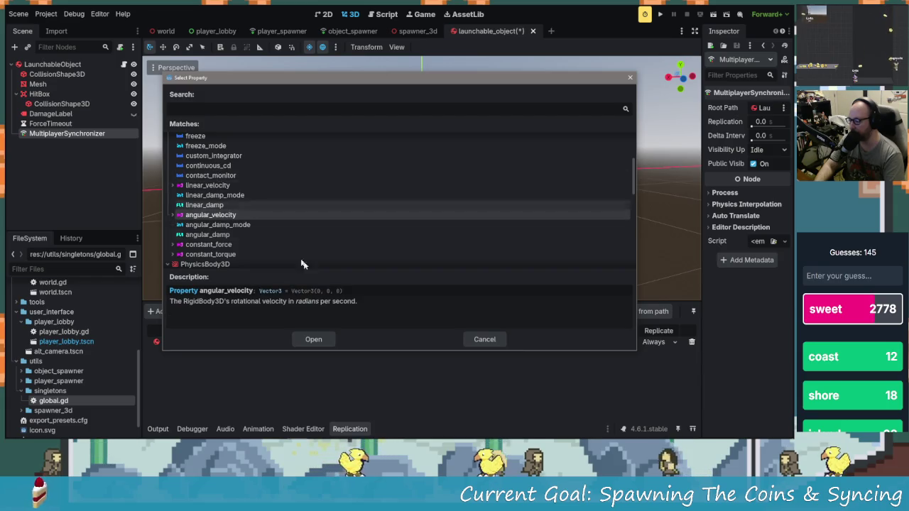
scroll(259, 225, "down", 3)
scroll(259, 224, "up", 4)
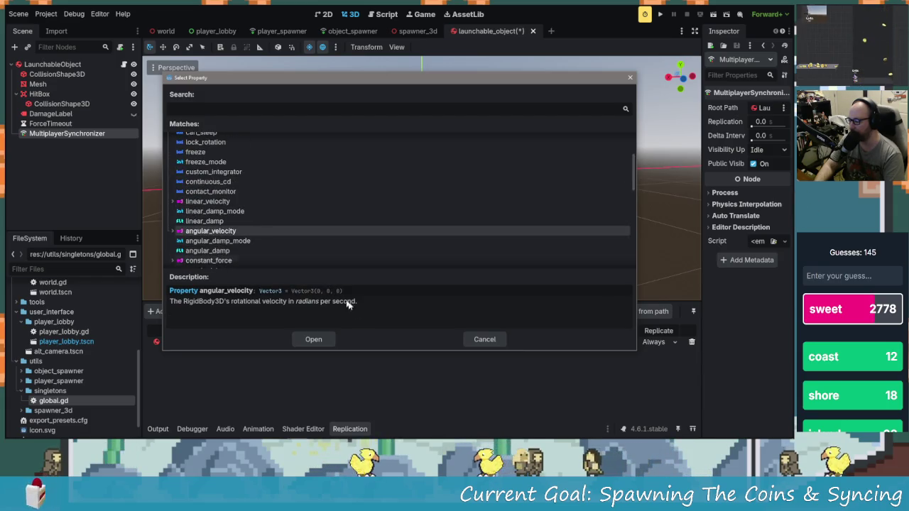
left_click(324, 340)
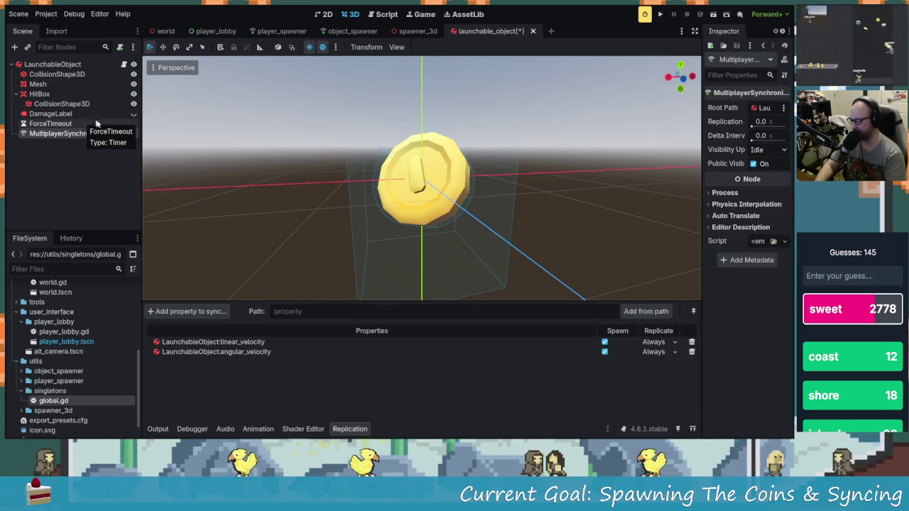
key("ctrl+s")
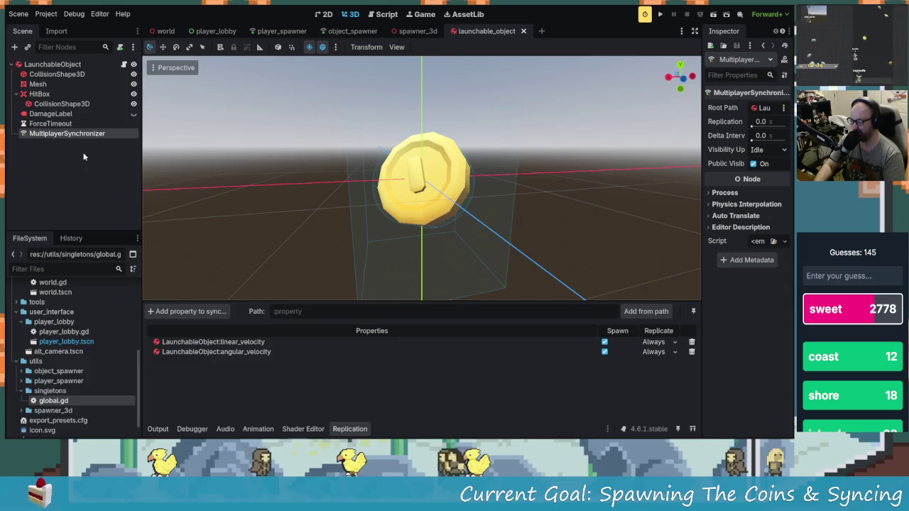
- Open the LaunchableObject script after rechecking the MultiplayerSynchronizer's replication settings
left_click(123, 64)
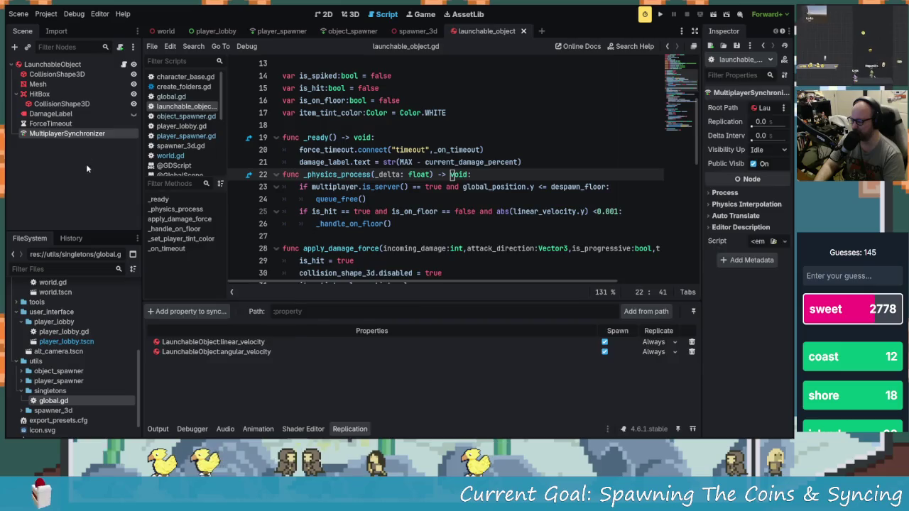
left_click(86, 169)
left_click(85, 134)
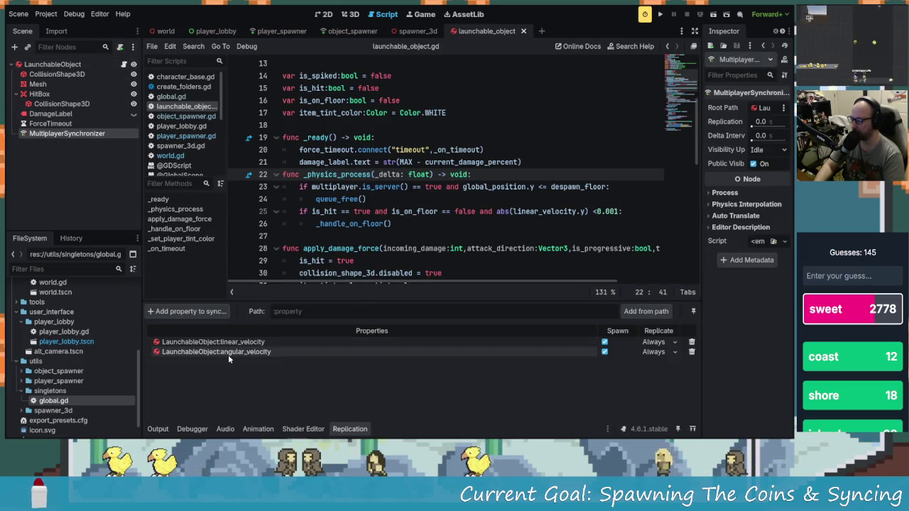
left_click(352, 15)
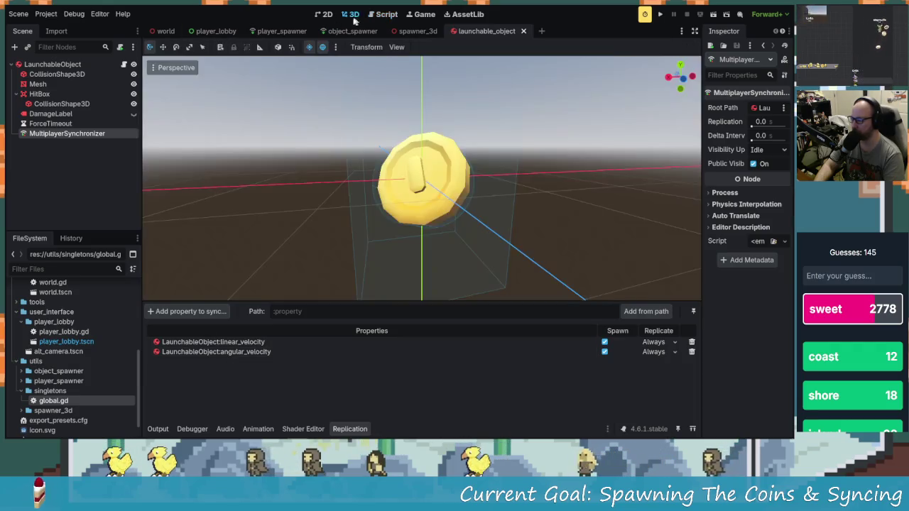
left_click(124, 63)
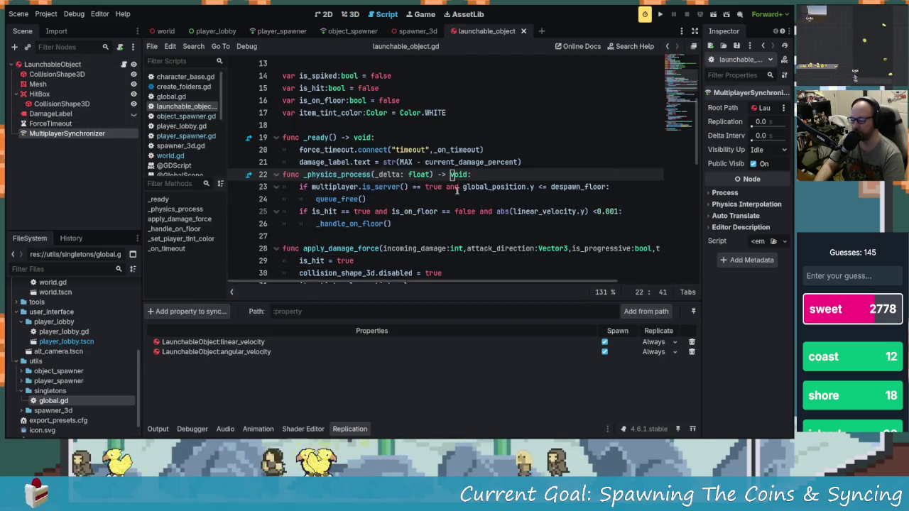
- Browse launchable_object.gd from apply_damage_force down to the blank line above _set_player_tint_color
scroll(457, 187, "down", 7)
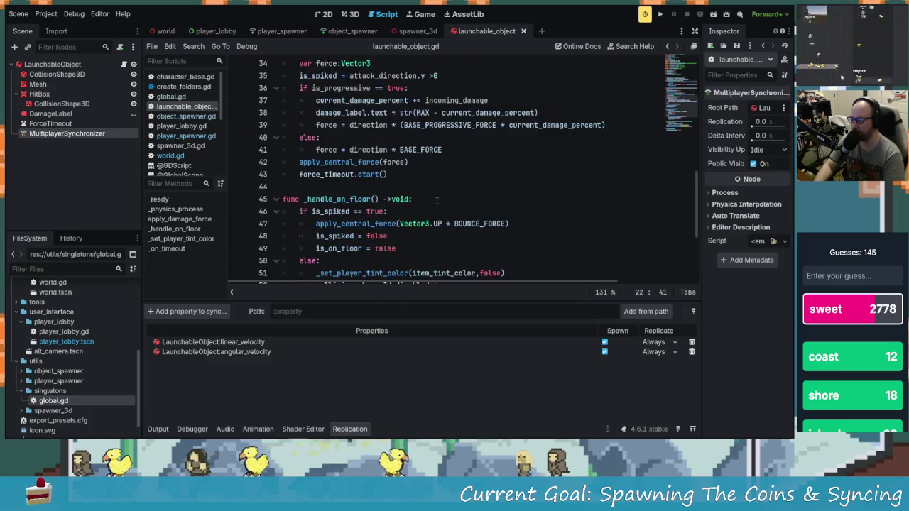
scroll(436, 201, "up", 4)
mouse_move(304, 137)
left_mouse_down()
mouse_move(341, 139)
mouse_move(324, 150)
mouse_move(382, 140)
left_mouse_up()
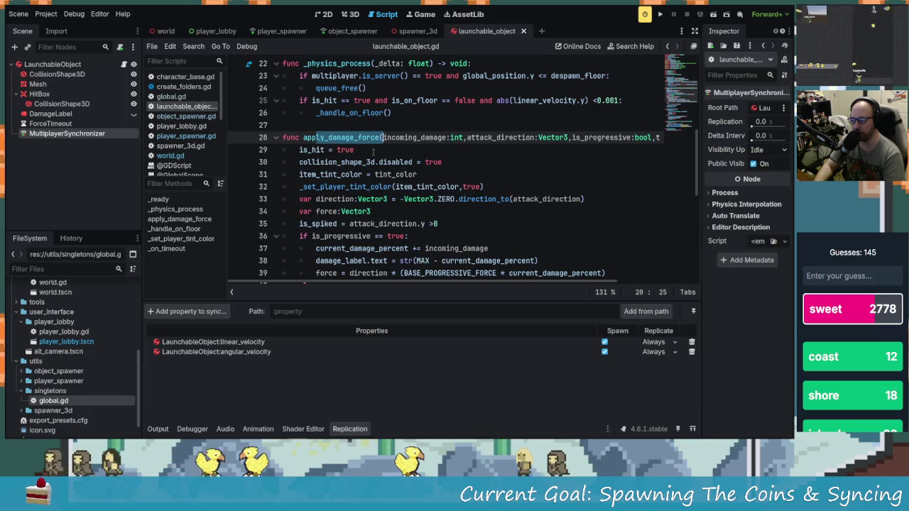
left_click(414, 186)
scroll(421, 192, "down", 3)
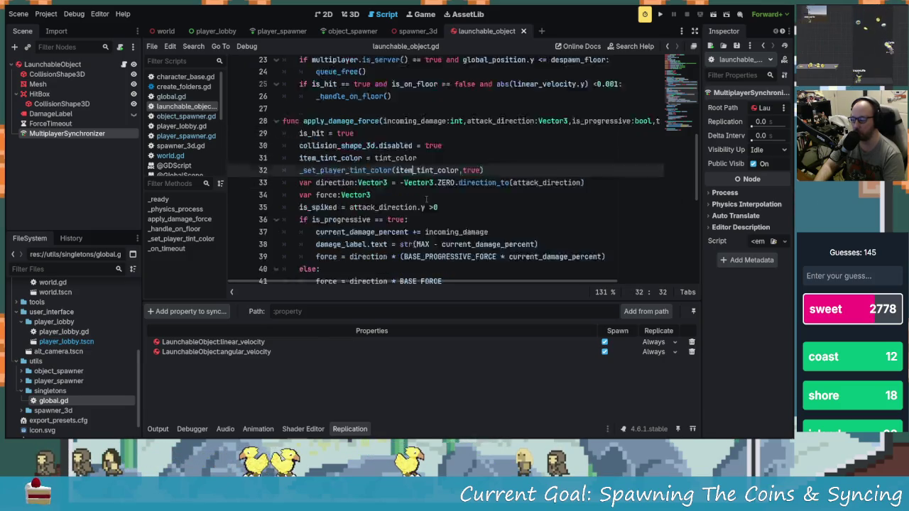
scroll(426, 199, "down", 2)
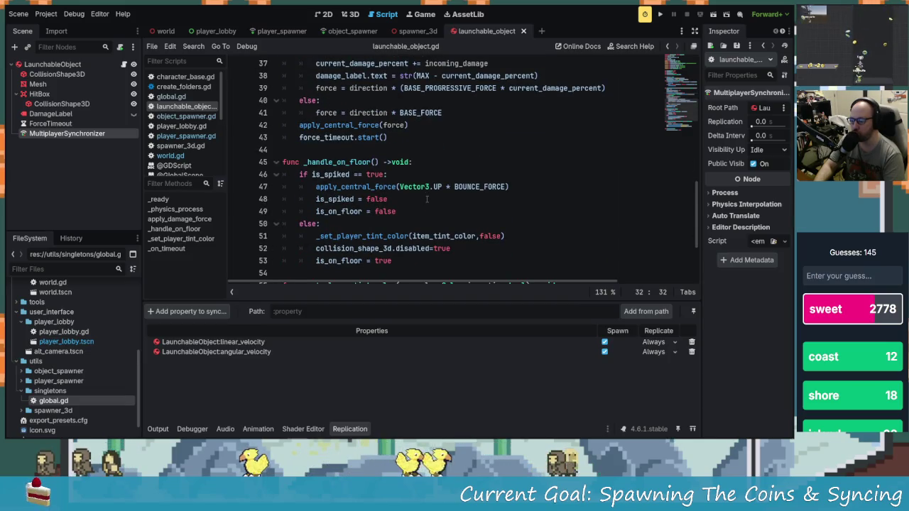
scroll(426, 200, "down", 2)
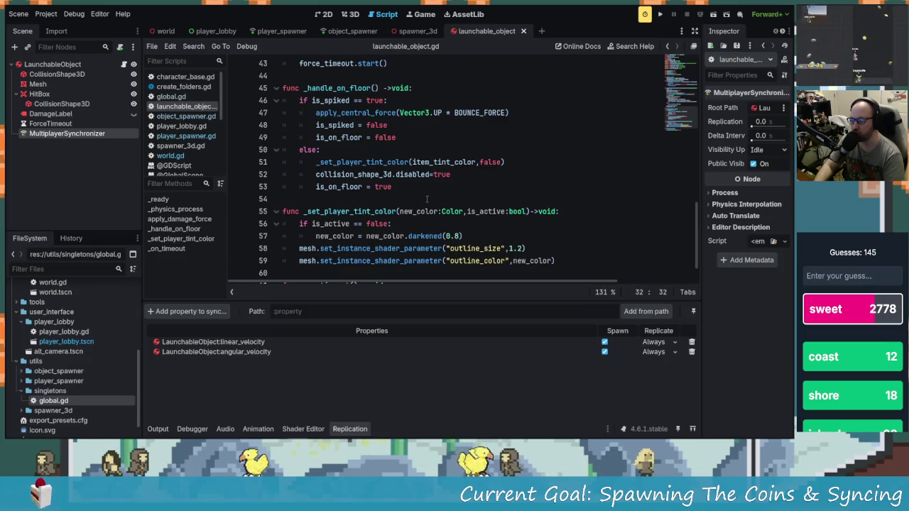
scroll(426, 200, "down", 1)
scroll(429, 201, "up", 3)
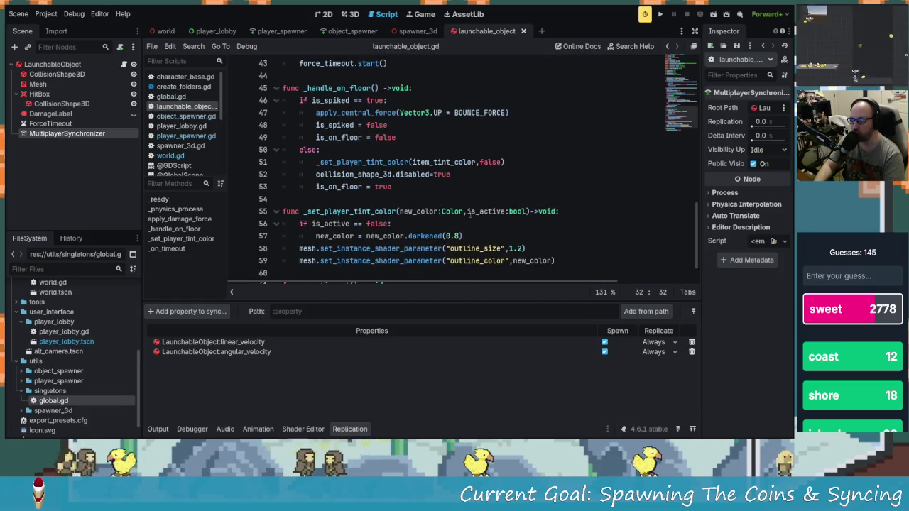
scroll(426, 206, "up", 2)
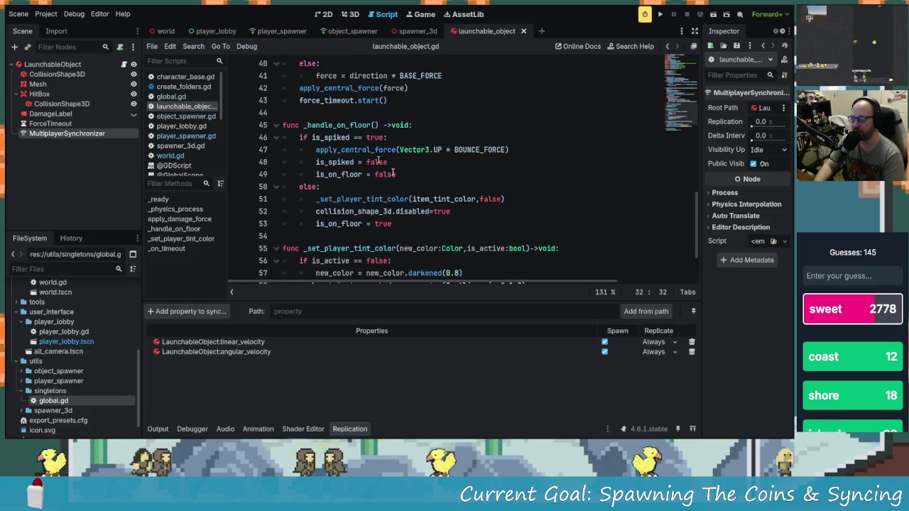
scroll(288, 181, "down", 3)
left_click(314, 165)
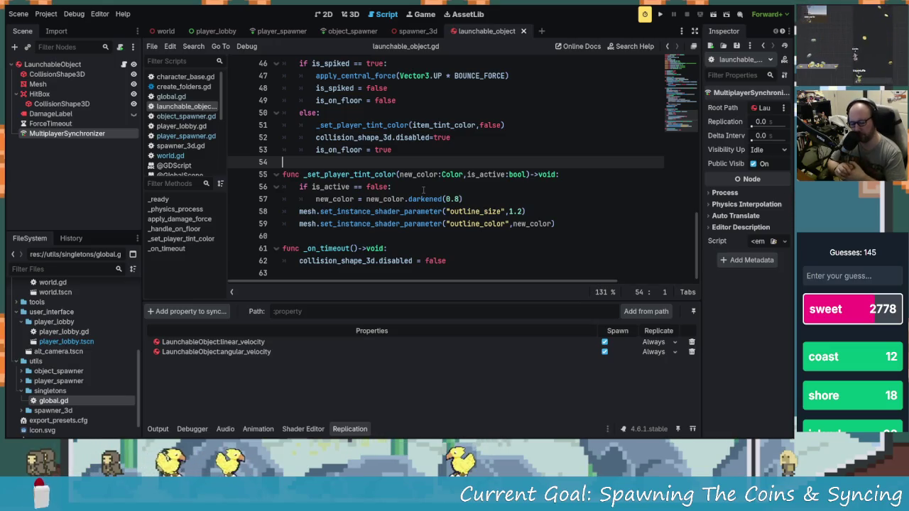
scroll(430, 192, "up", 2)
scroll(431, 202, "down", 2)
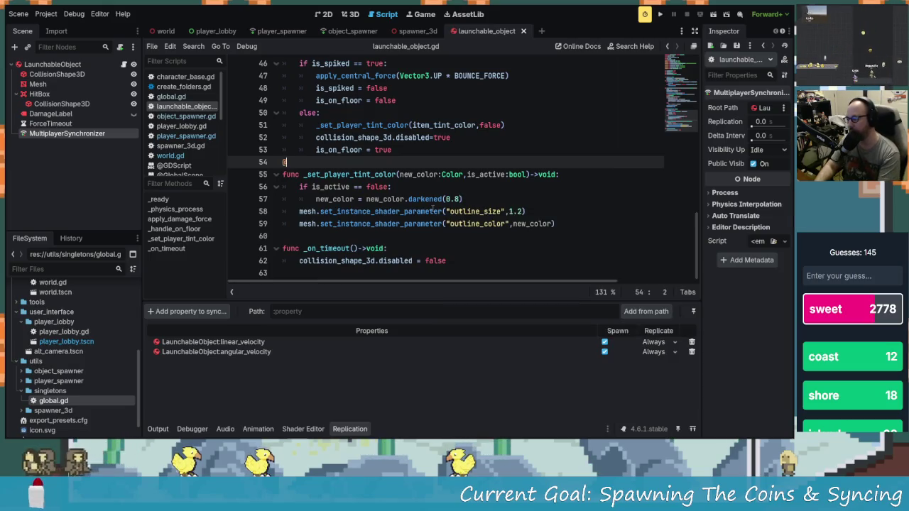
type("@rpc(")
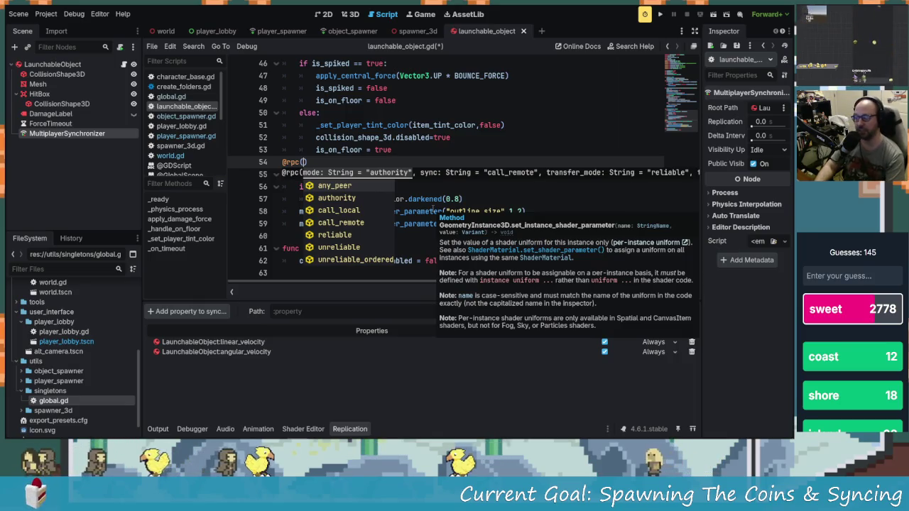
key("Return")
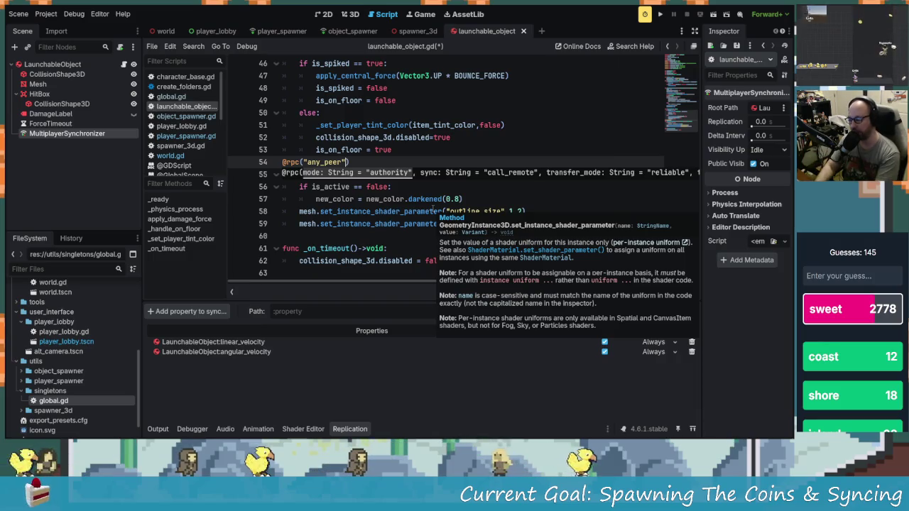
type(",")
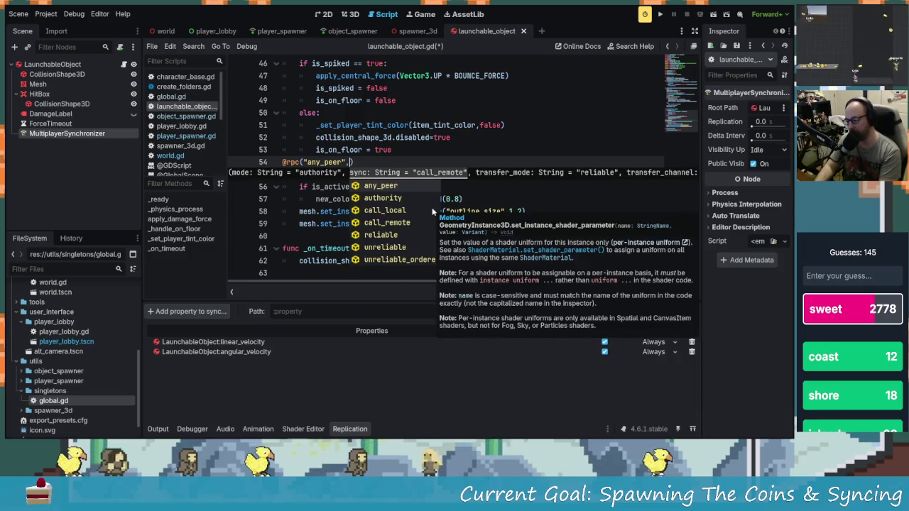
left_click(433, 210)
type(",")
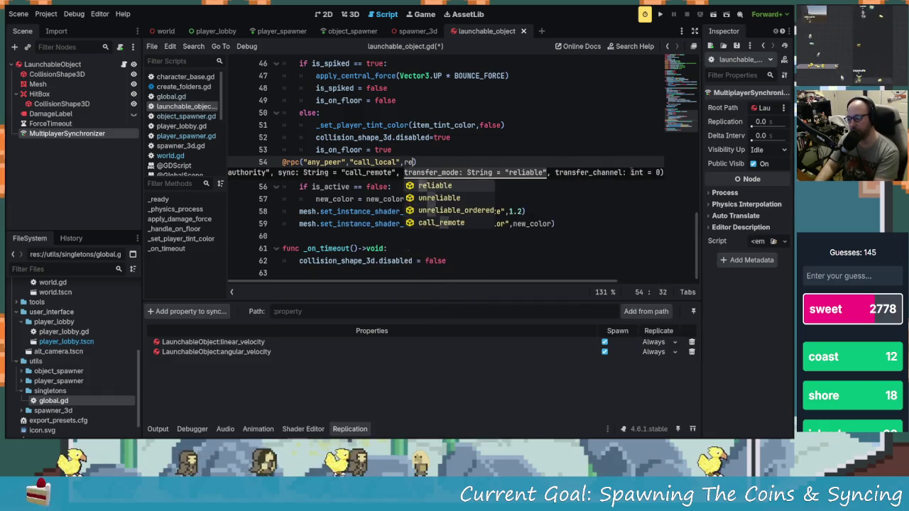
type("re")
key("BackSpace")
key("BackSpace")
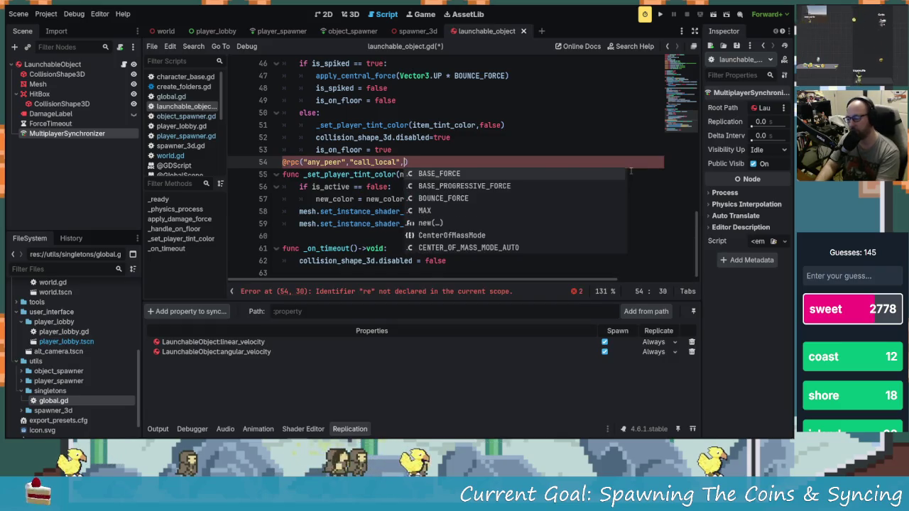
key("Down")
key("Down")
key("Down")
key("Return")
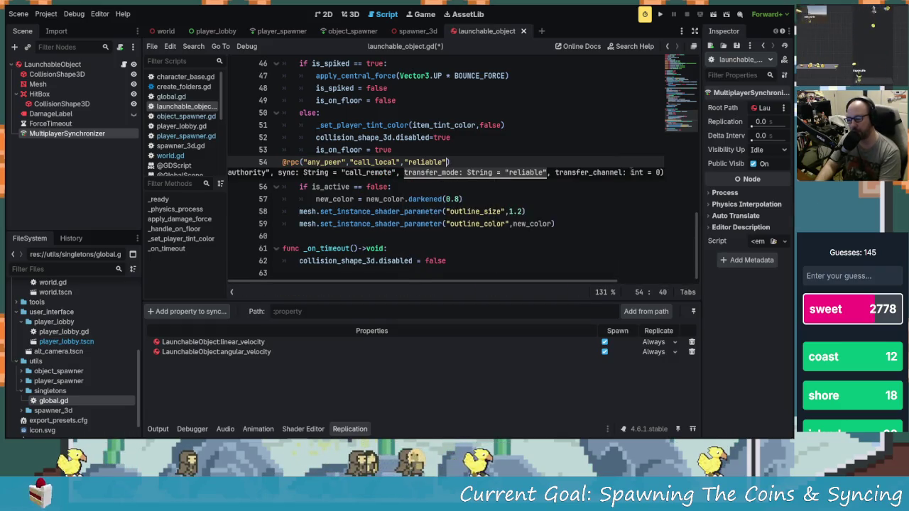
key("Down")
key("Down")
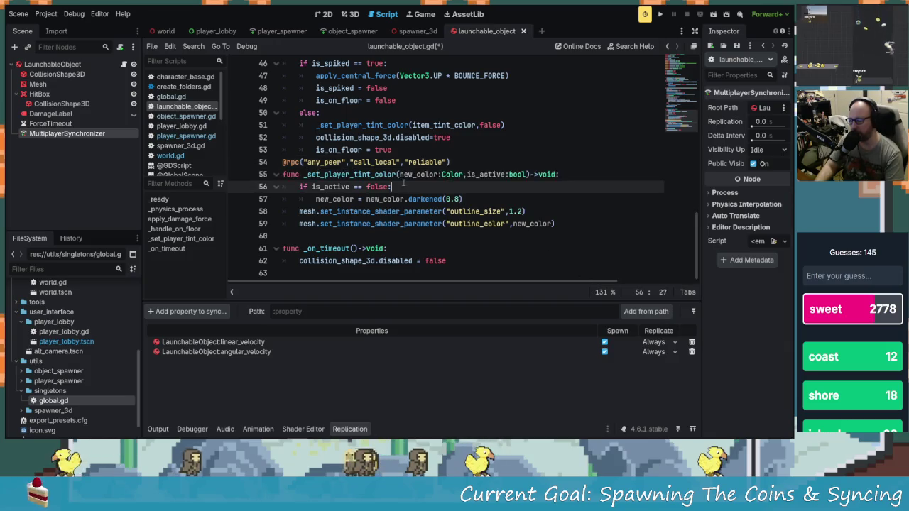
- Select the _set_player_tint_color function name in the script
scroll(410, 225, "up", 2)
left_click(336, 249)
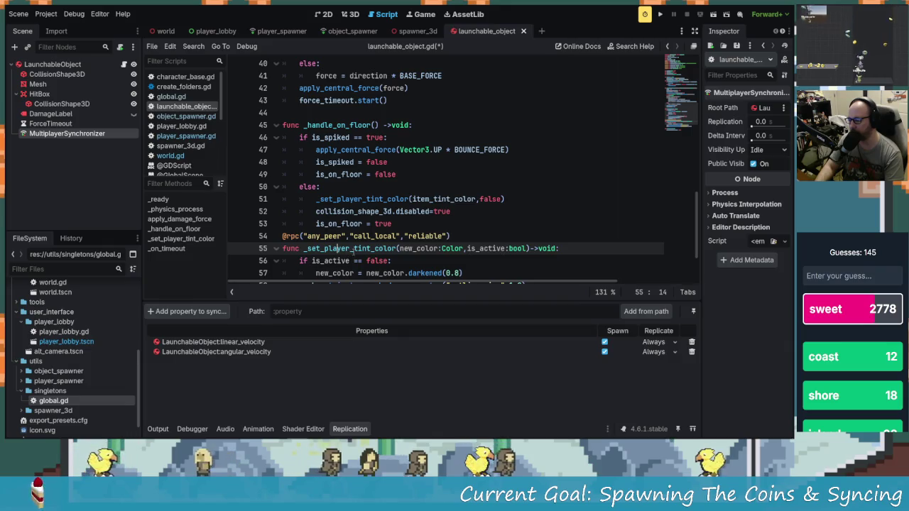
scroll(390, 243, "up", 4)
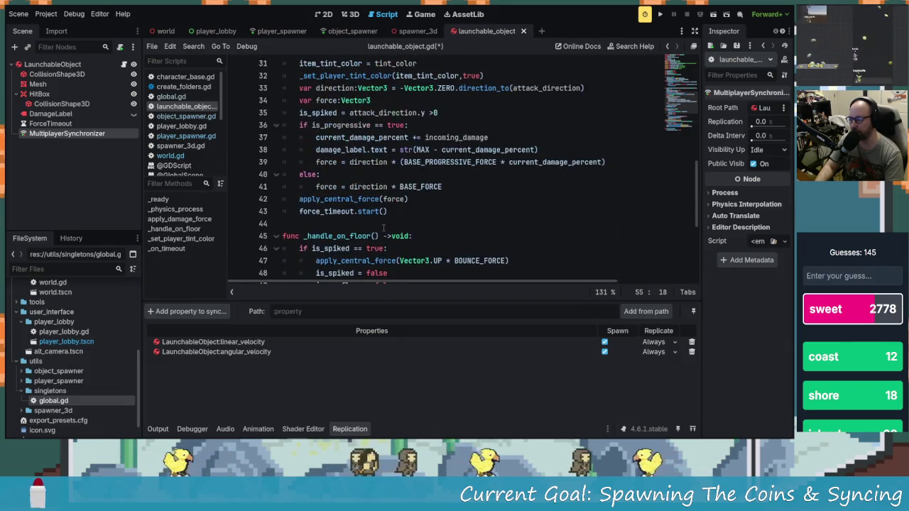
scroll(406, 227, "down", 5)
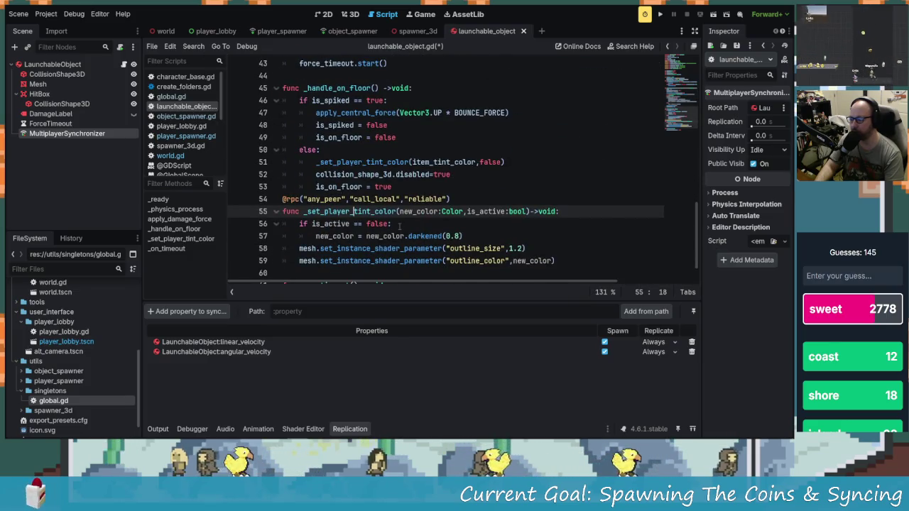
scroll(406, 228, "up", 5)
scroll(398, 220, "down", 5)
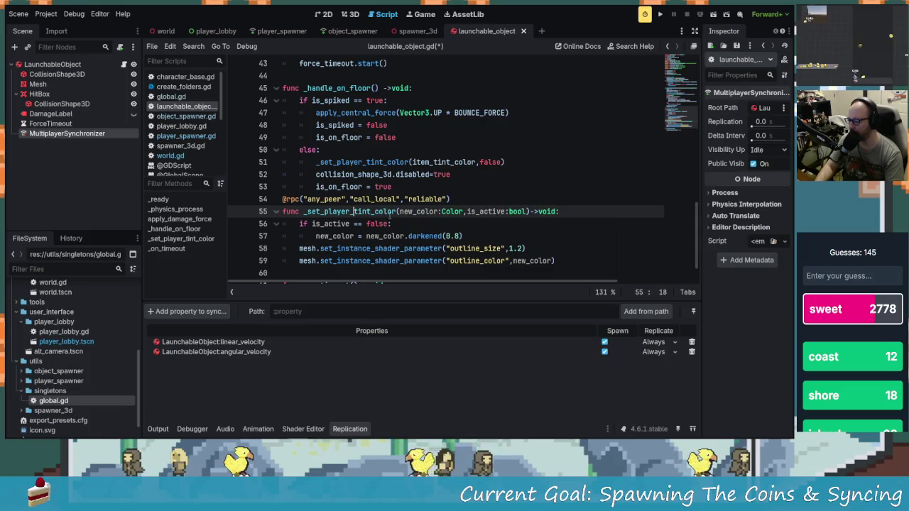
double_click(370, 211)
- Change the tint call on line 51 to _set_player_tint_color.rpc(item_tint_color,false)
left_click(403, 162)
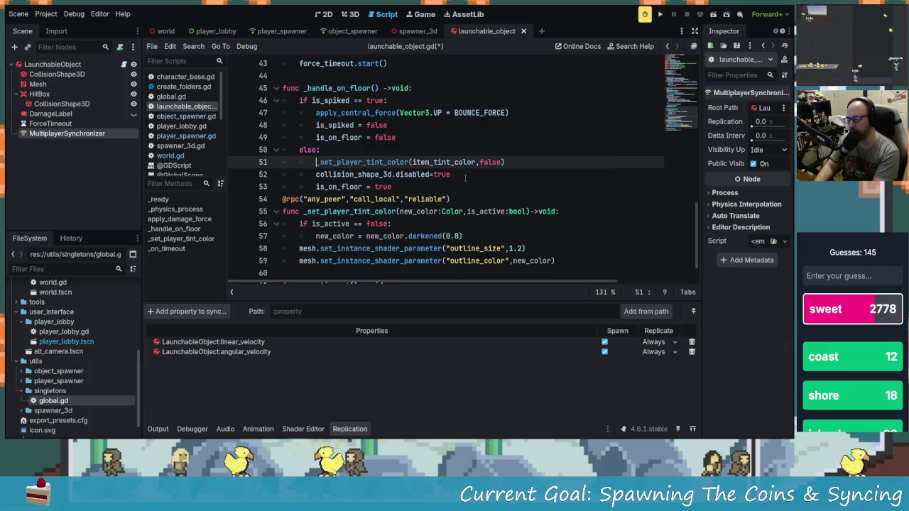
type("rpc")
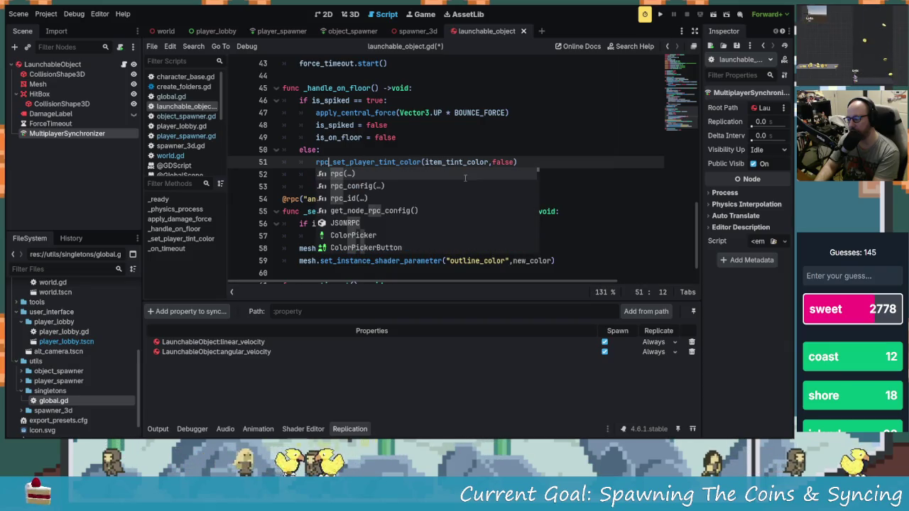
key("BackSpace")
key("BackSpace")
key("BackSpace")
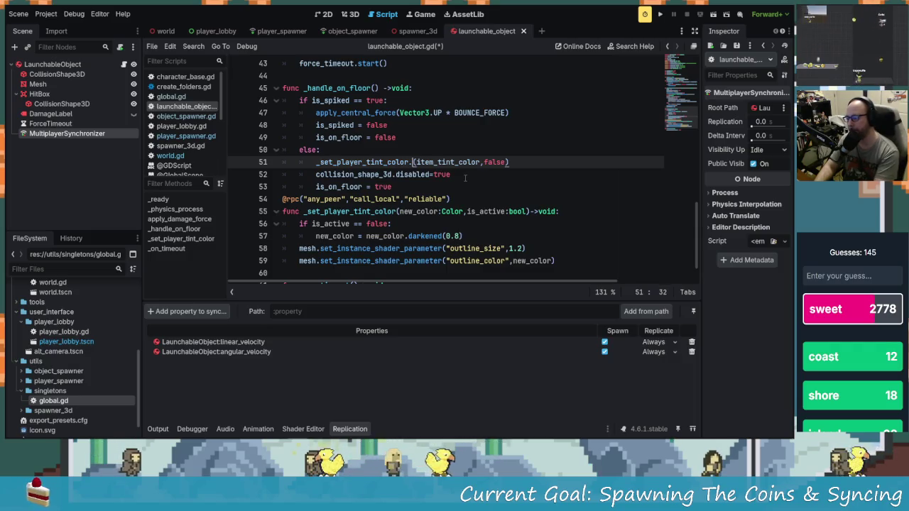
type(".rpc")
key("Return")
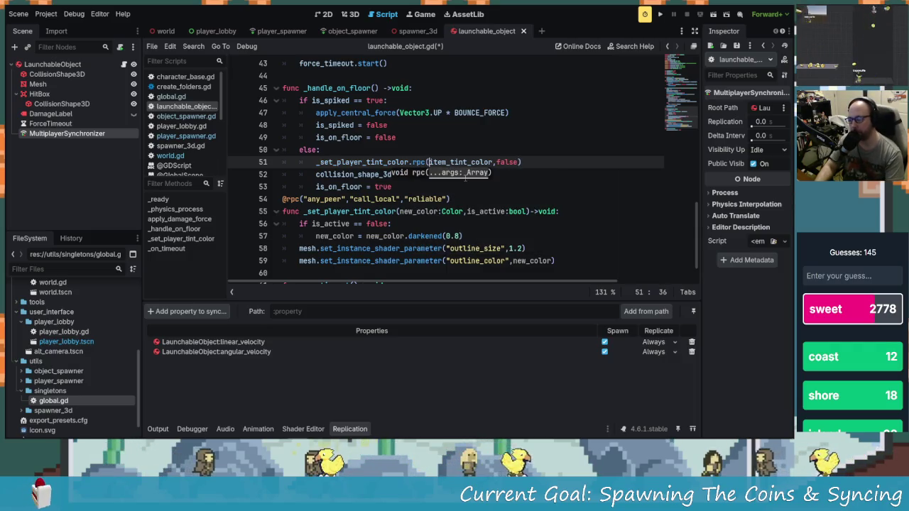
left_click(537, 211)
- Search the script for uses of _set_player_tint_color
left_click(432, 181)
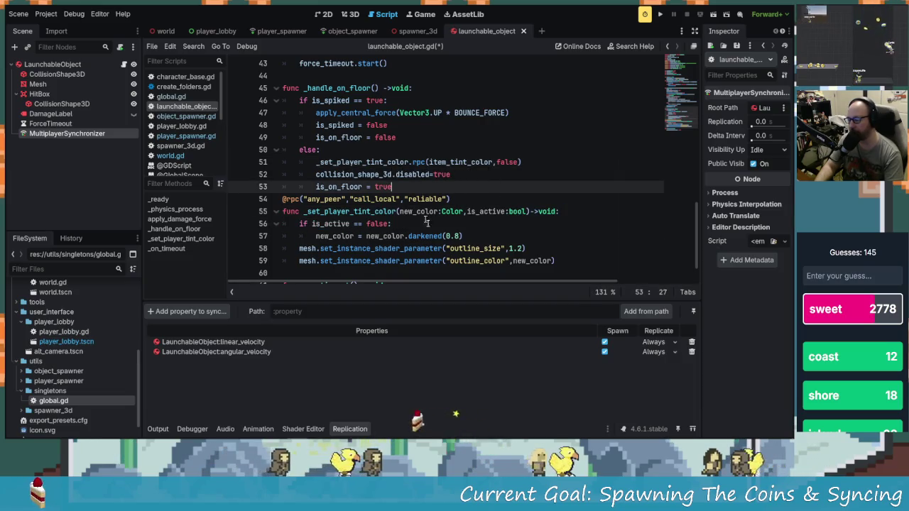
scroll(374, 198, "up", 1)
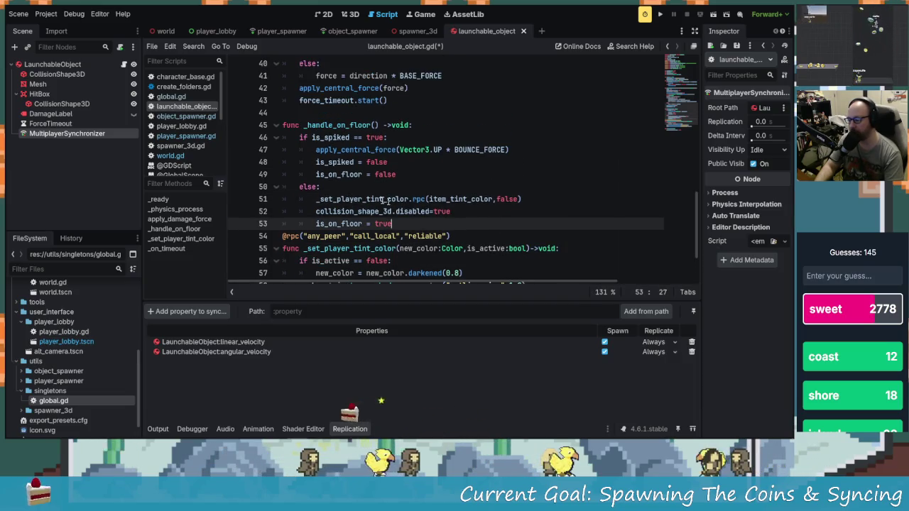
double_click(362, 249)
key("ctrl+f")
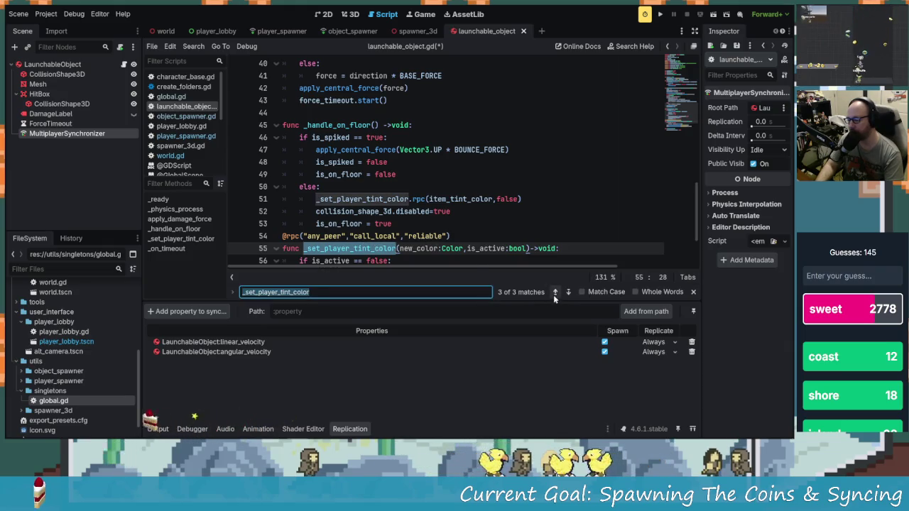
- Change line 32 in apply_damage_force to _set_player_tint_color.rpc(item_tint_color,true)
left_click(555, 292)
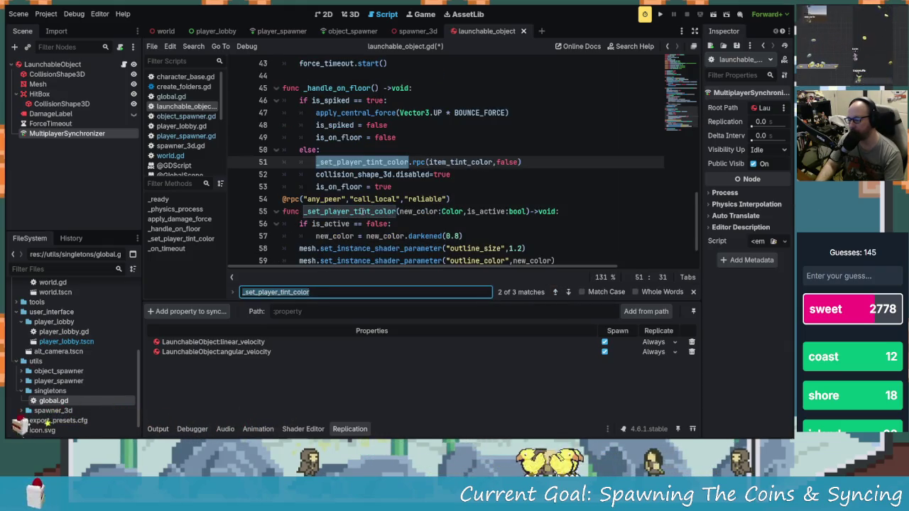
scroll(362, 212, "down", 1)
scroll(362, 212, "up", 1)
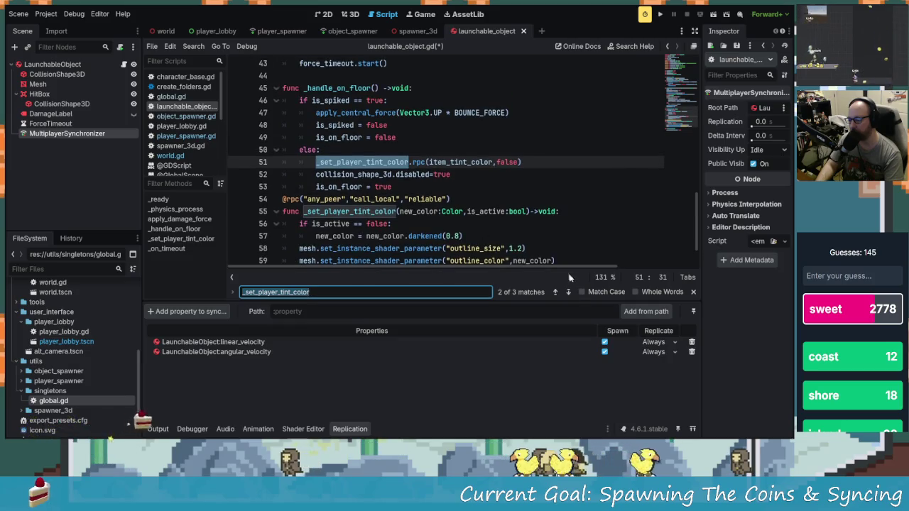
left_click(555, 292)
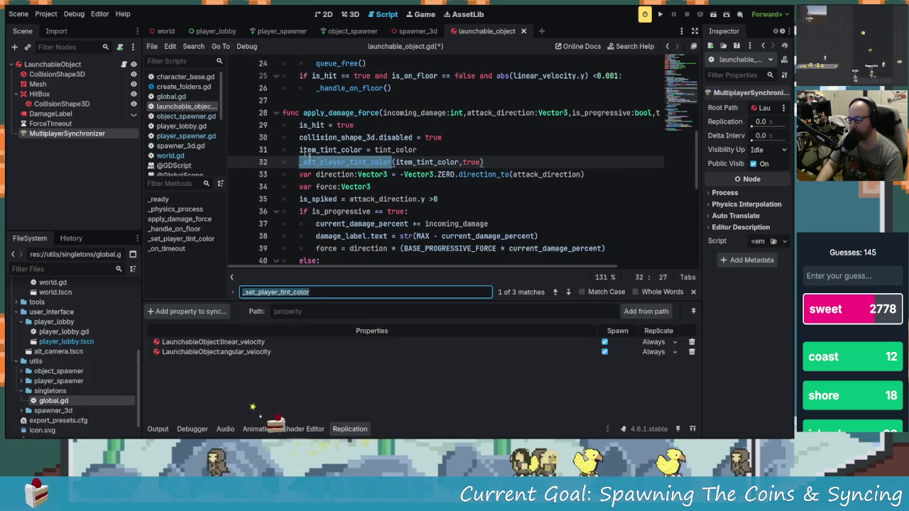
left_click(319, 162)
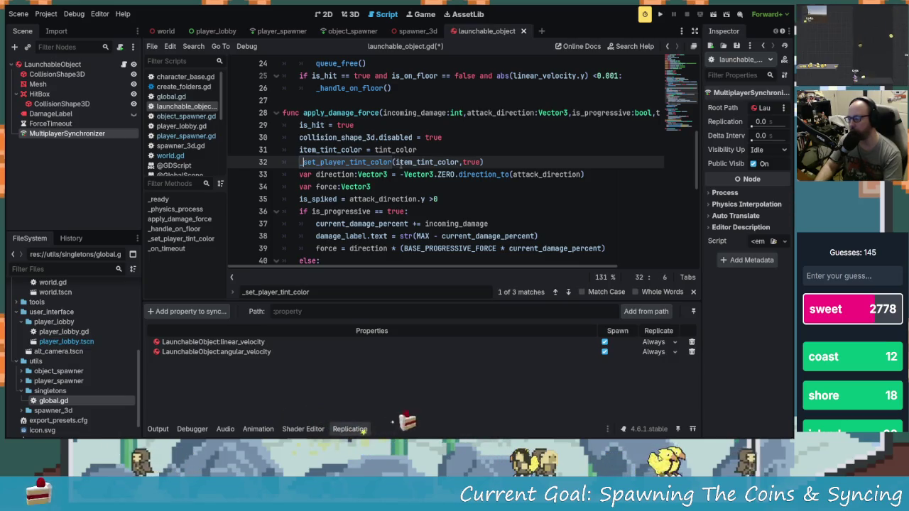
mouse_move(402, 163)
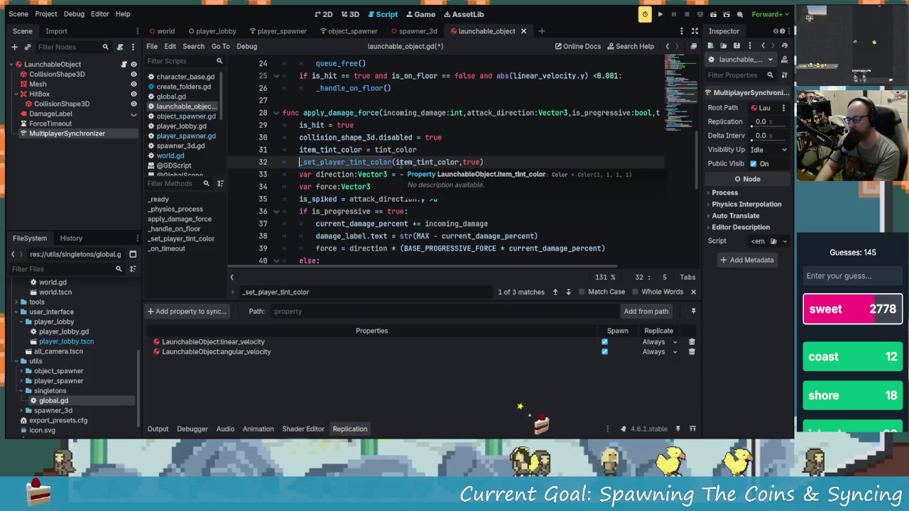
key("ctrl+space")
key("Escape")
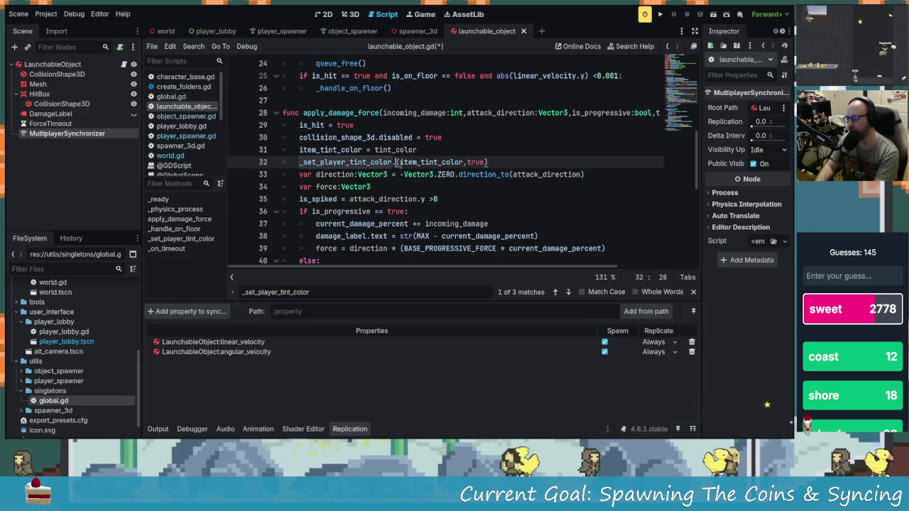
type(".rpc")
key("Return")
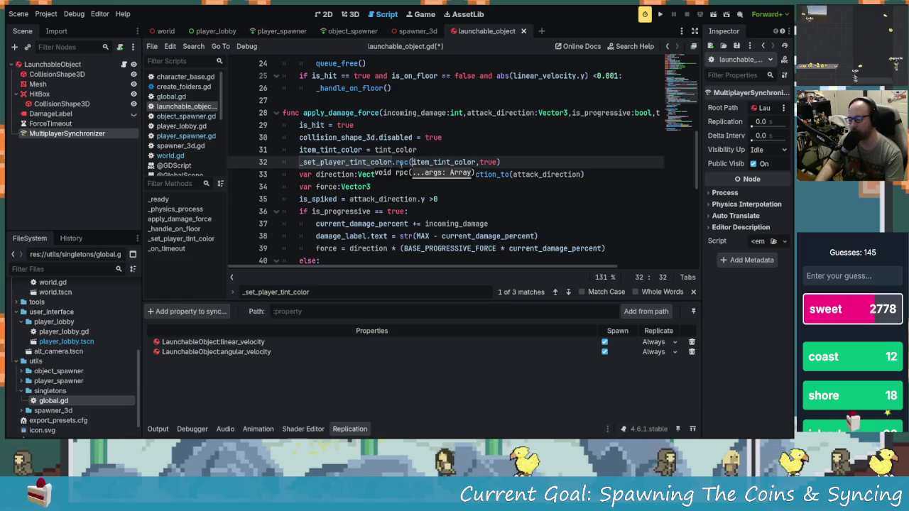
left_click(401, 199)
- Review the edited script and run the game to test the RPC changes
scroll(594, 220, "down", 6)
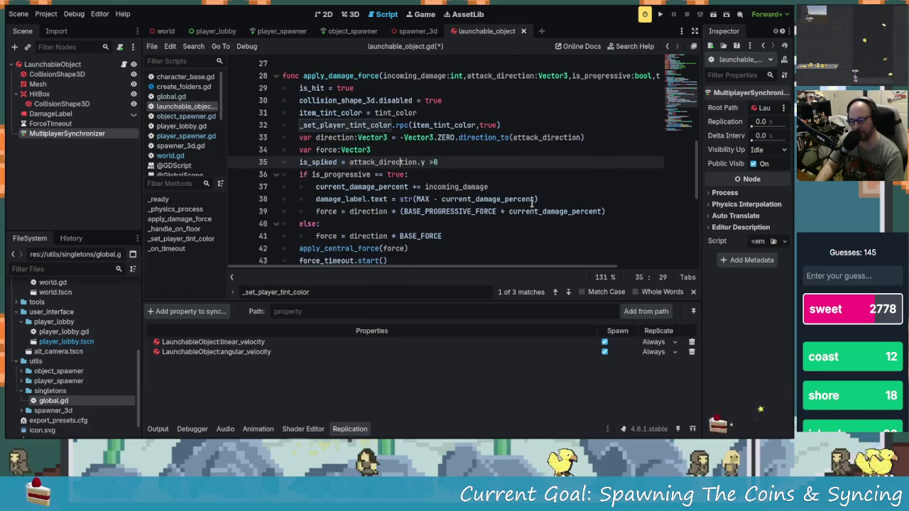
scroll(477, 192, "down", 2)
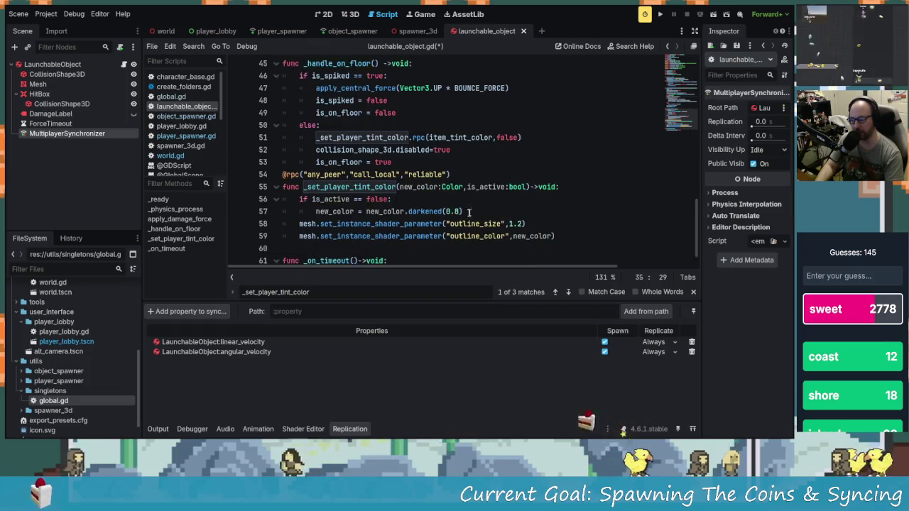
scroll(430, 248, "up", 9)
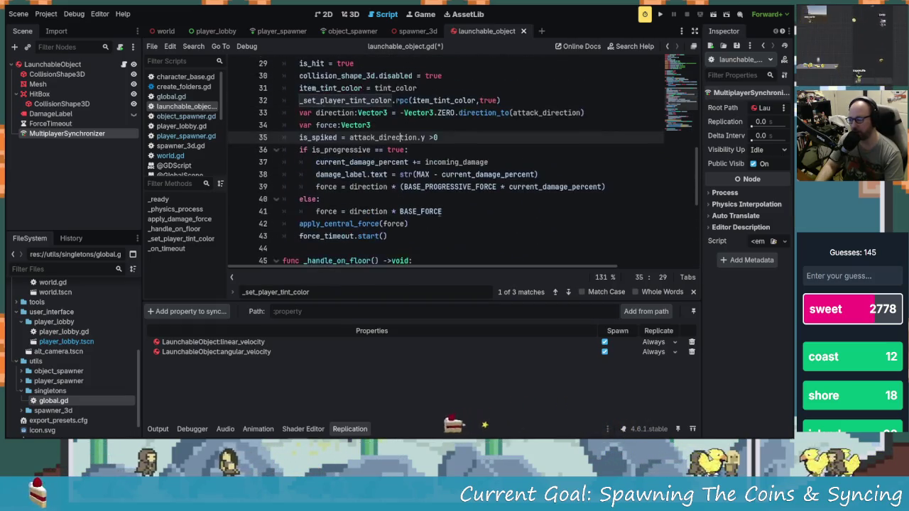
scroll(448, 226, "up", 1)
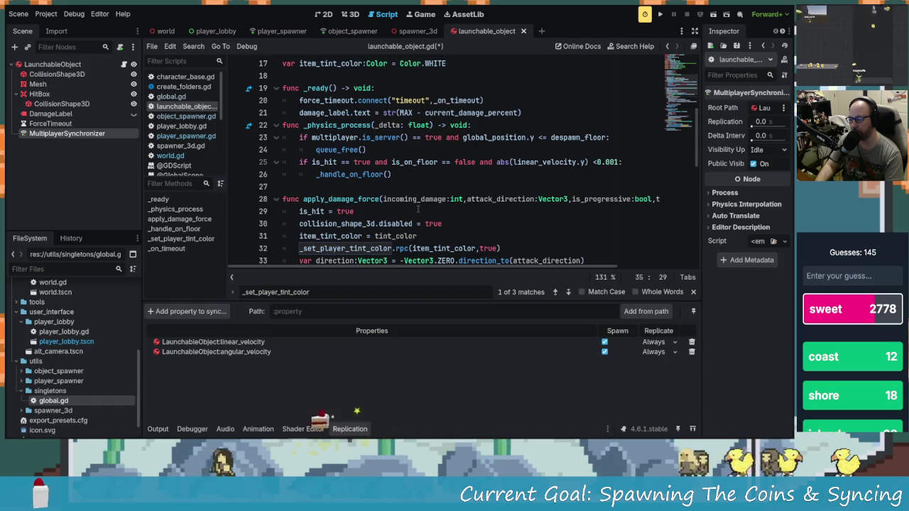
scroll(418, 209, "up", 1)
scroll(426, 205, "down", 1)
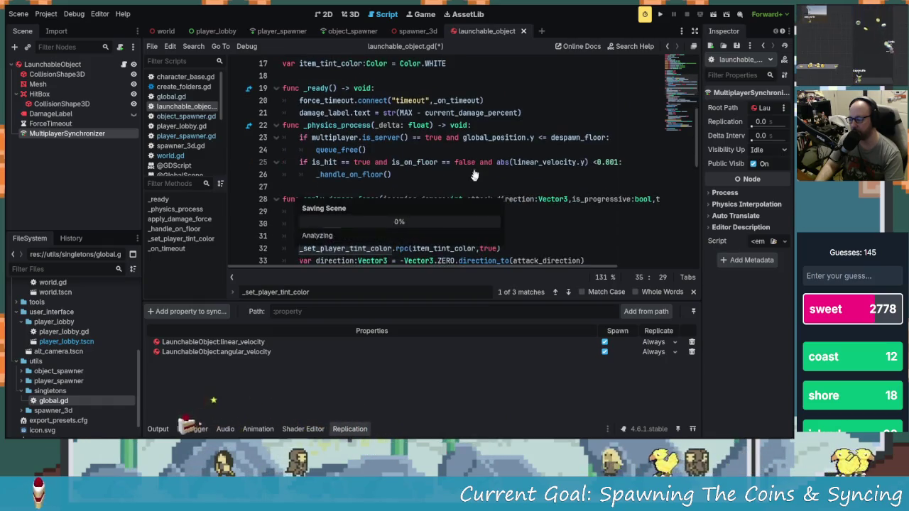
left_click(660, 14)
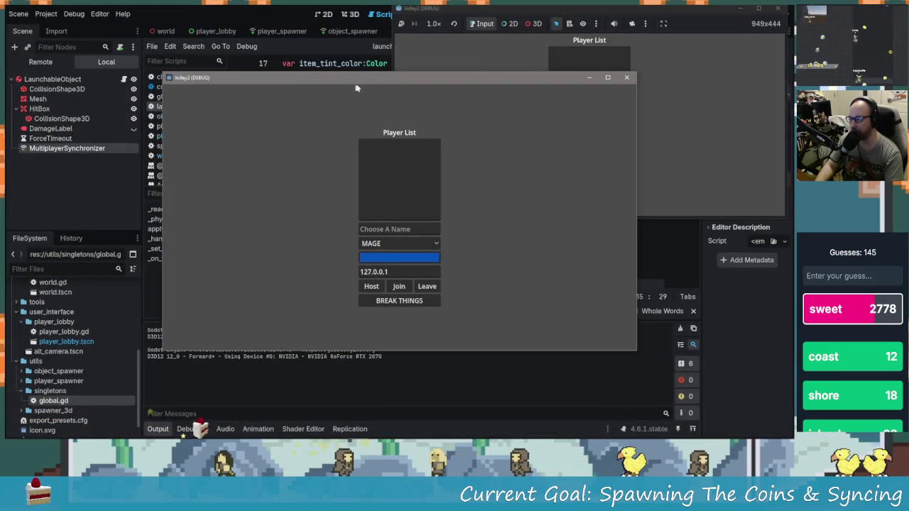
- Place the two game windows side by side and enter a player name in each
left_click_drag(355, 84, 222, 30)
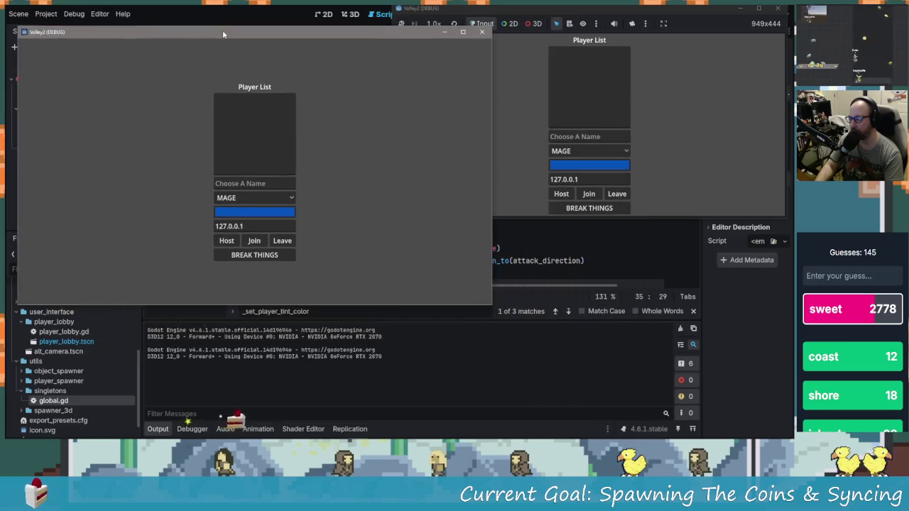
left_click(197, 128)
type("adsggad")
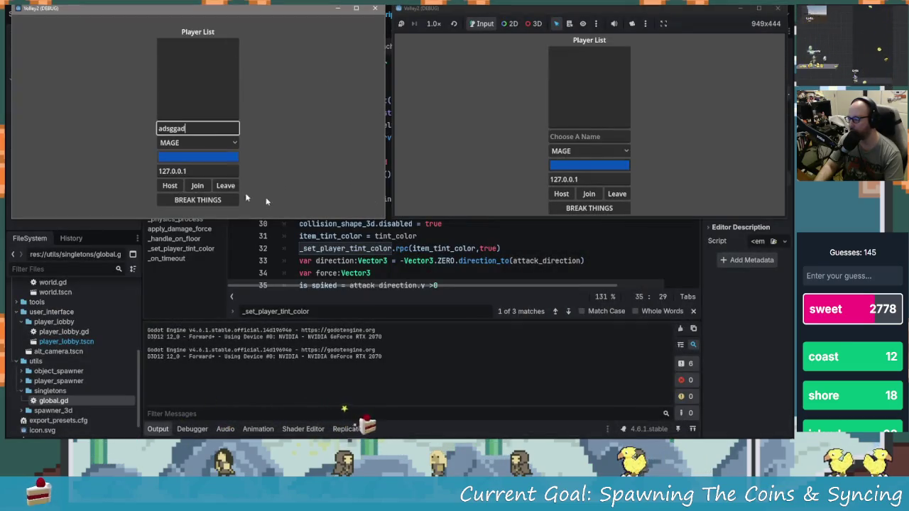
left_click(568, 137)
type("adsggad")
- Make the second player green, then host the game from the first window
left_click(583, 167)
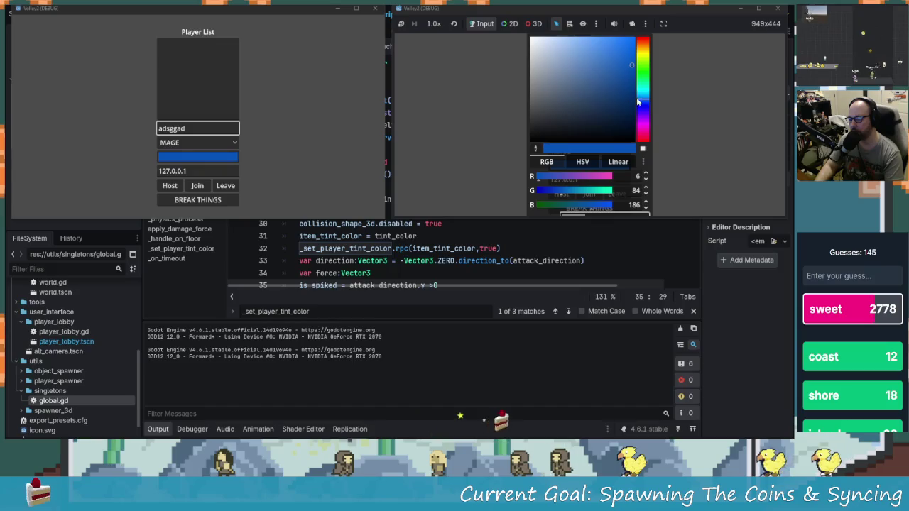
left_click_drag(637, 103, 642, 57)
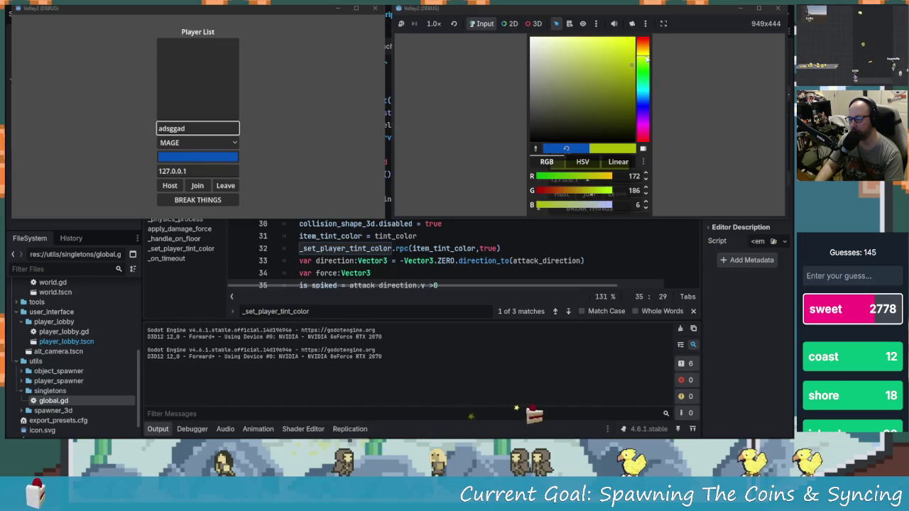
left_click(645, 103)
left_click_drag(644, 108, 642, 140)
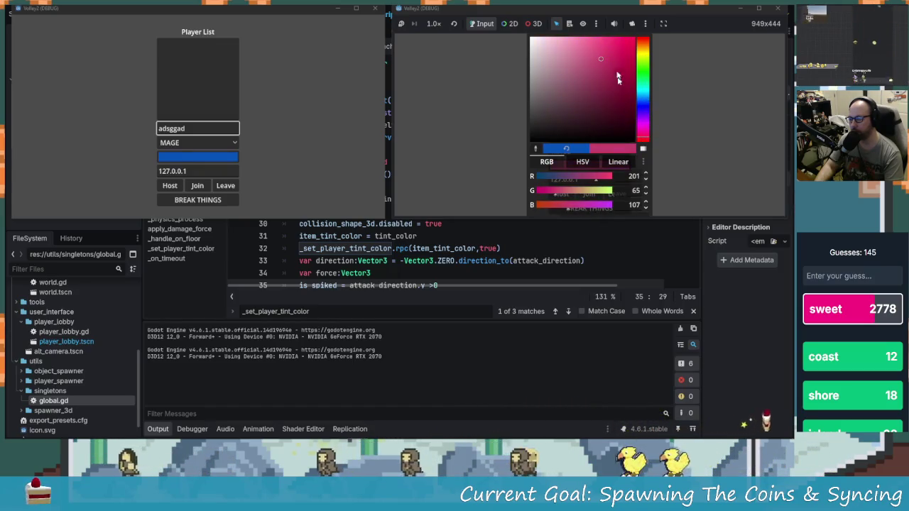
mouse_move(617, 78)
left_mouse_down()
mouse_move(643, 37)
mouse_move(638, 81)
mouse_move(639, 71)
left_mouse_up()
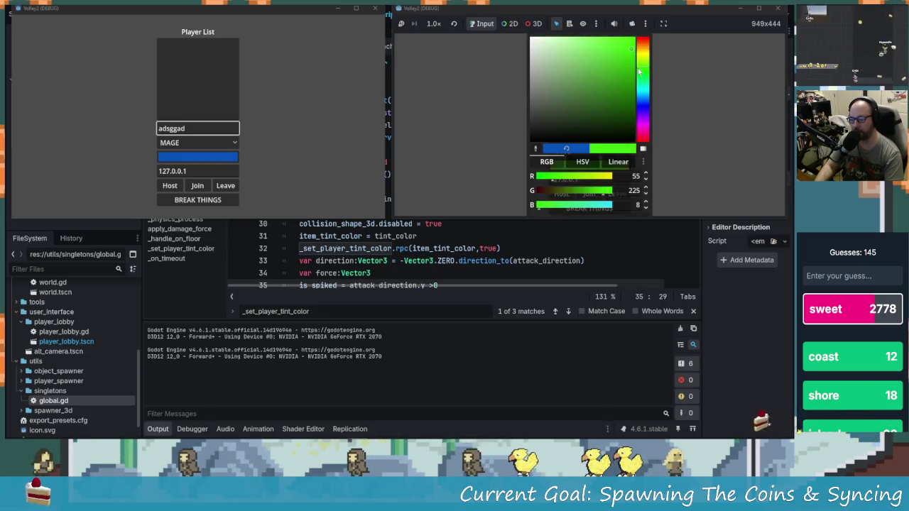
left_click(710, 116)
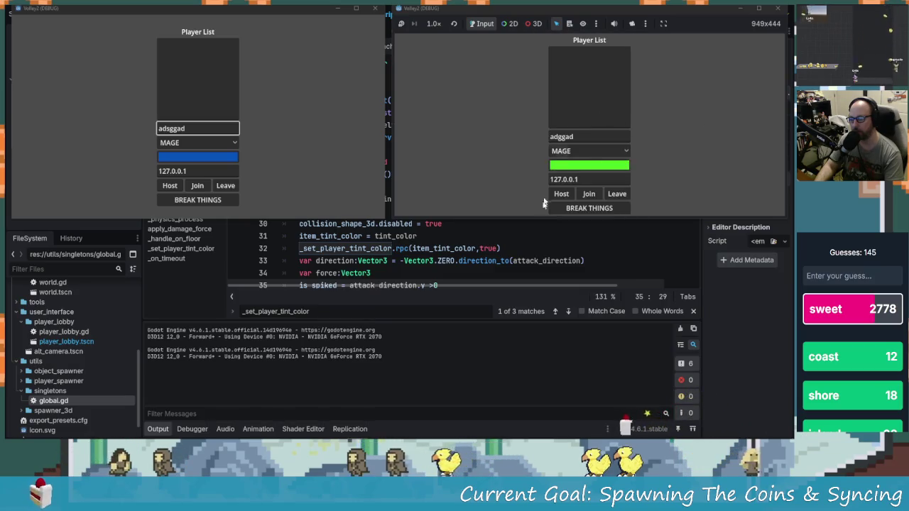
left_click(156, 190)
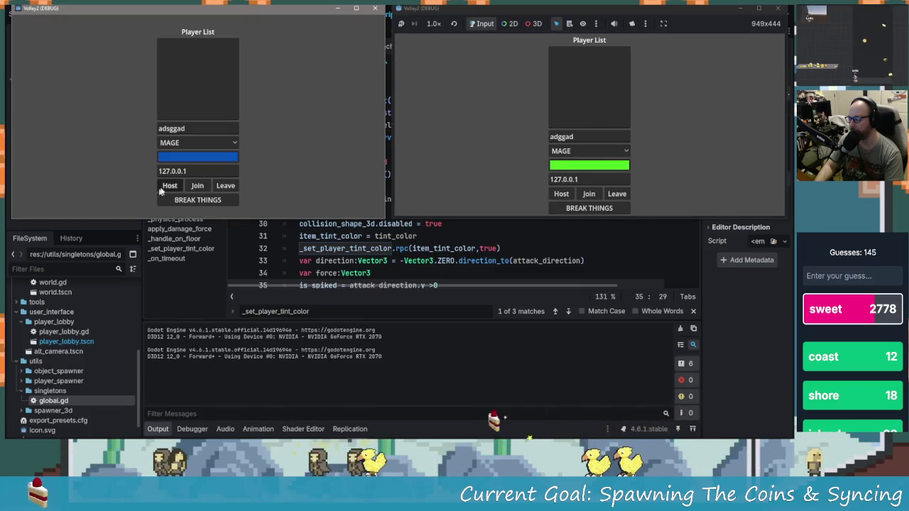
left_click(160, 189)
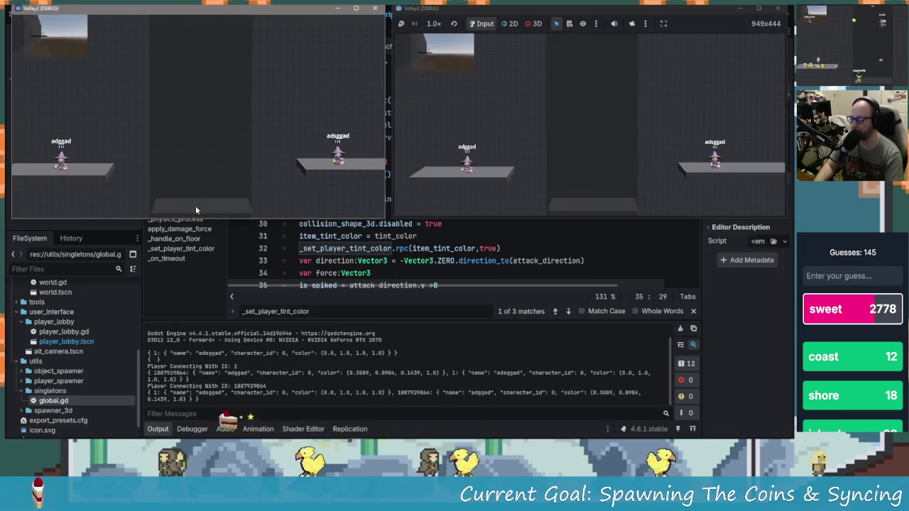
- Steer the player with A, D and Space toward the coins and the green item
key("a")
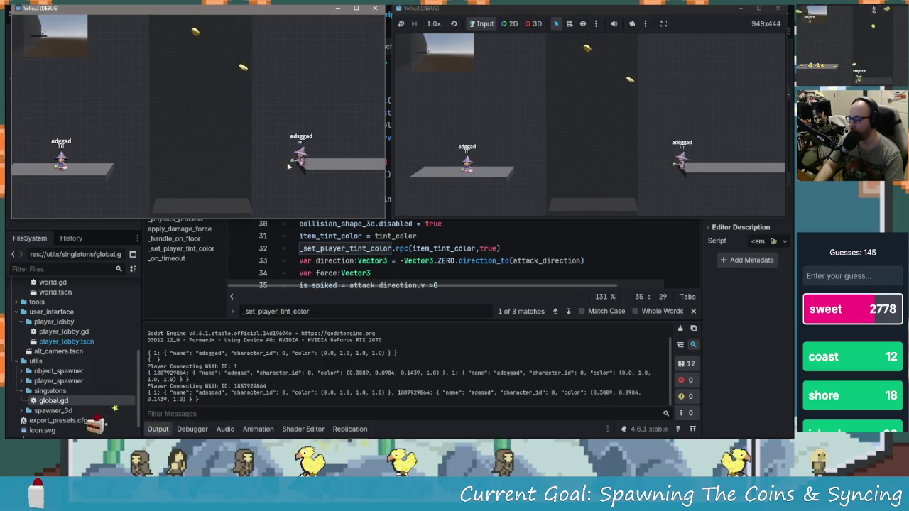
key("space")
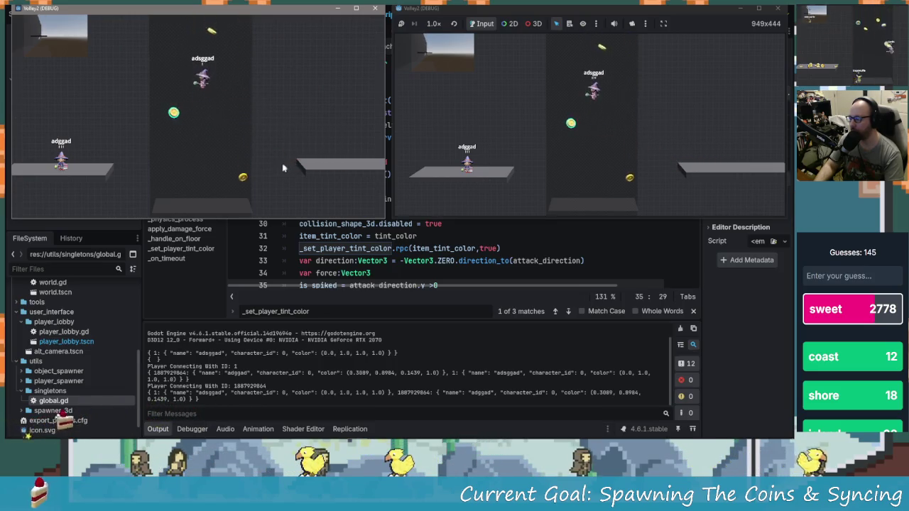
key("a")
key("space")
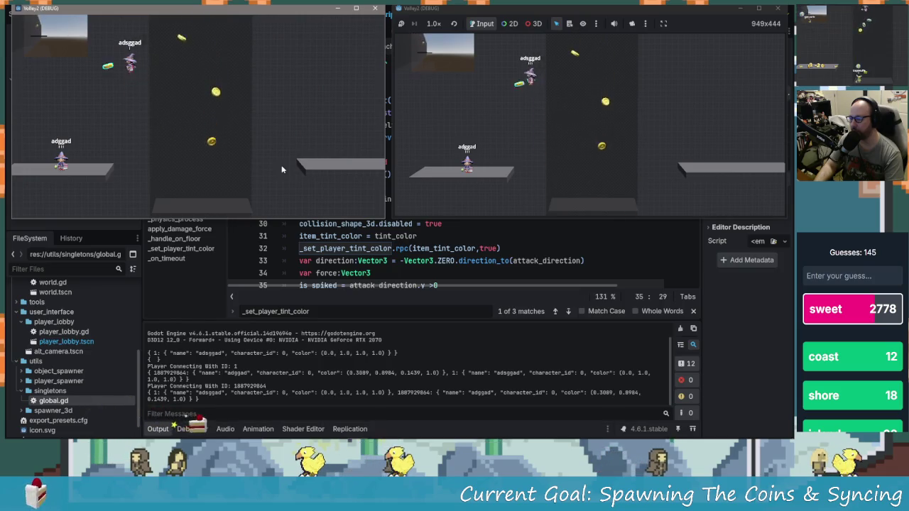
key("d")
key("space")
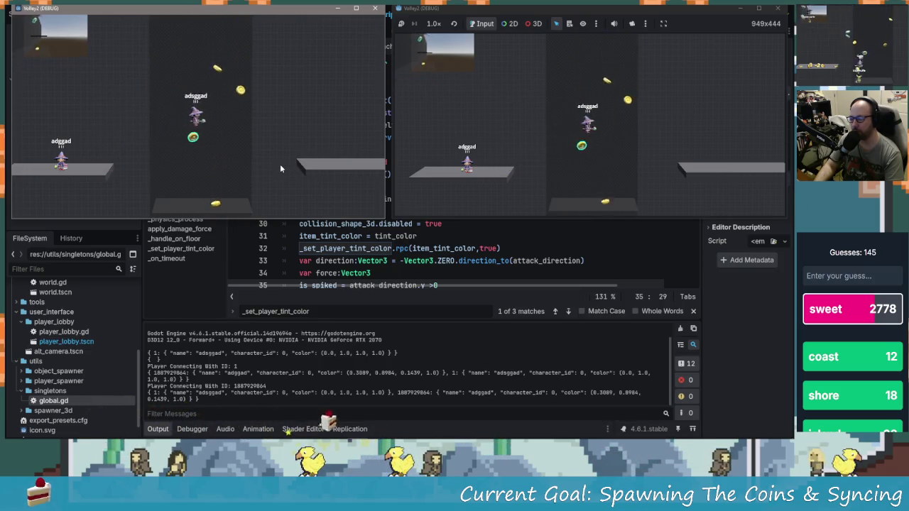
key("space")
key("a")
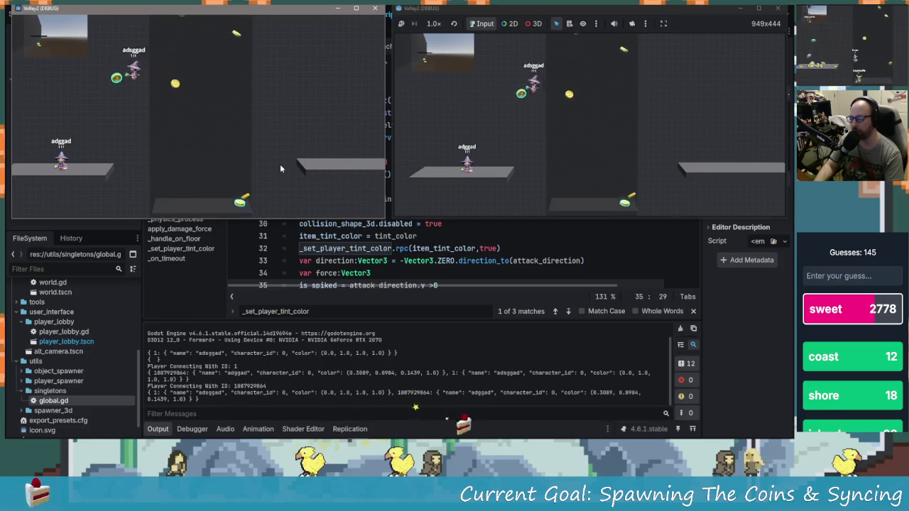
key("d")
key("space")
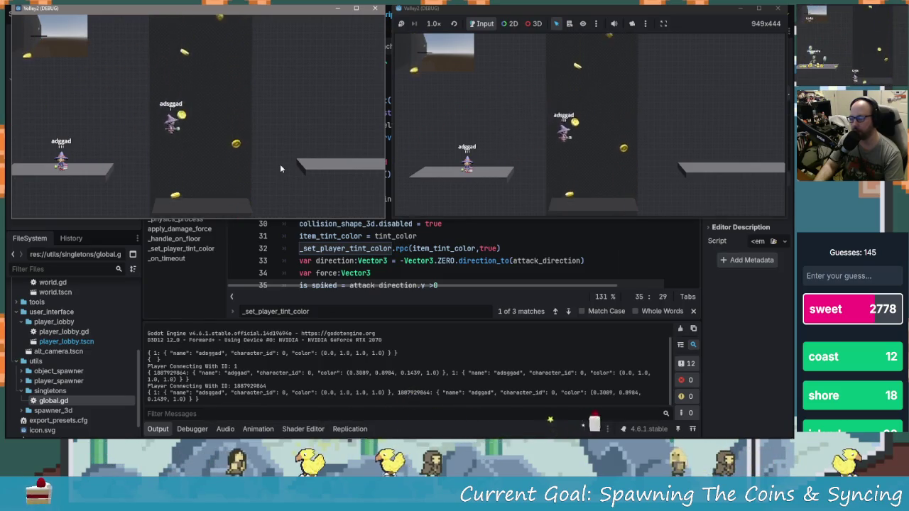
key("d")
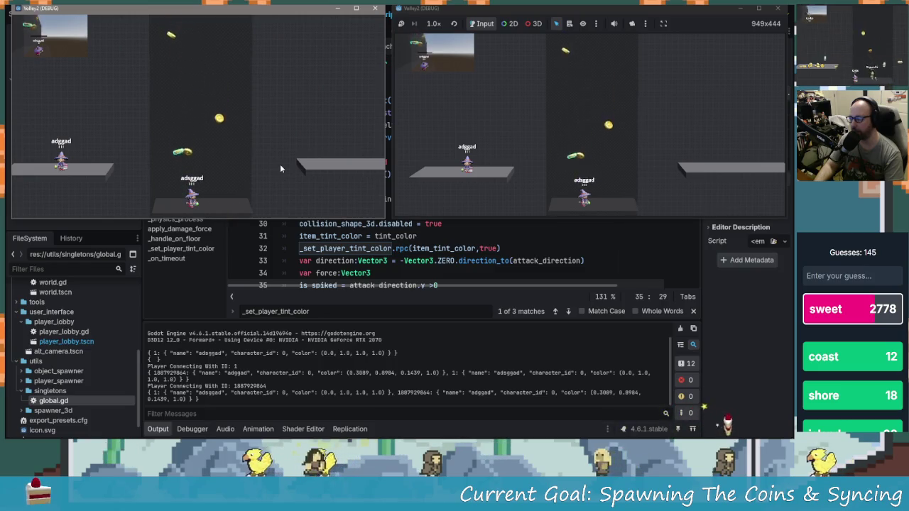
- Carry the green item right while jumping around, then stop the game with F8
key("d")
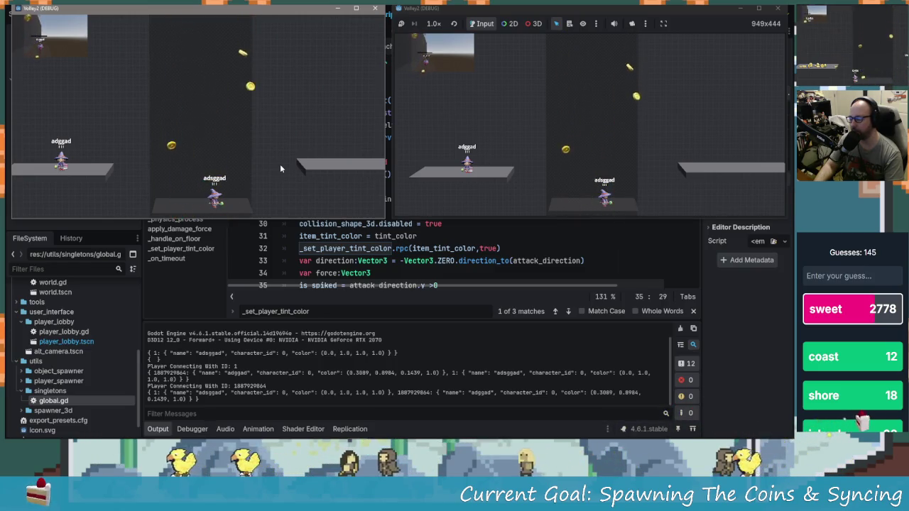
key("space")
key("d")
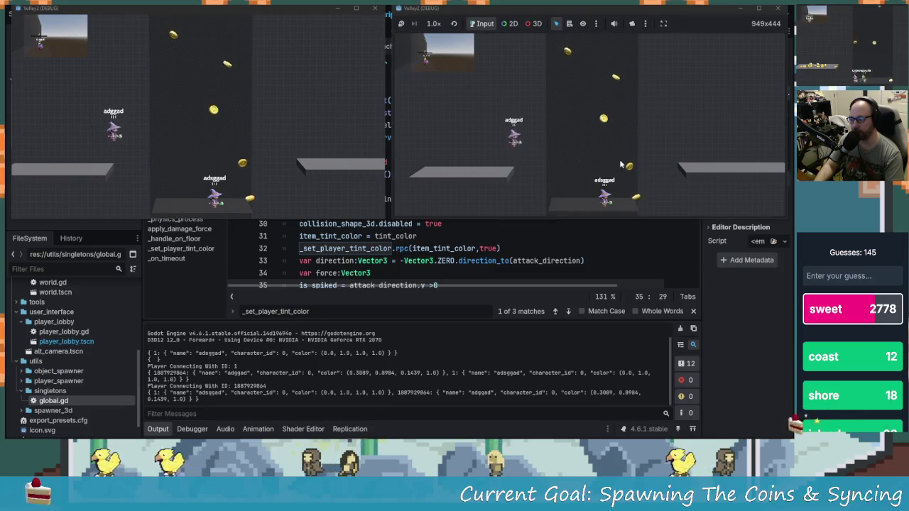
key("d")
key("space")
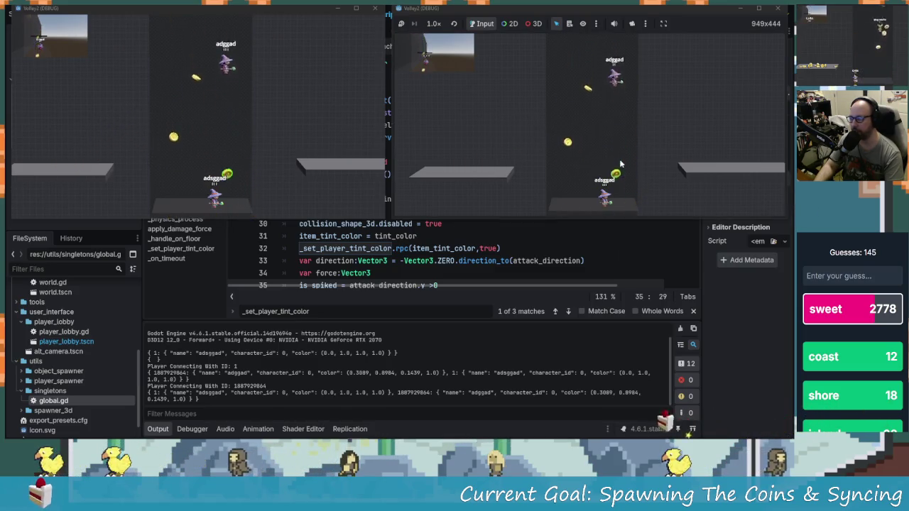
key("a")
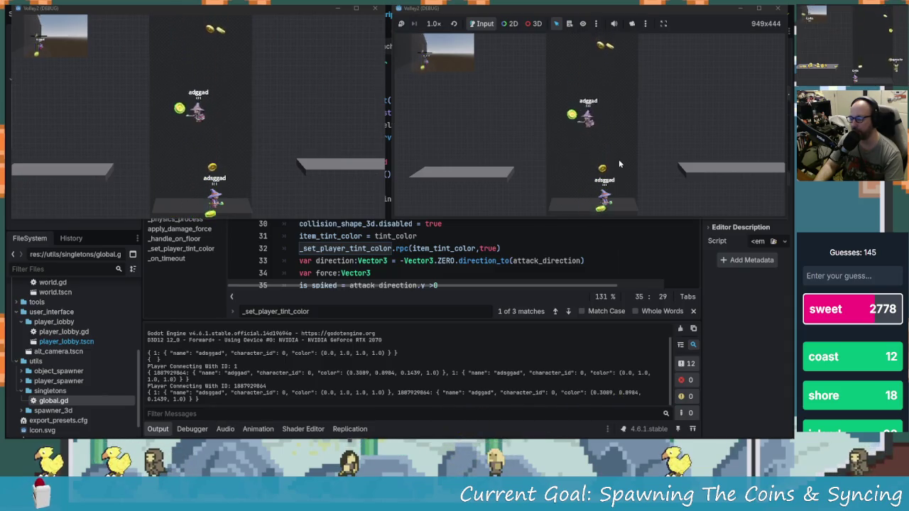
key("d")
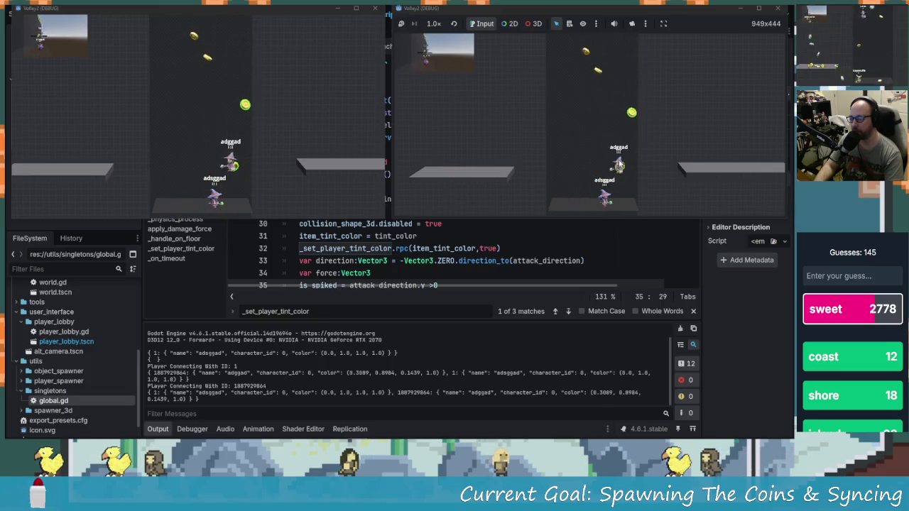
key("space")
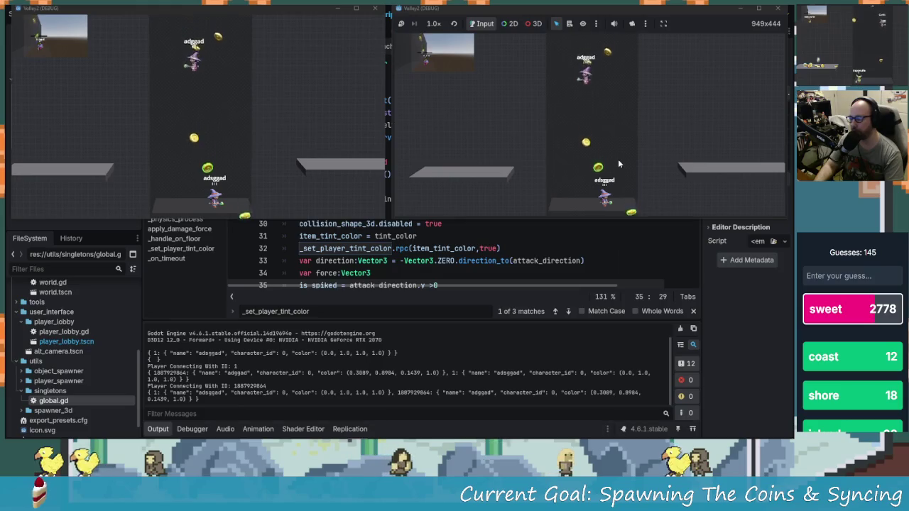
key("d")
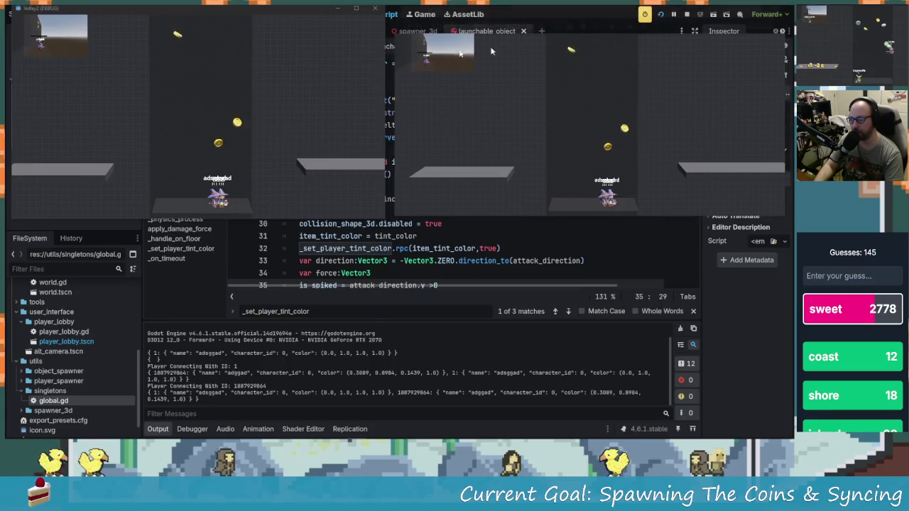
key("F8")
- End the debug session and place the caret on the empty line above apply_damage_force
left_click(612, 196)
scroll(562, 211, "down", 2)
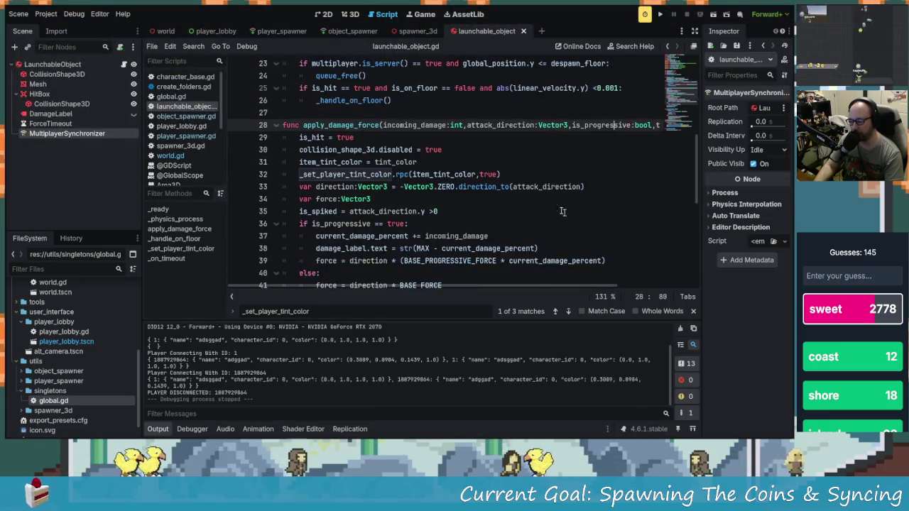
scroll(376, 213, "down", 2)
scroll(365, 204, "up", 1)
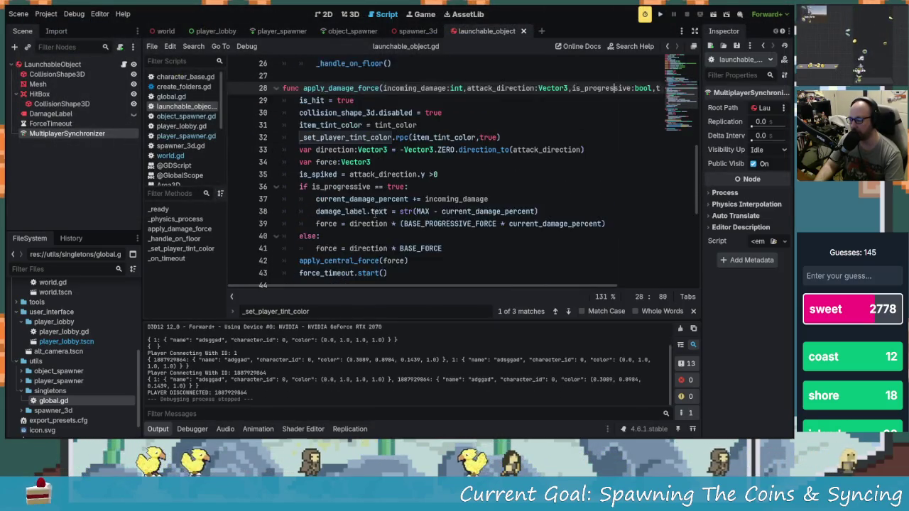
scroll(355, 195, "down", 2)
scroll(341, 185, "up", 3)
left_click(322, 125)
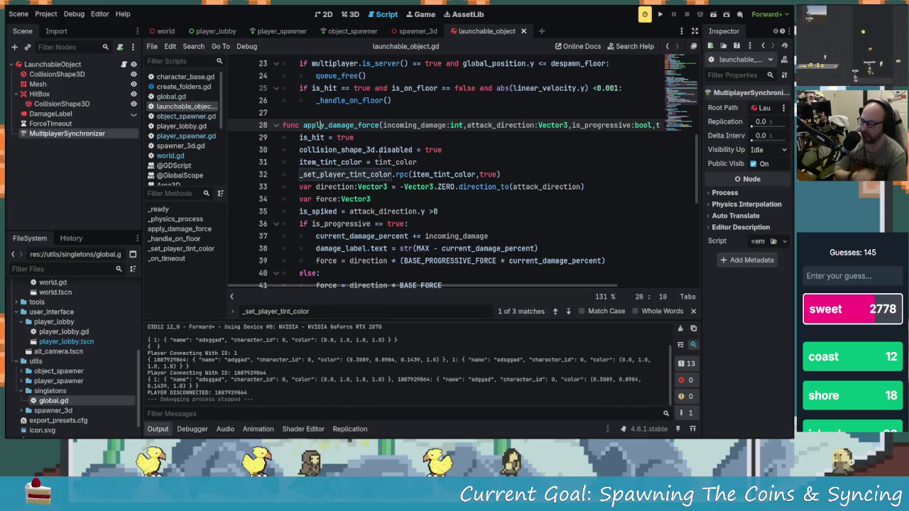
mouse_move(389, 151)
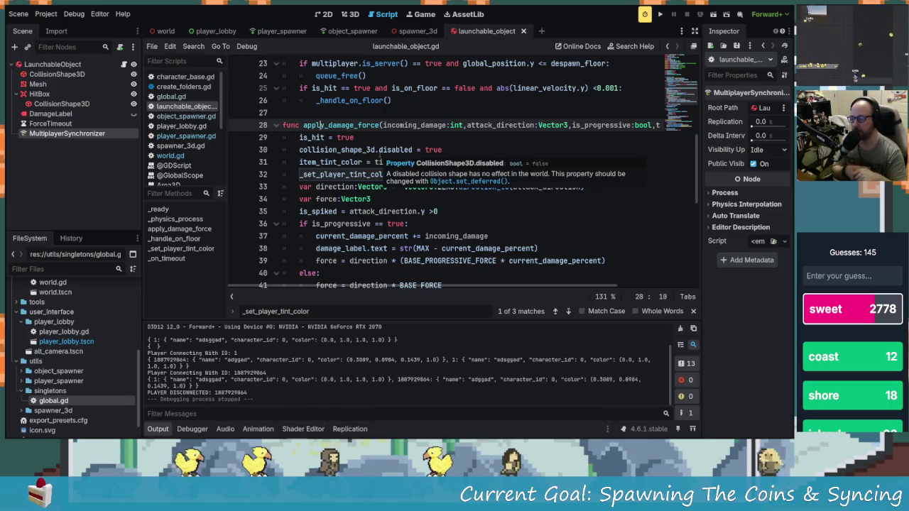
scroll(355, 149, "up", 2)
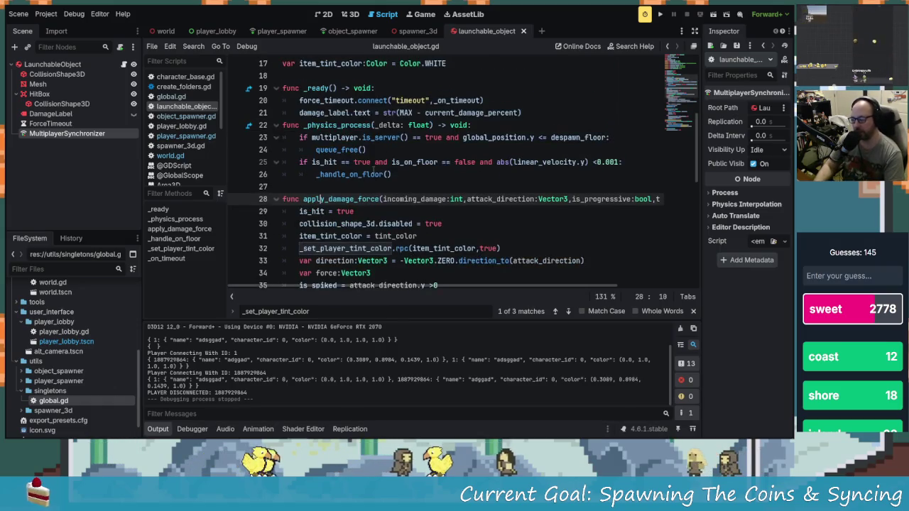
scroll(333, 153, "down", 1)
left_click(318, 150)
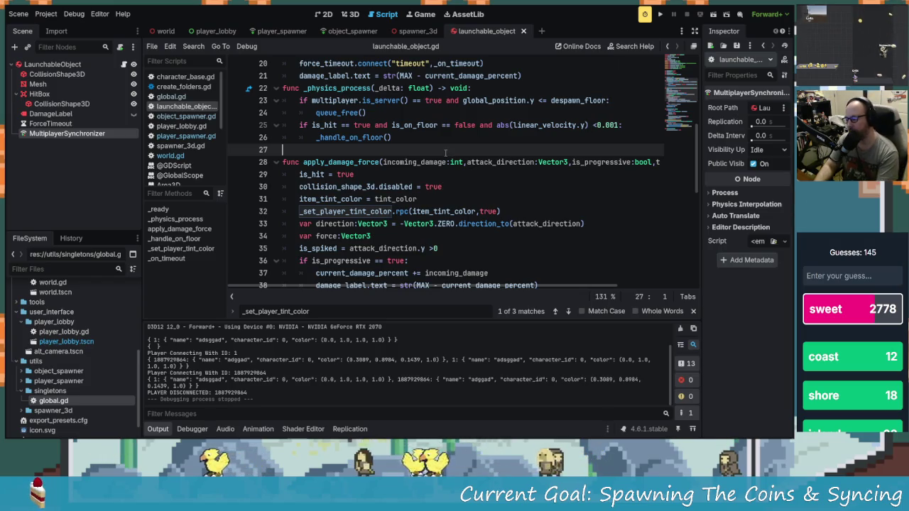
type("@rpc(")
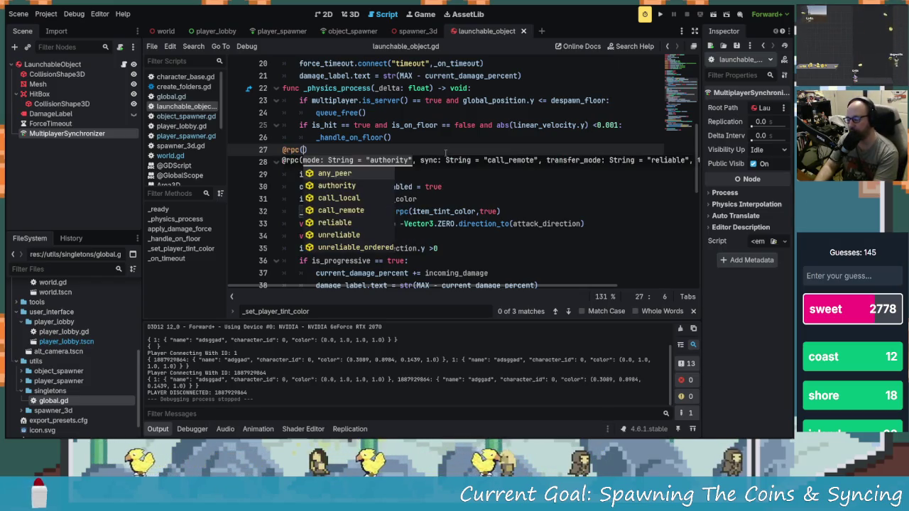
type("\"a")
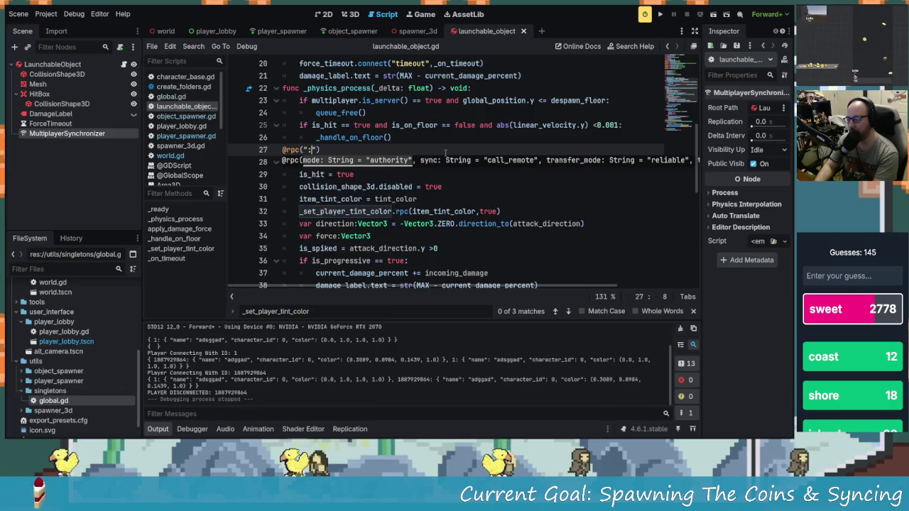
key("BackSpace")
type("a")
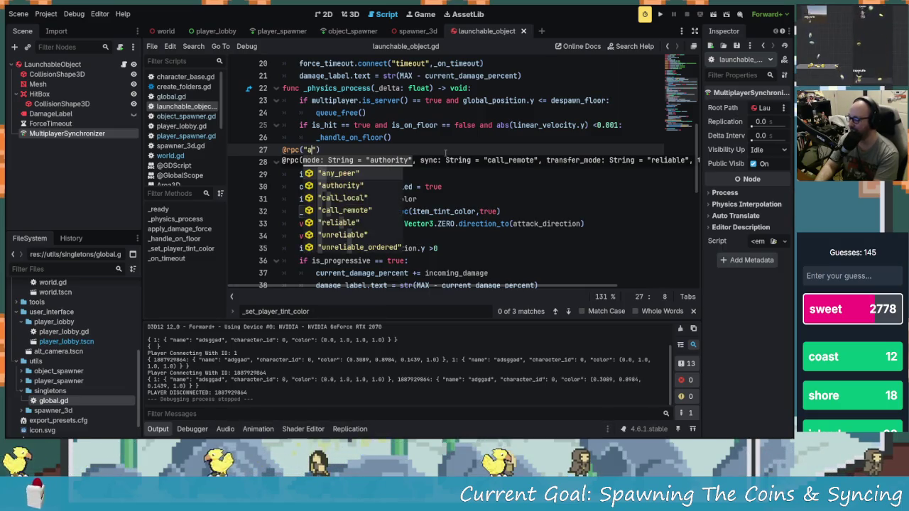
key("Return")
type(",")
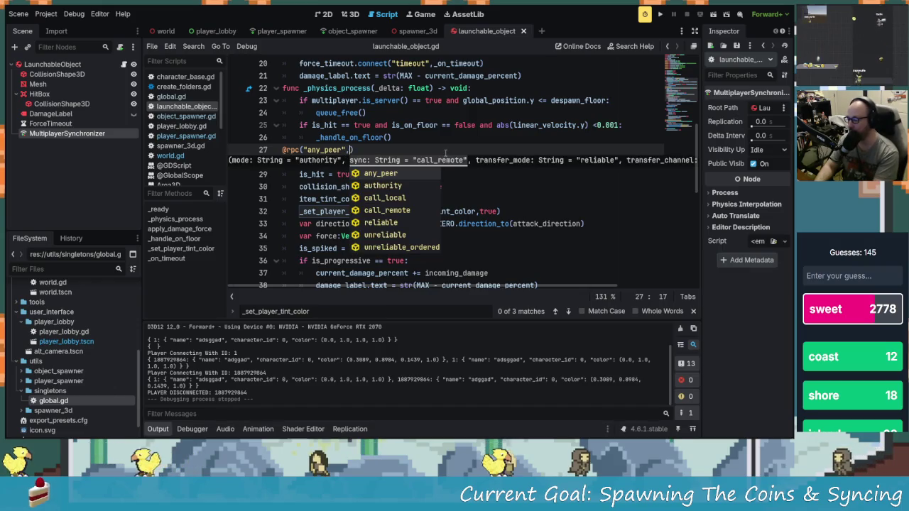
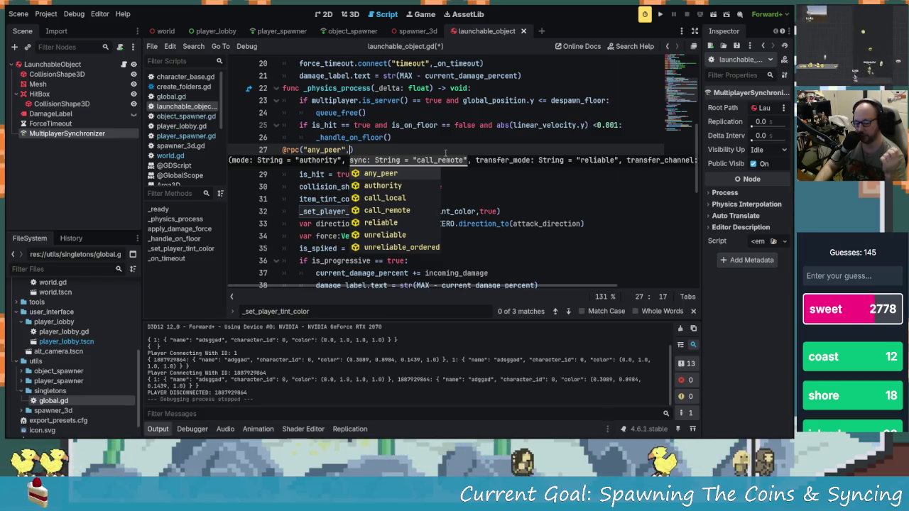
key("Left")
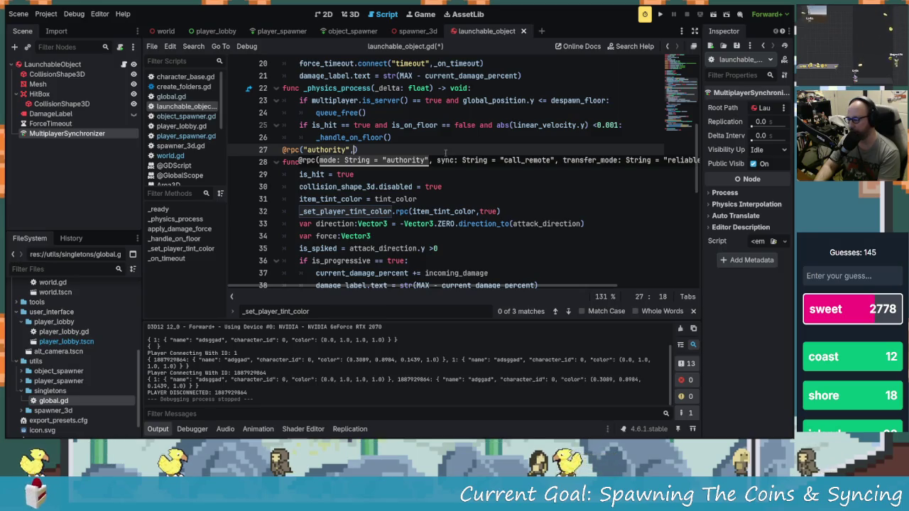
key("ctrl+space")
key("Down")
key("Up")
key("Up")
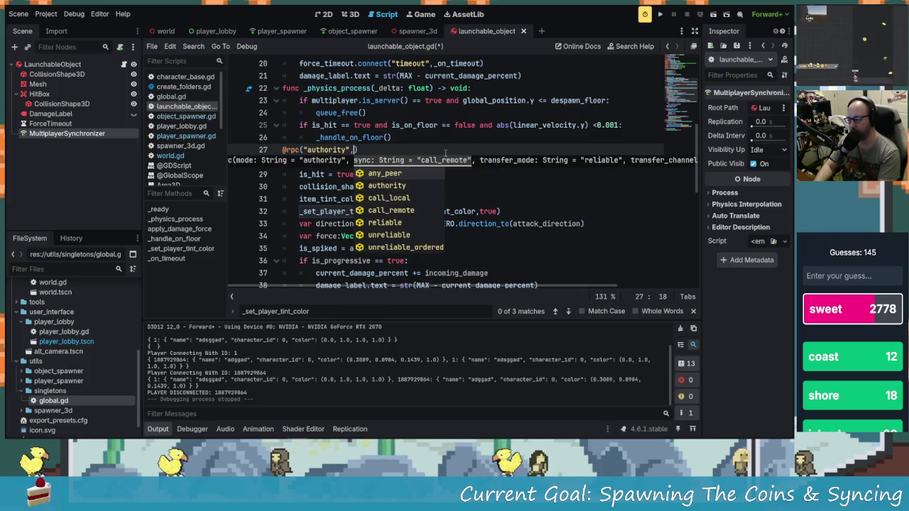
key("Down")
key("Down")
key("Return")
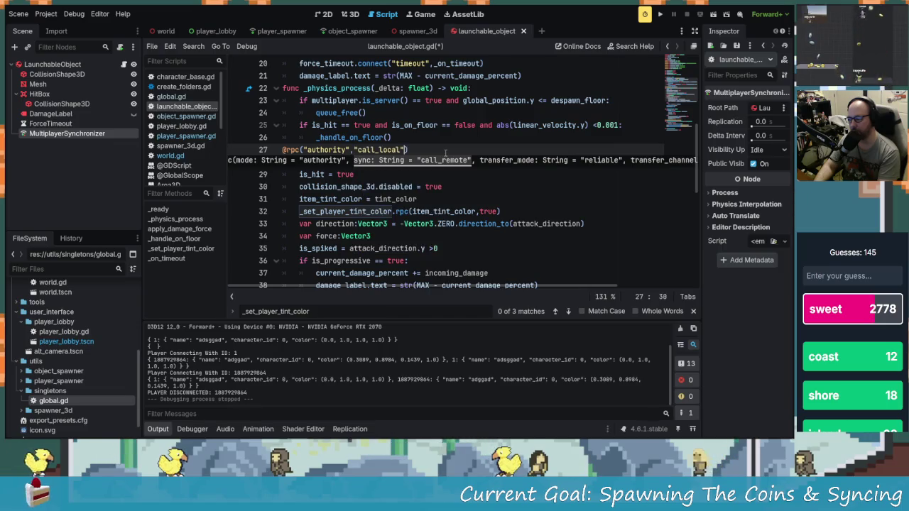
- Add reliable as the transfer mode, close the parenthesis, and switch to character_base.gd
type(",")
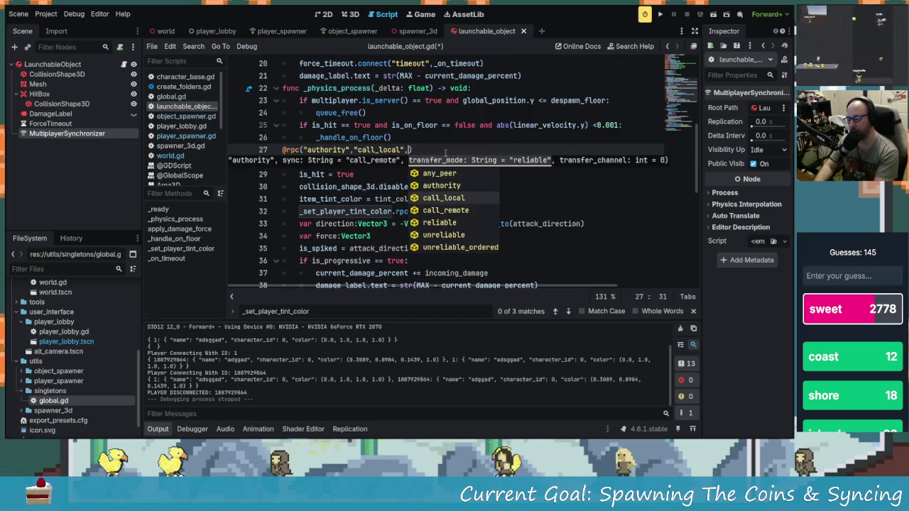
key("Down")
key("Down")
key("Down")
key("Up")
key("Return")
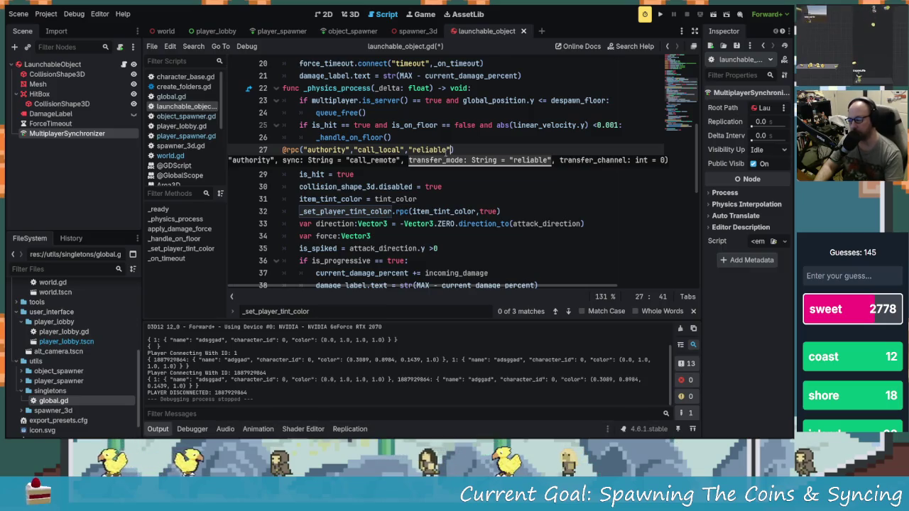
type(")")
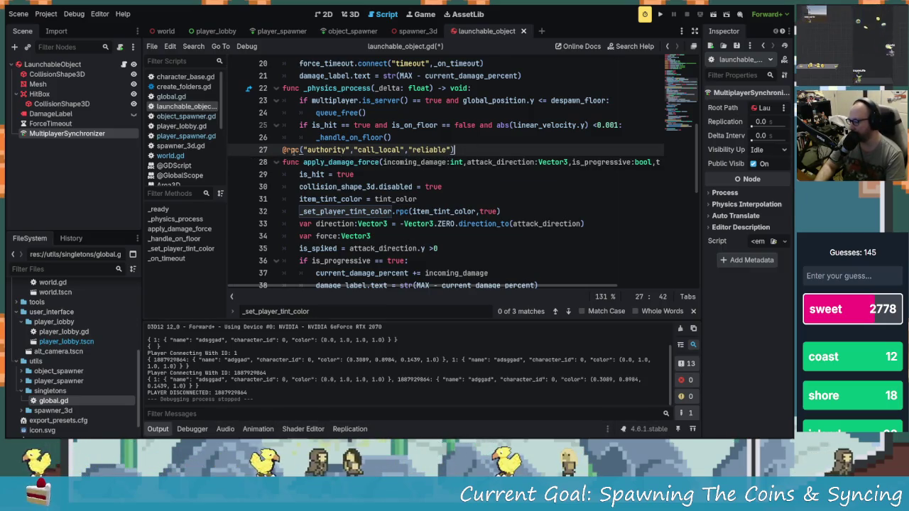
left_click(293, 150)
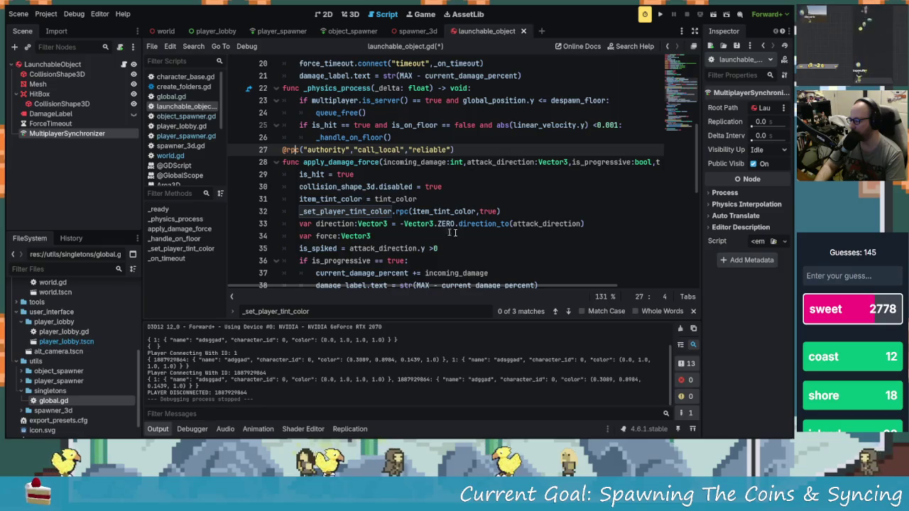
left_click(181, 76)
- Scroll character_base.gd down to the hitbox code and place the cursor in line 108's apply_damage_force call
scroll(421, 166, "down", 6)
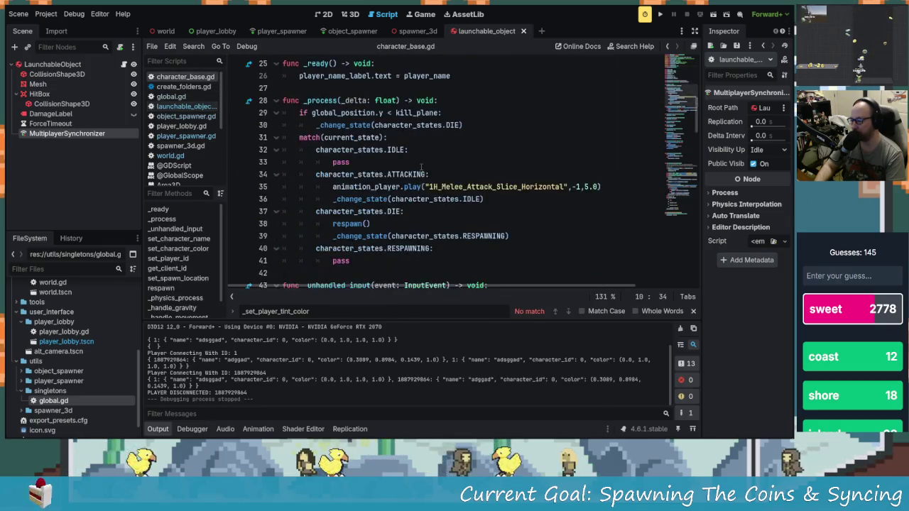
scroll(421, 166, "down", 3)
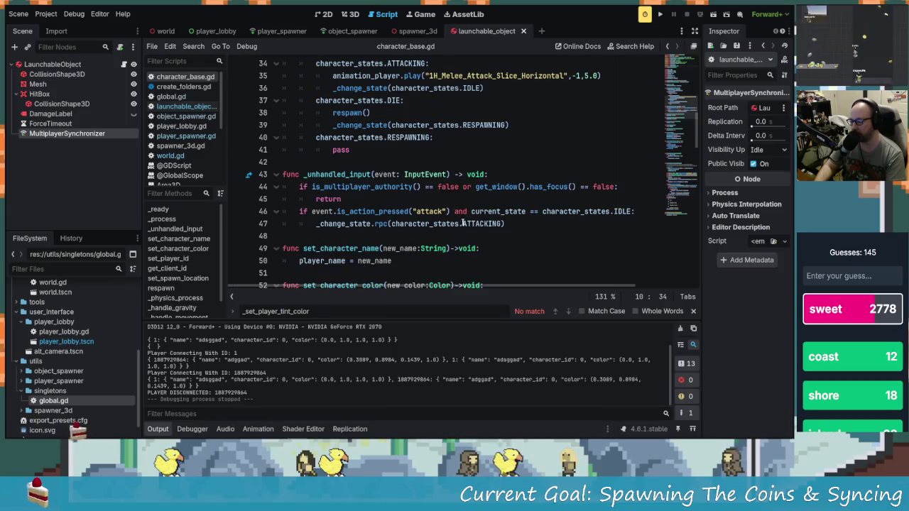
scroll(411, 180, "down", 1)
scroll(397, 161, "down", 2)
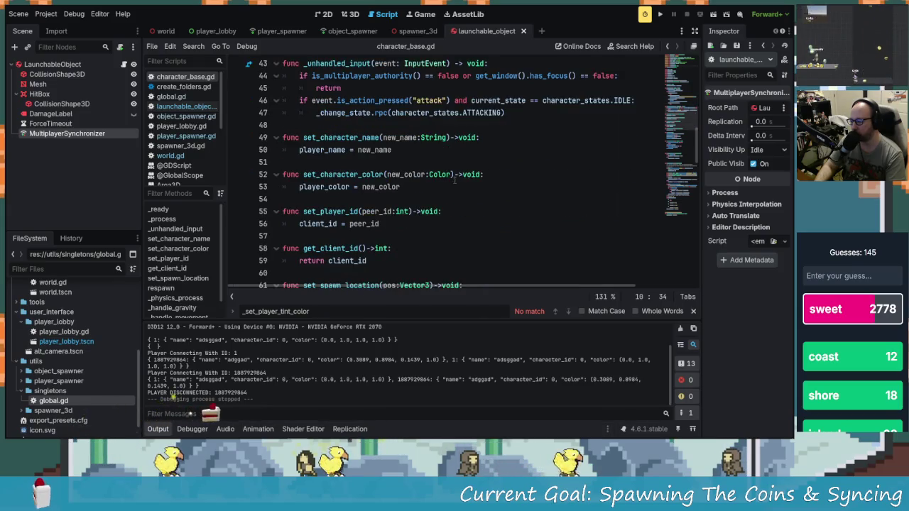
scroll(476, 192, "up", 2)
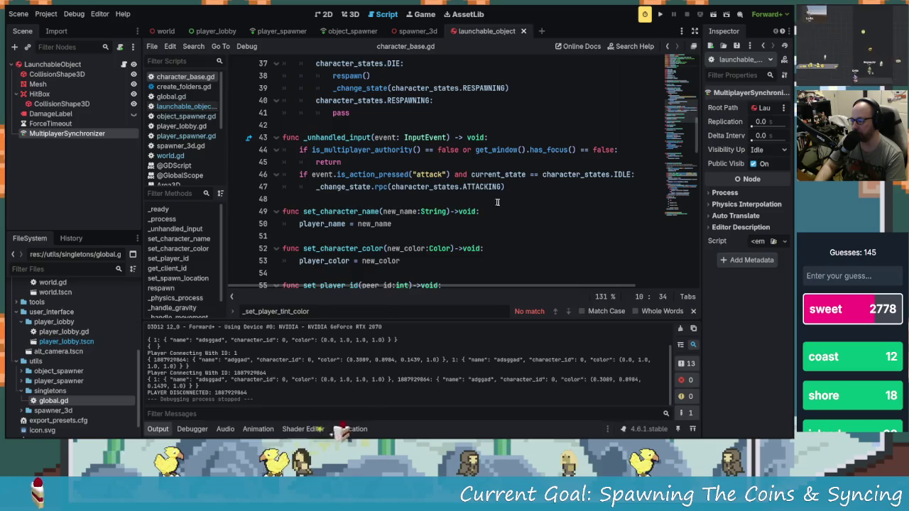
scroll(395, 164, "up", 1)
scroll(395, 164, "up", 1)
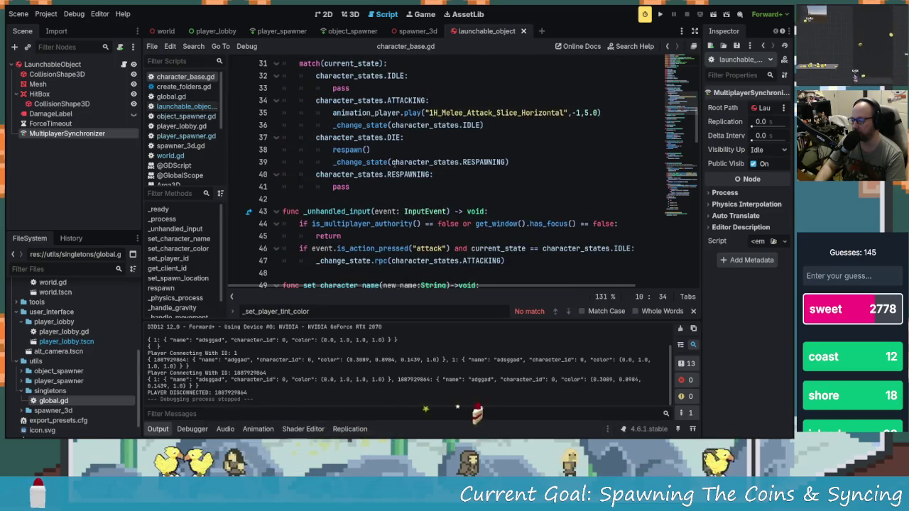
scroll(395, 164, "up", 1)
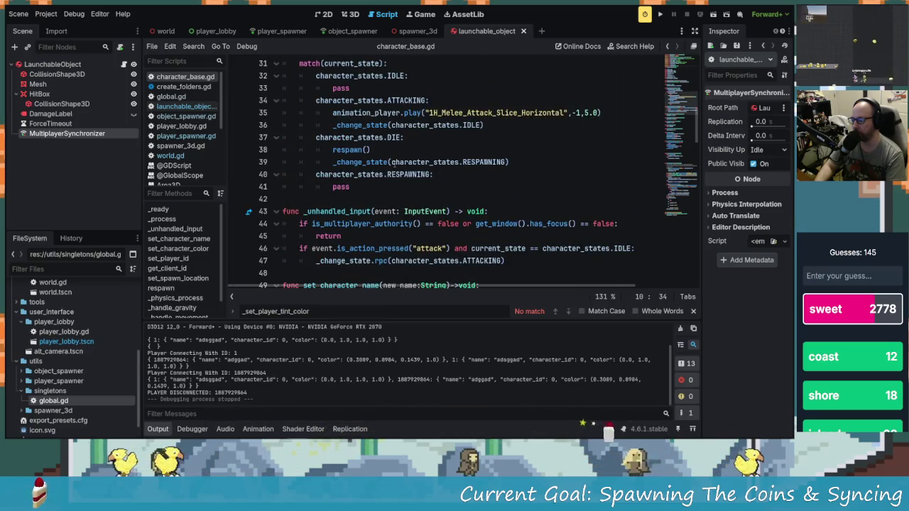
scroll(398, 164, "down", 5)
scroll(401, 152, "down", 5)
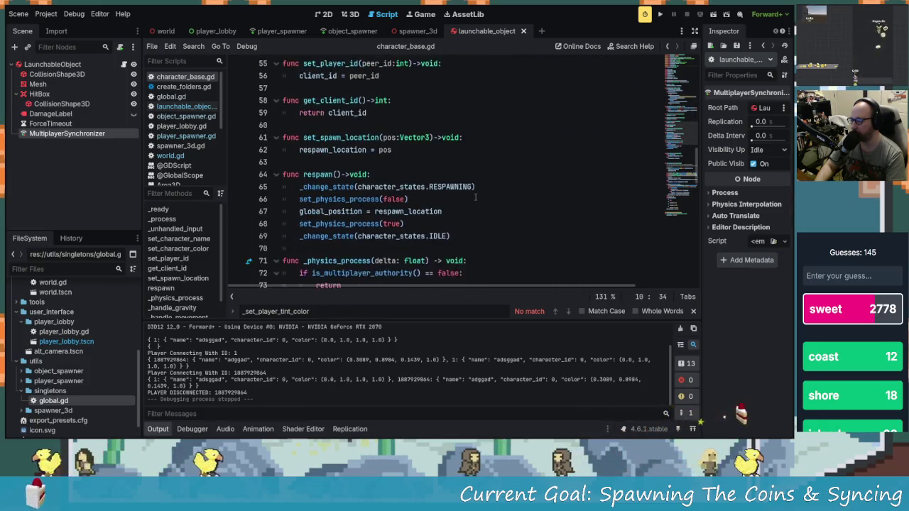
scroll(408, 138, "down", 1)
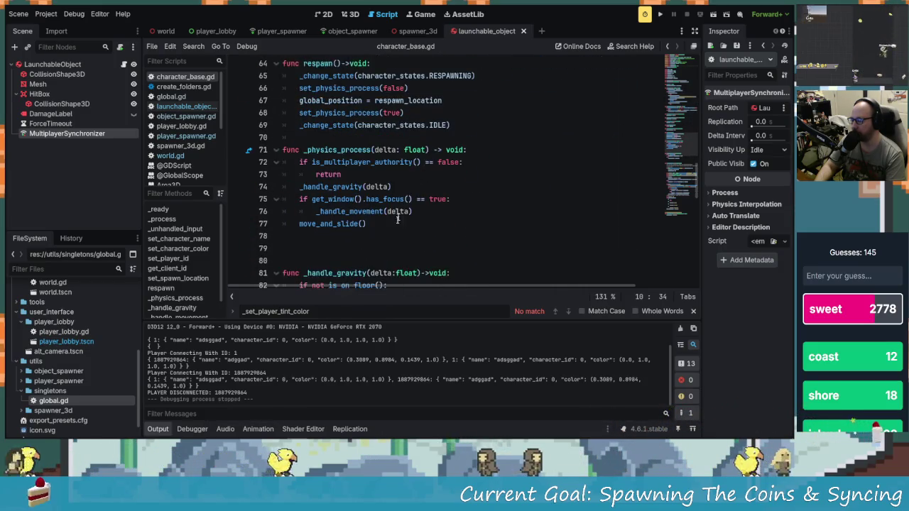
scroll(466, 204, "down", 4)
scroll(467, 204, "down", 5)
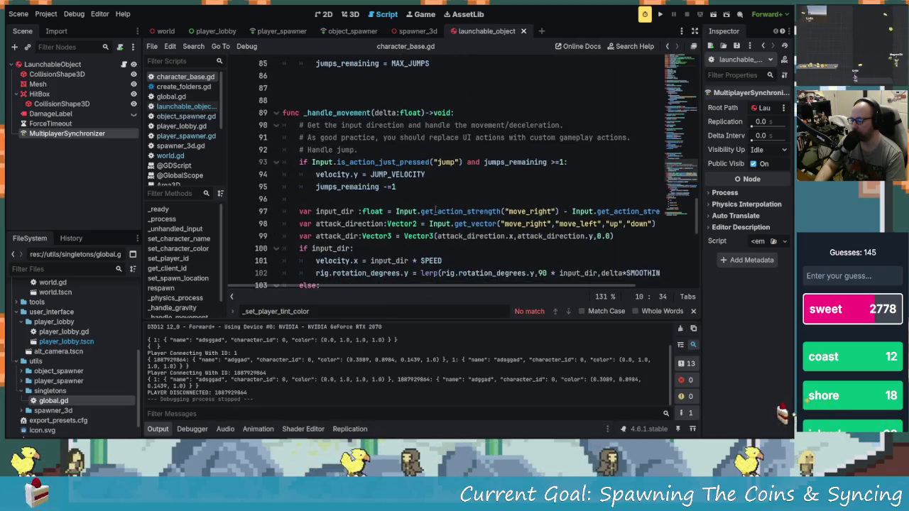
scroll(441, 202, "down", 1)
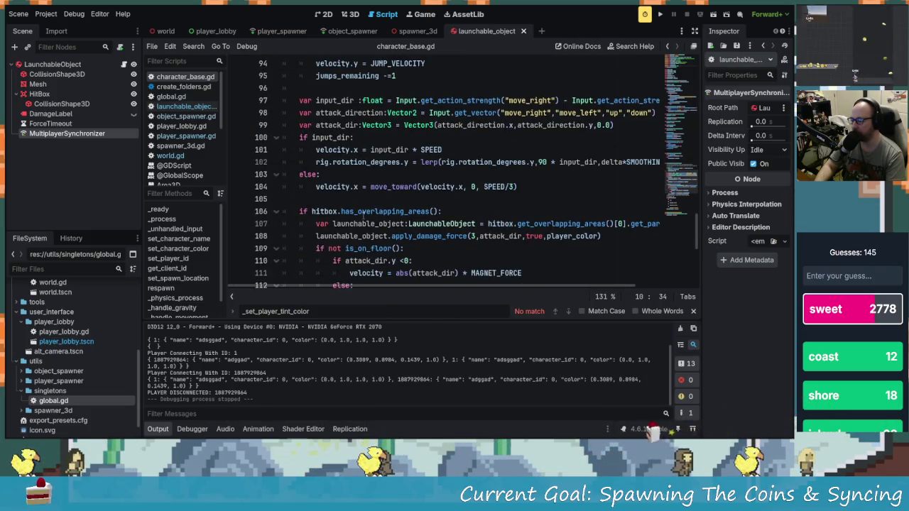
scroll(478, 212, "down", 2)
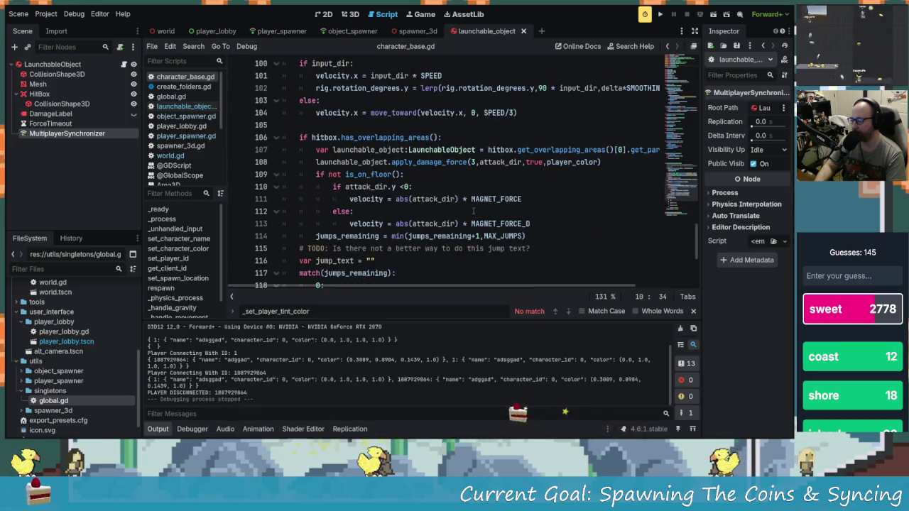
scroll(473, 211, "up", 3)
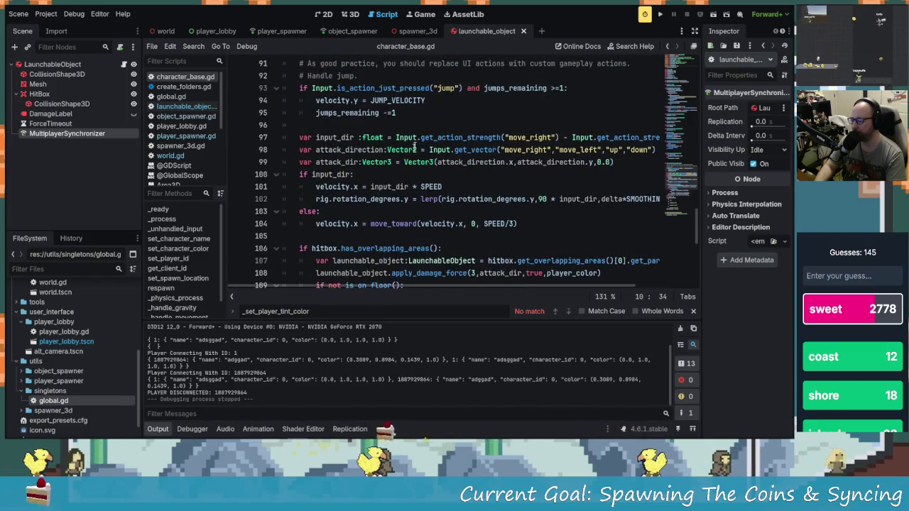
scroll(414, 146, "down", 3)
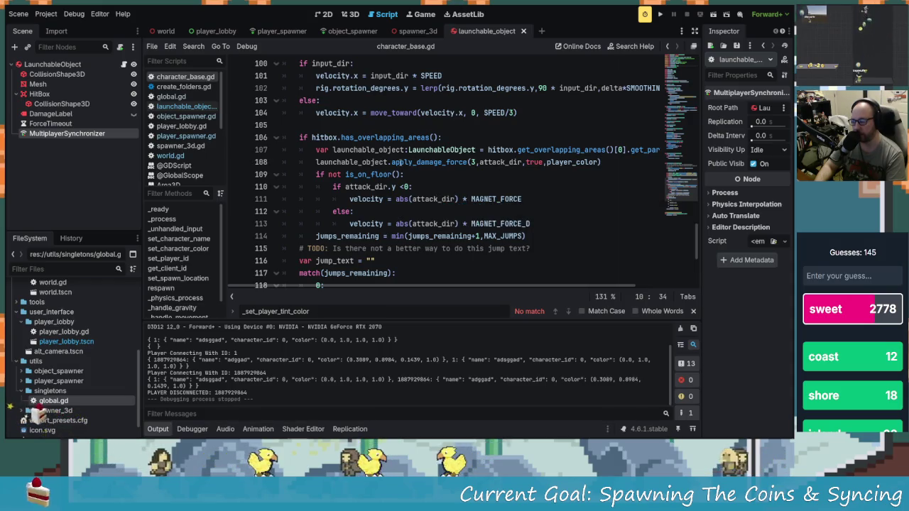
left_click(470, 162)
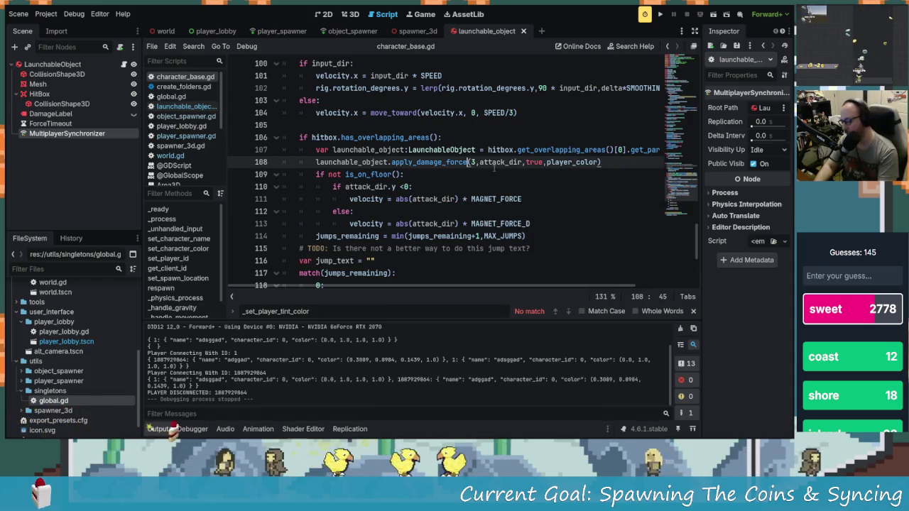
type(".")
- Change line 108 to call apply_damage_force.rpc(3,attack_dir,false,player_color)
key("Left")
type(".r")
key("Return")
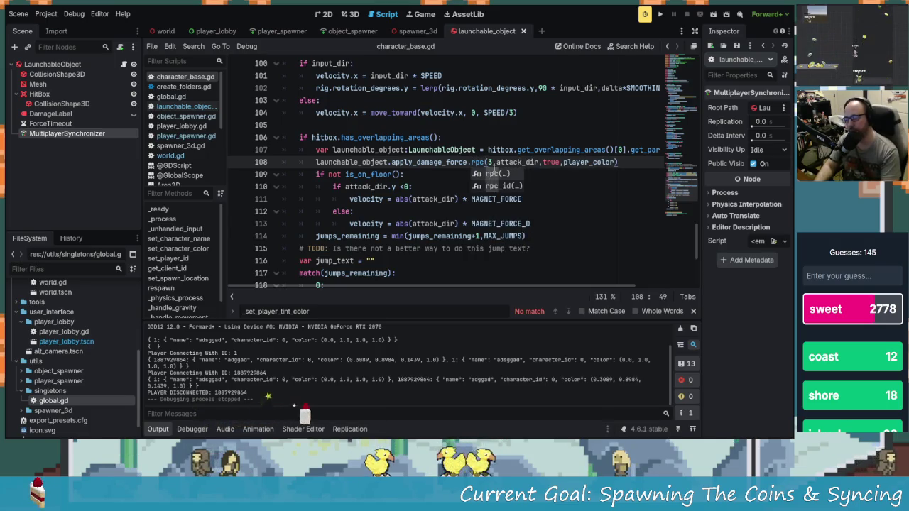
left_click(561, 162)
key("BackSpace")
key("BackSpace")
key("BackSpace")
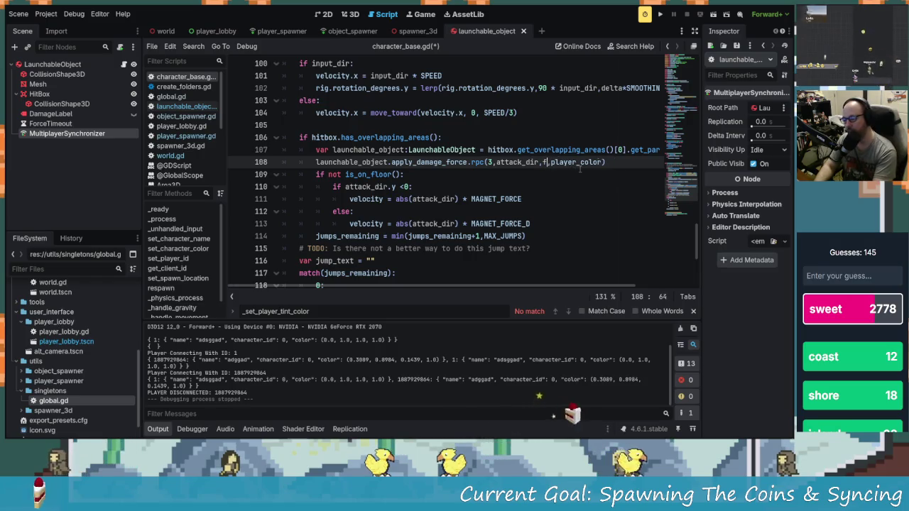
type("fal")
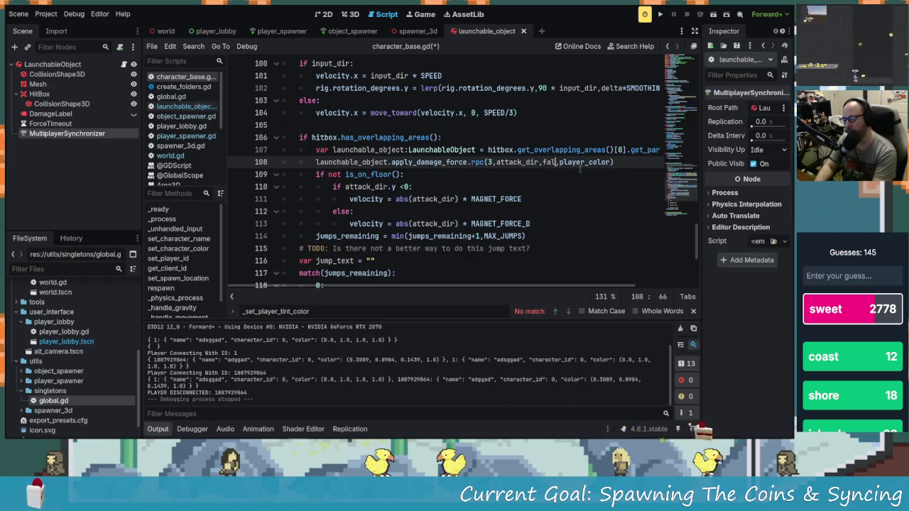
type("se")
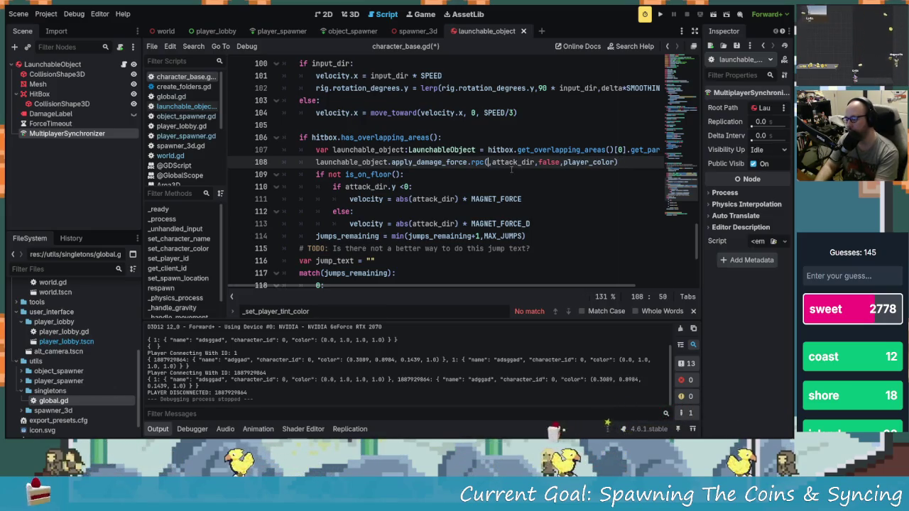
type("3,")
- Save character_base.gd and run the project
key("ctrl+s")
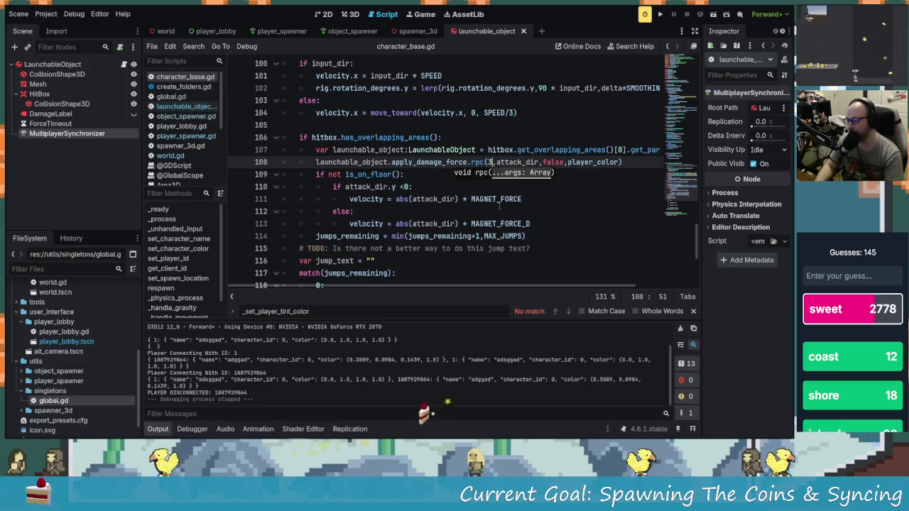
key("Down")
key("Down")
key("Down")
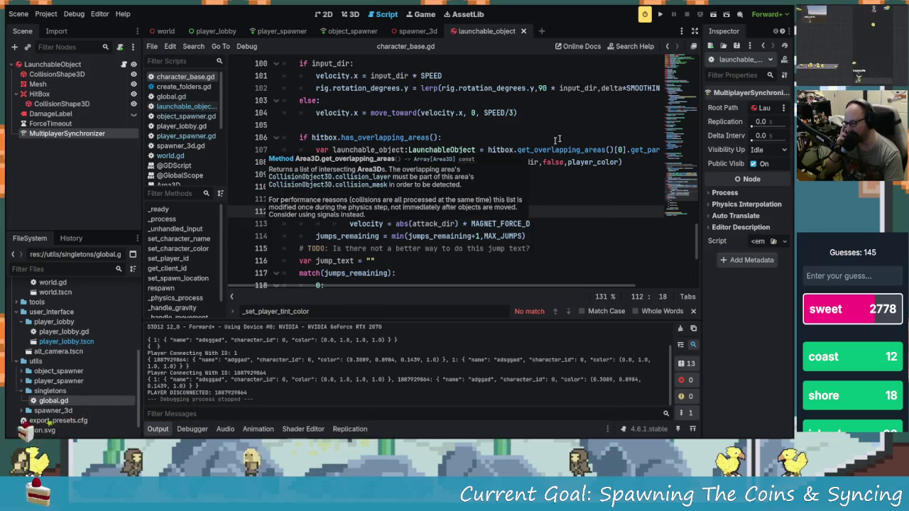
left_click(660, 14)
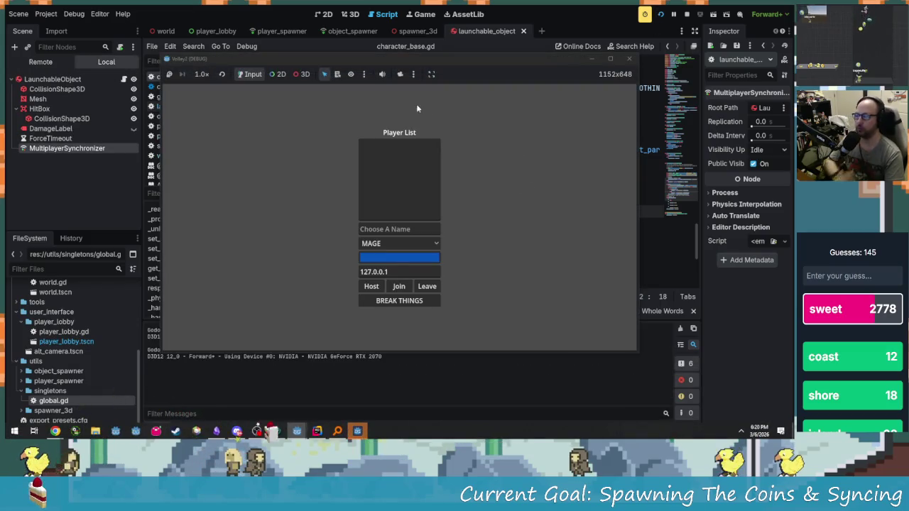
- Place the two game windows side by side and name the right player YARP
mouse_move(449, 61)
left_mouse_down()
mouse_move(245, 59)
mouse_move(261, 17)
left_mouse_up()
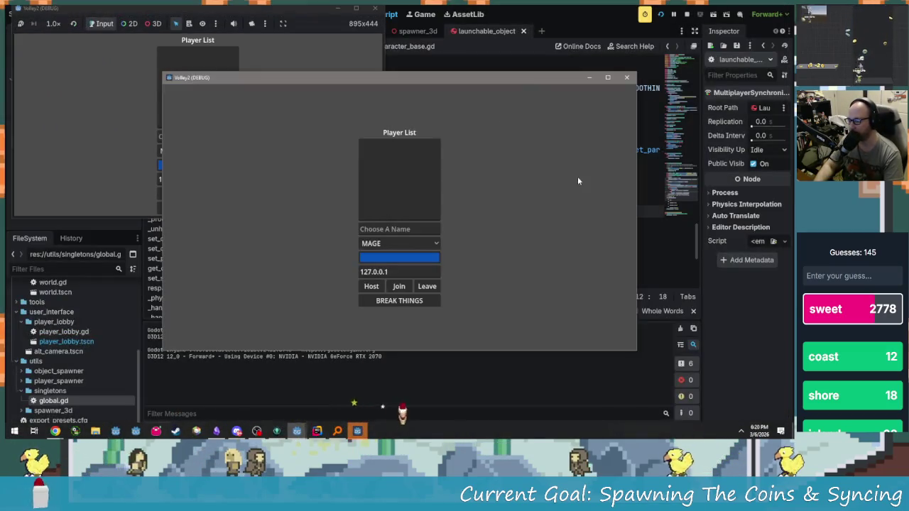
mouse_move(543, 76)
left_mouse_down()
mouse_move(736, 41)
mouse_move(738, 28)
left_mouse_up()
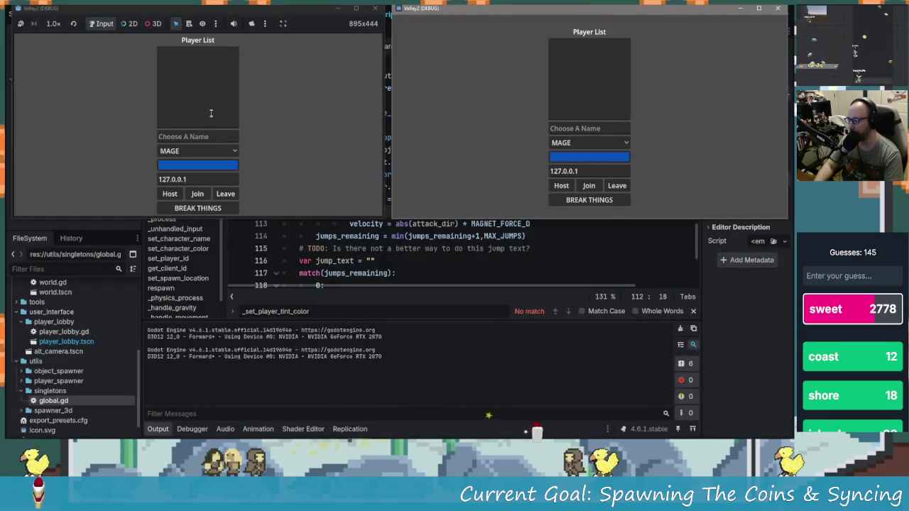
left_click(224, 137)
type("Cali")
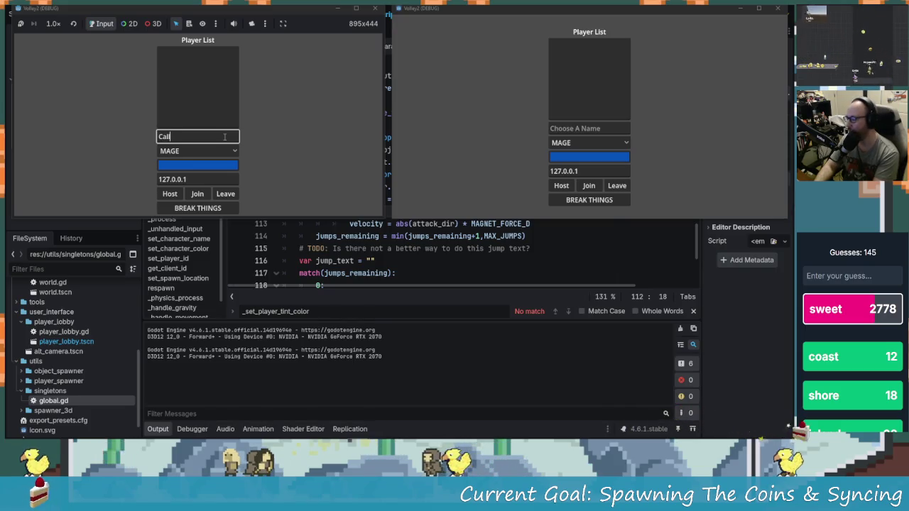
left_click(587, 130)
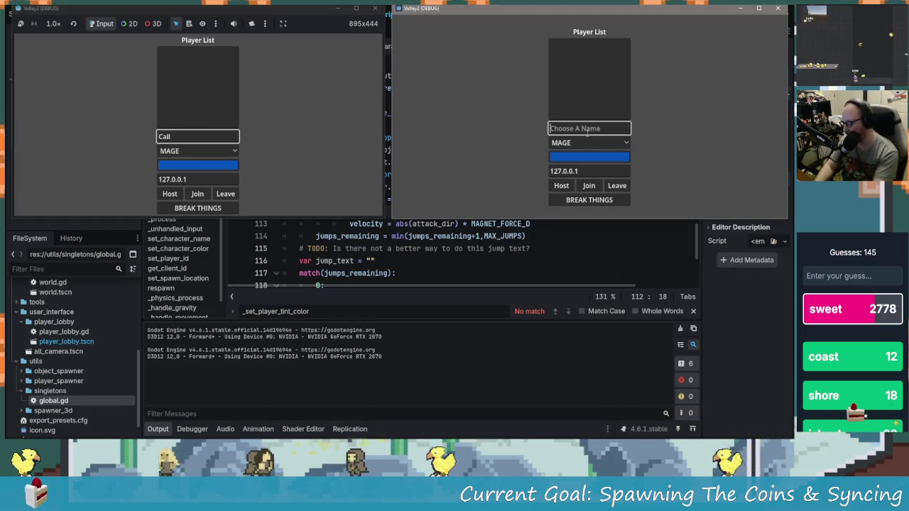
type("YARP")
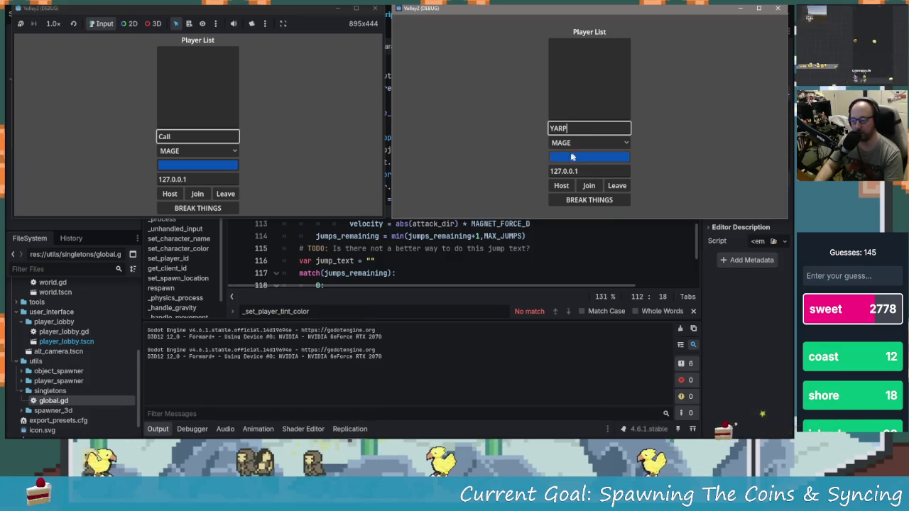
- Make YARP a DRUID with a bright green colour
left_click(576, 143)
left_click(594, 167)
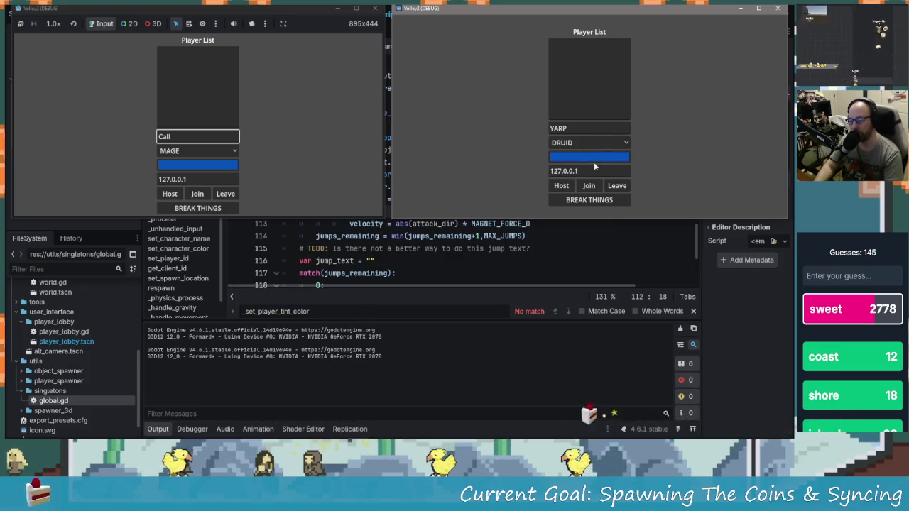
left_click(590, 156)
left_click(646, 53)
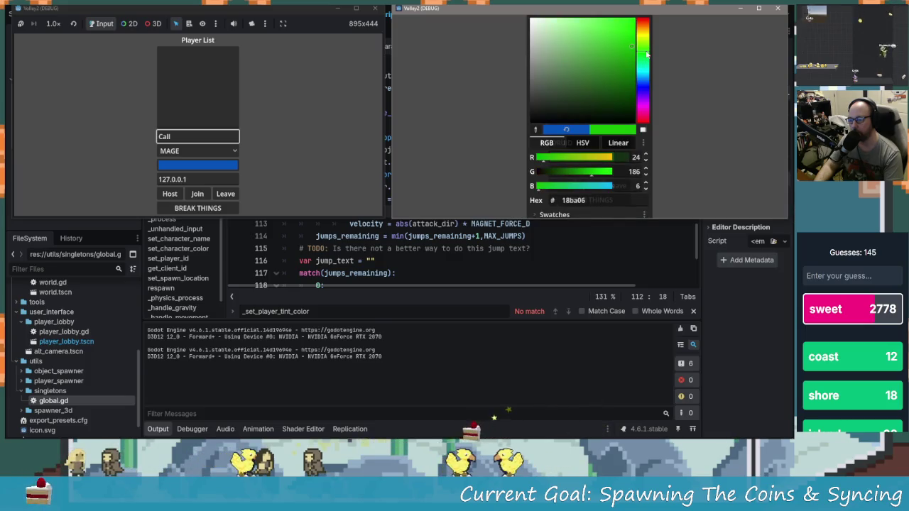
left_click(637, 27)
left_click(398, 128)
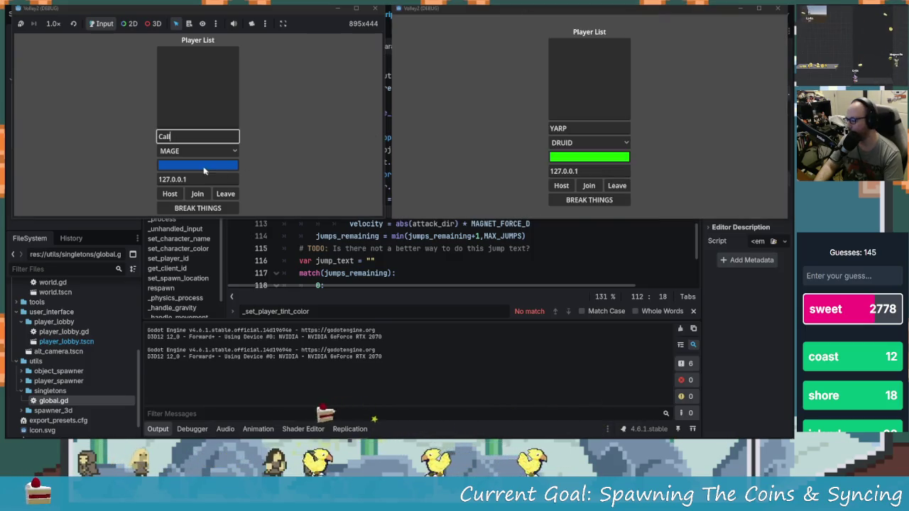
- Host the game as Call from the left window and join it as YARP from the right
left_click(197, 165)
left_click(304, 116)
left_click(199, 208)
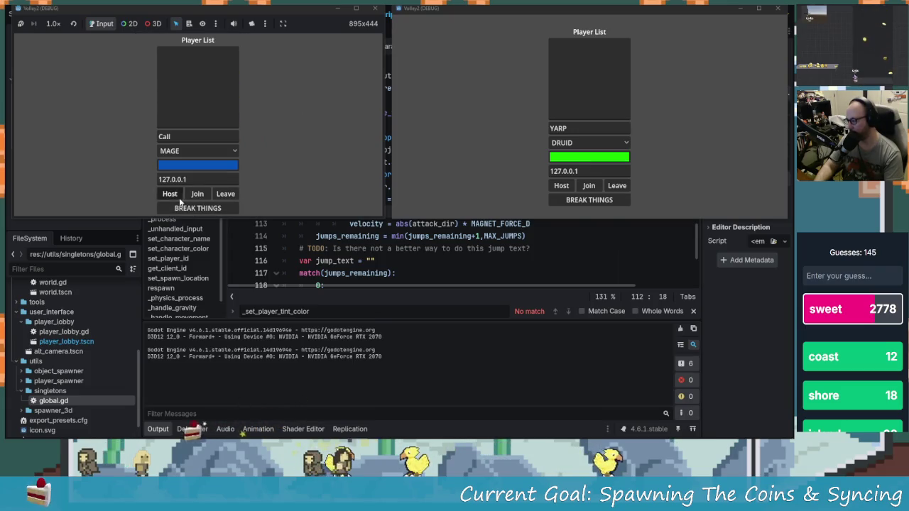
left_click(581, 185)
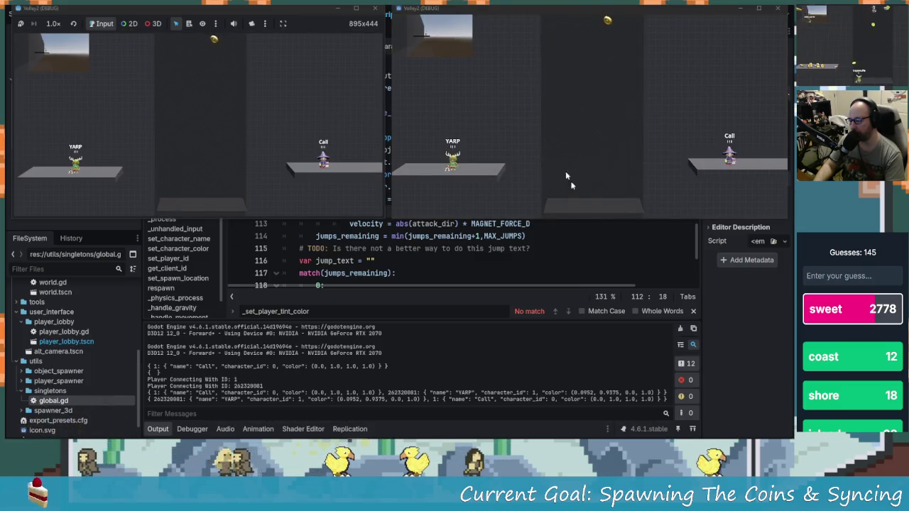
- Run and jump YARP left and right across the platforms among falling coins, then stop the game
left_click(566, 175)
key("Right")
key("space")
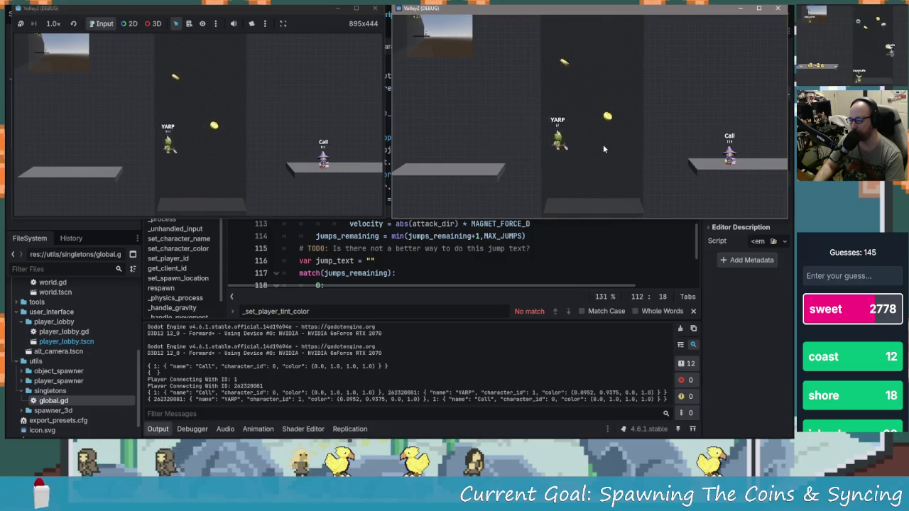
key("Right")
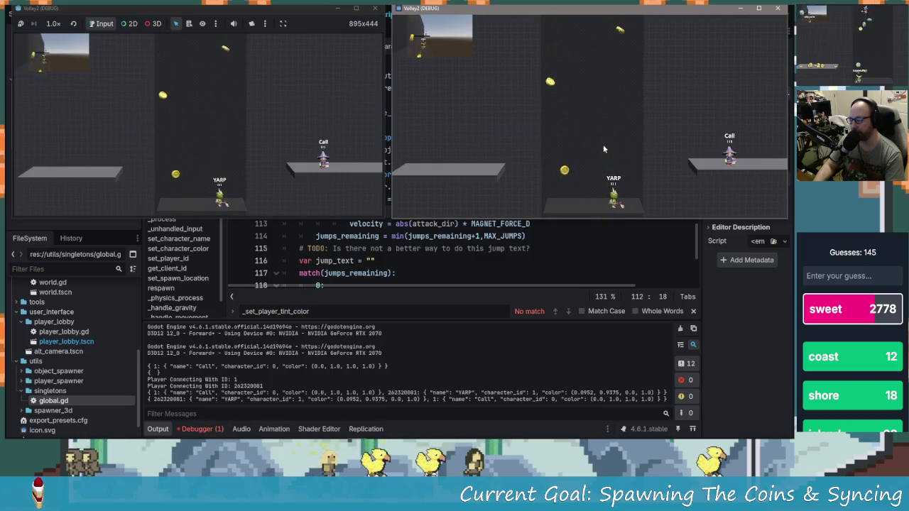
key("Left")
key("space")
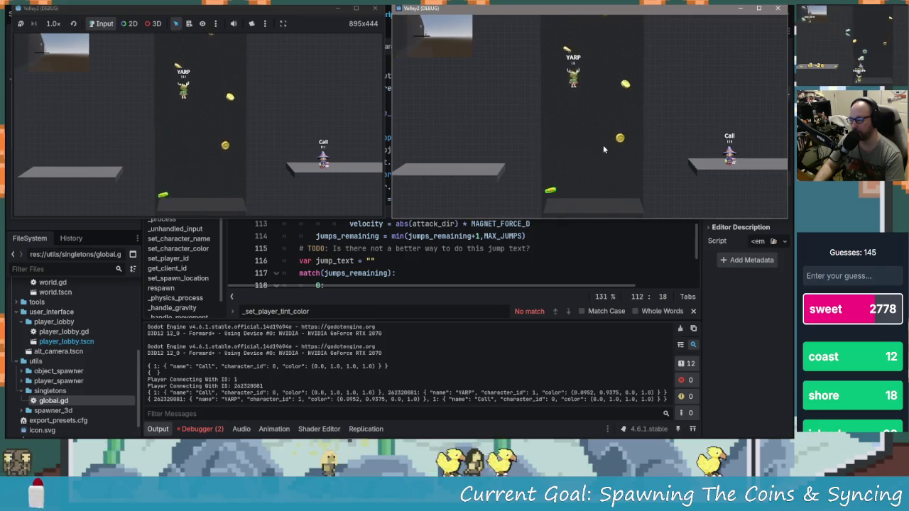
key("Right")
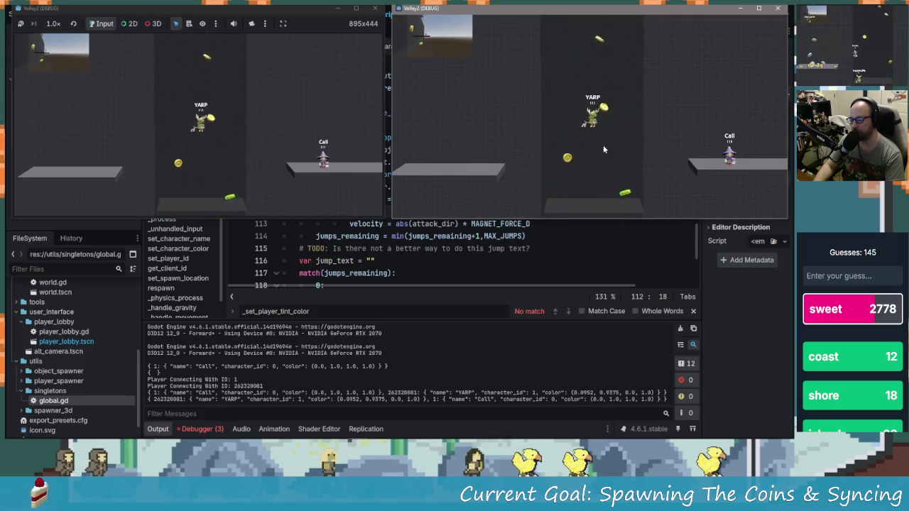
key("space")
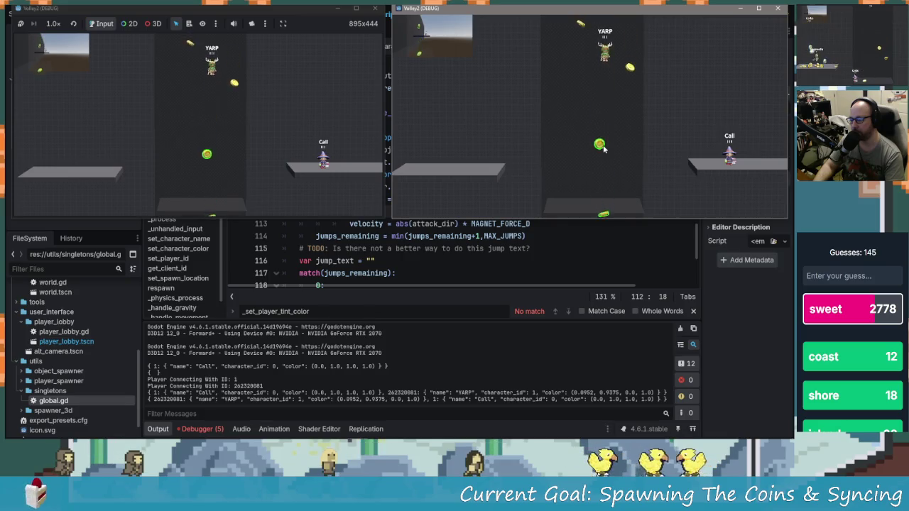
key("Right")
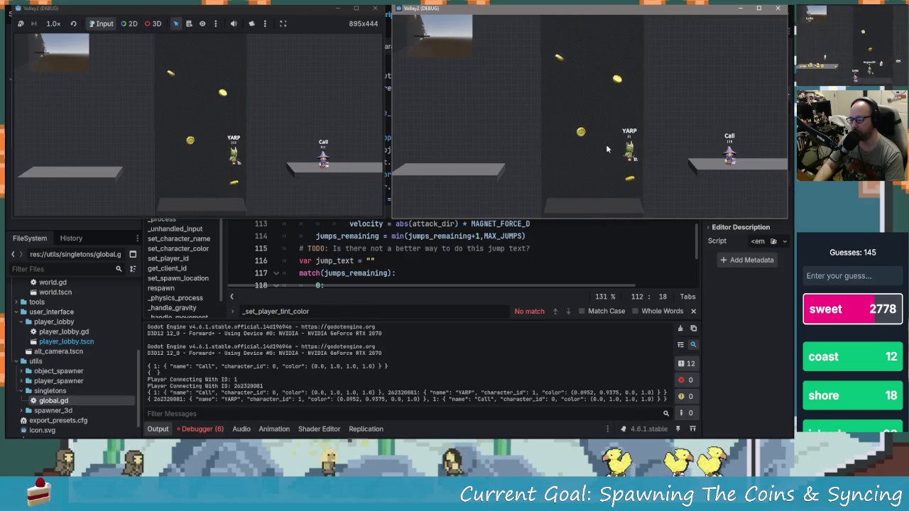
key("Left")
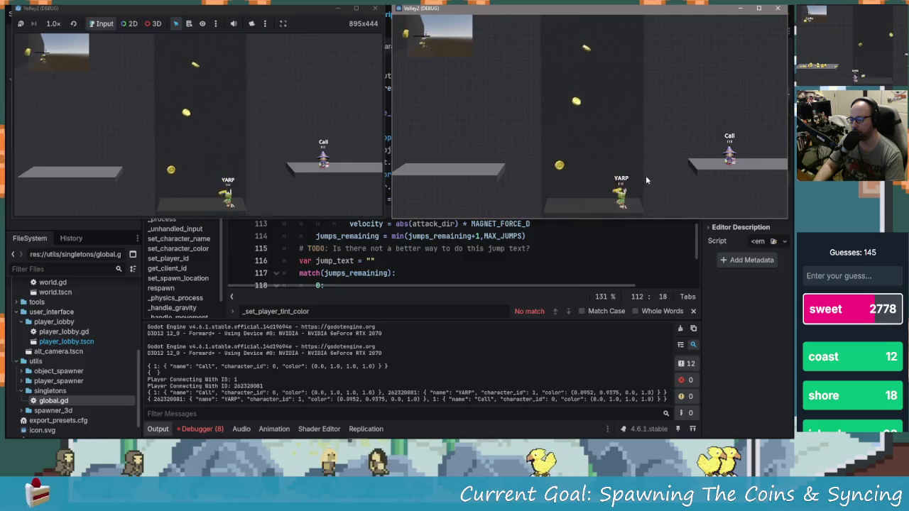
key("Left")
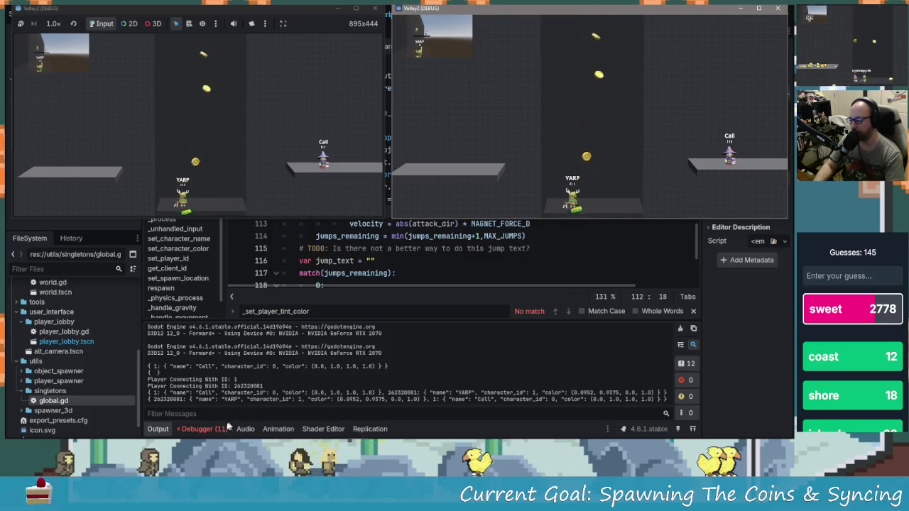
key("F8")
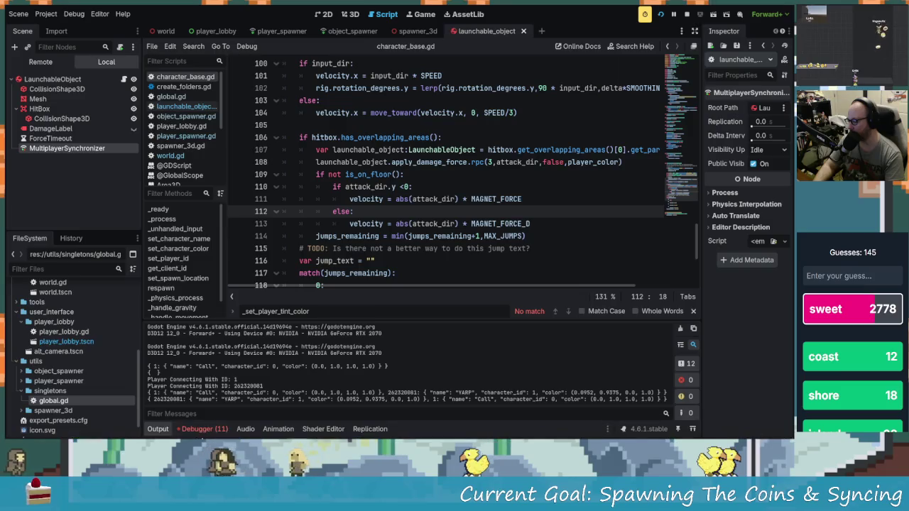
- Inspect the apply_damage_force RPC errors in the Debugger's Errors list
left_click(204, 429)
left_click(217, 324)
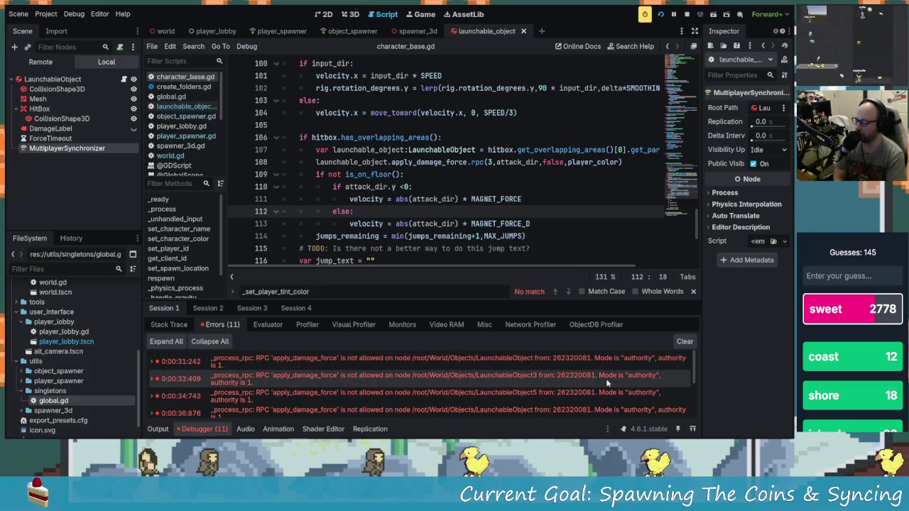
scroll(615, 386, "down", 4)
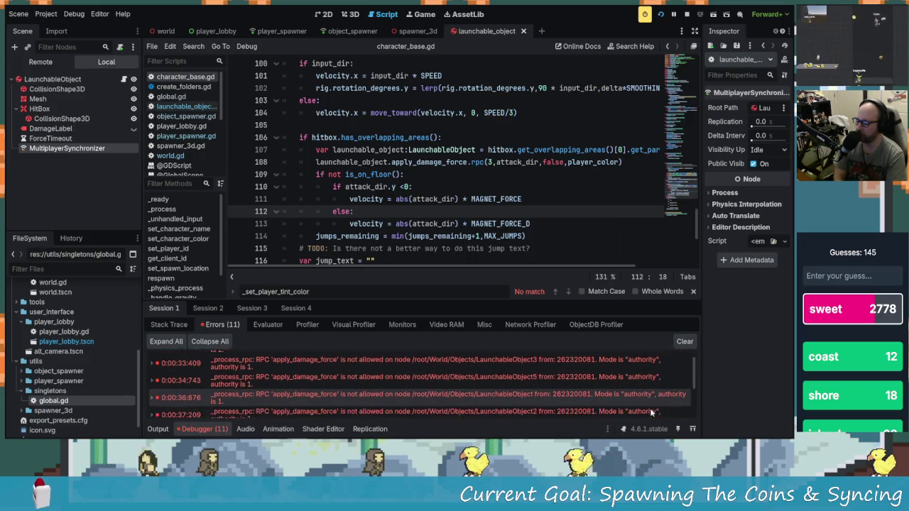
scroll(630, 395, "down", 3)
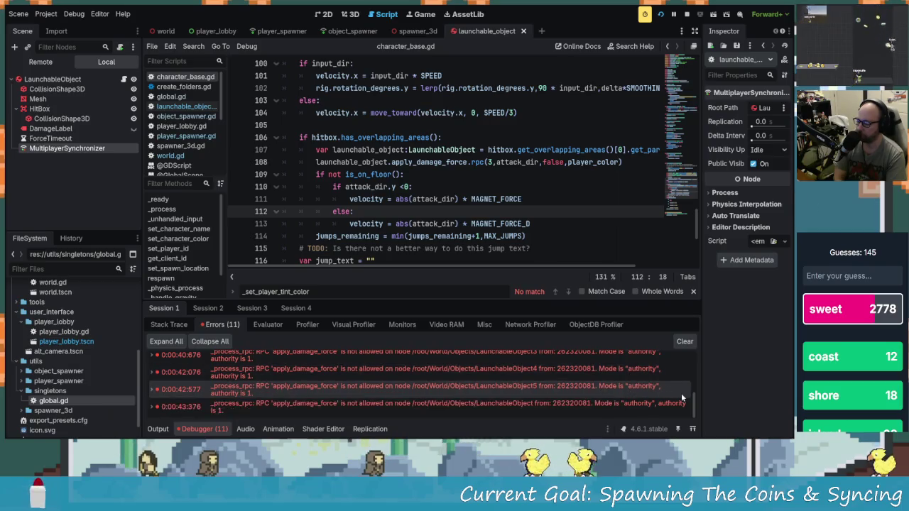
left_click(186, 106)
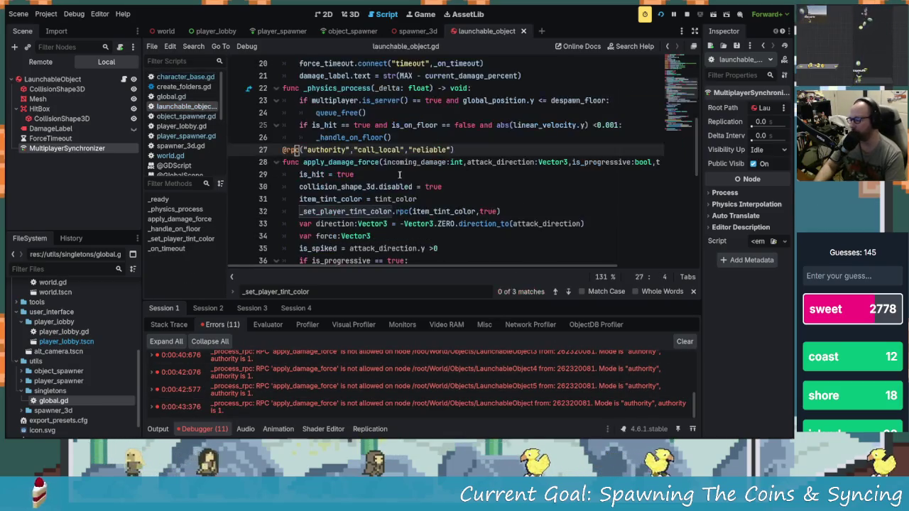
left_click(343, 150)
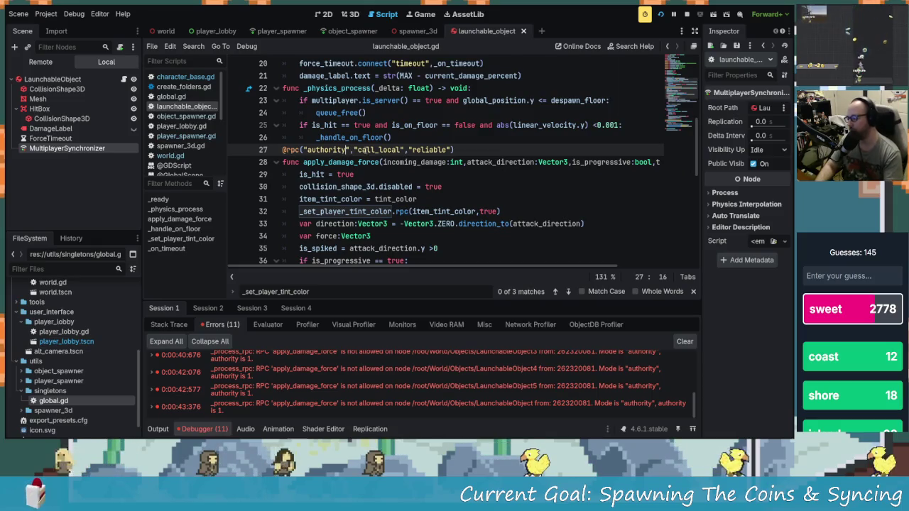
key("BackSpace")
key("BackSpace")
key("BackSpace")
key("Delete")
type("any")
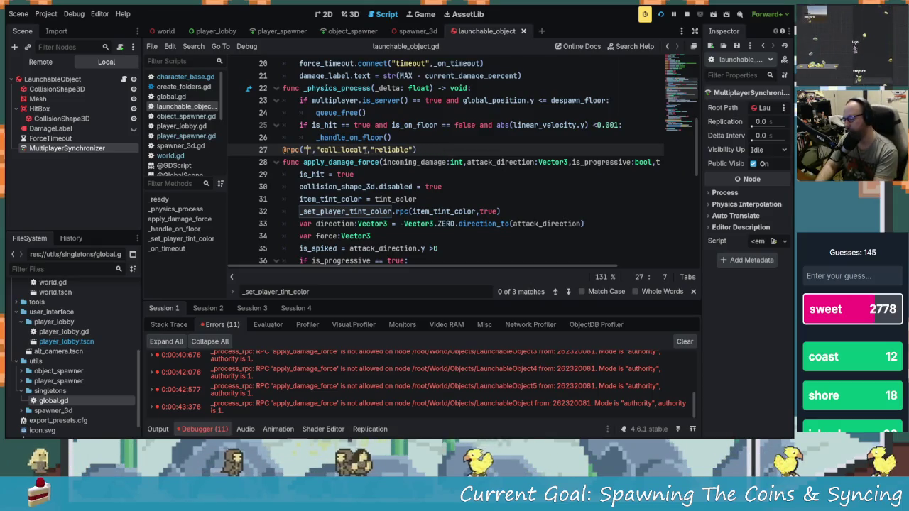
type("_peer")
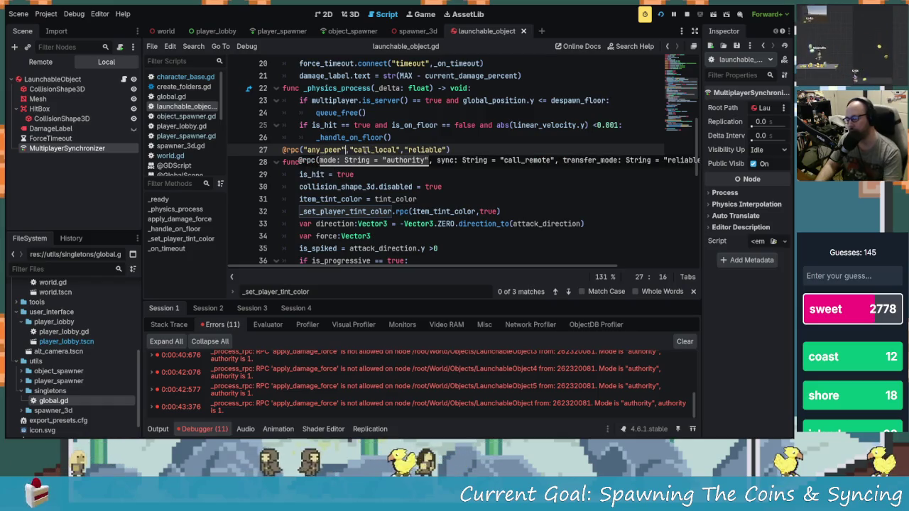
key("ctrl+s")
left_click(660, 14)
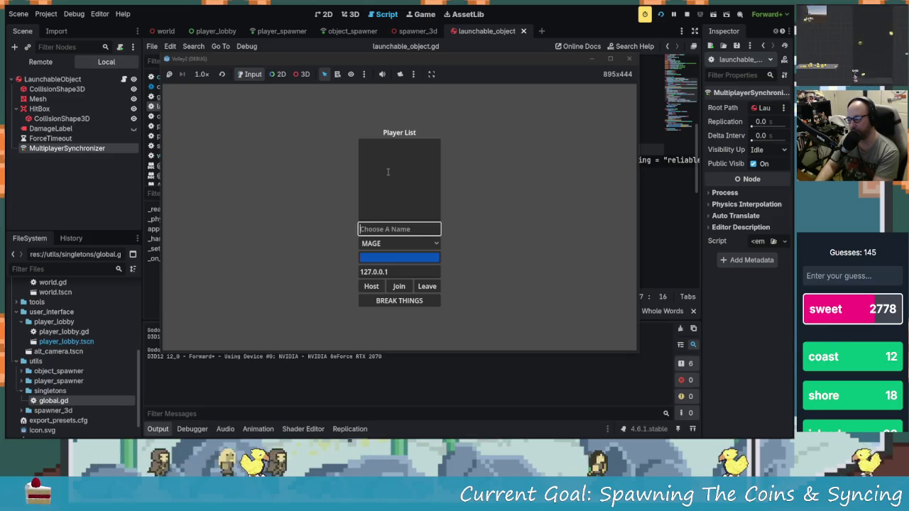
- Restart as multiple debug instances and name the players P1 and P2
type("P1")
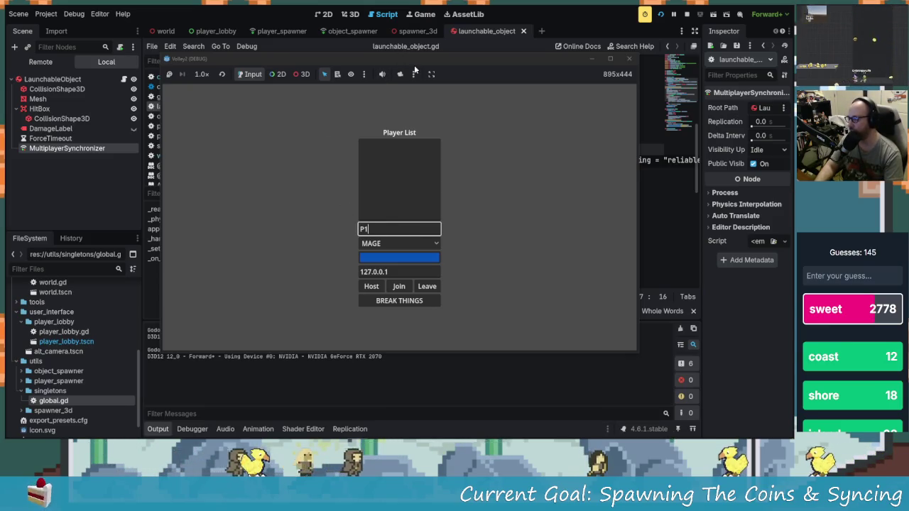
key("F5")
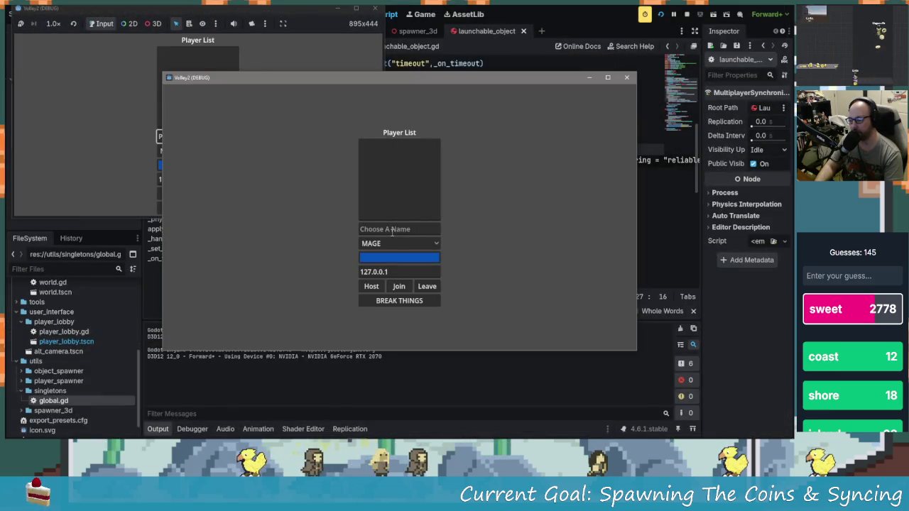
type("P2")
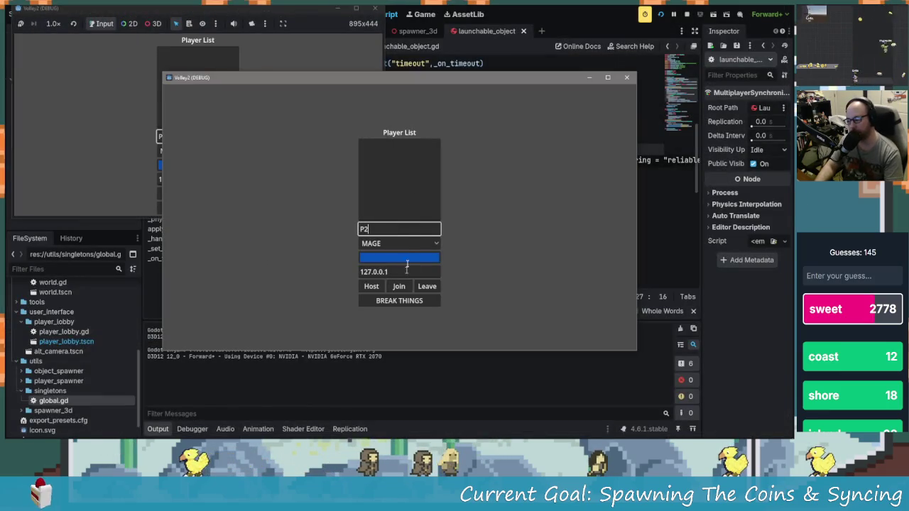
- Make P2 a DRUID with green colour 25da10
left_click(401, 268)
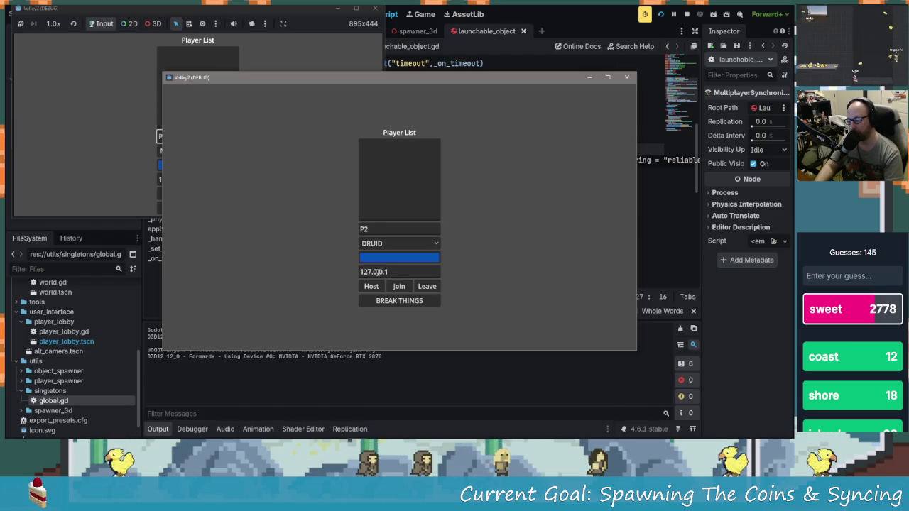
left_click(404, 257)
left_click_drag(455, 140, 453, 123)
left_click(438, 105)
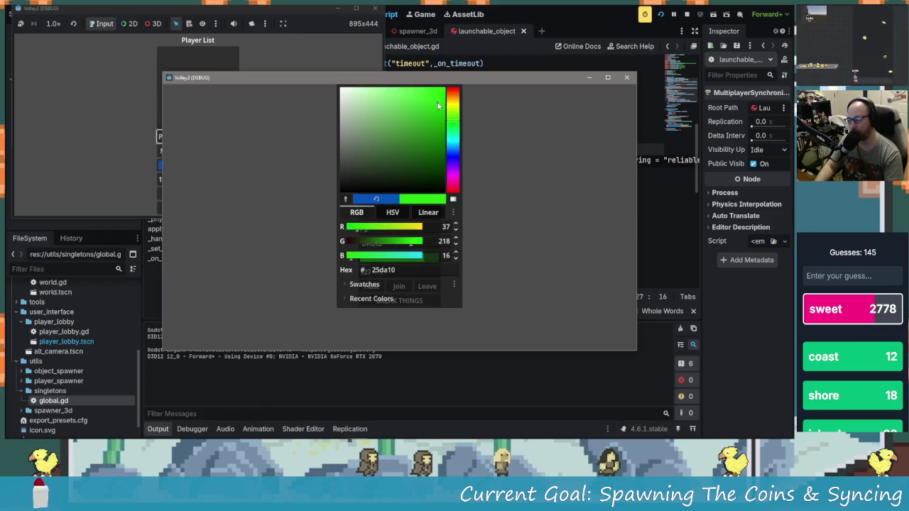
left_click(401, 328)
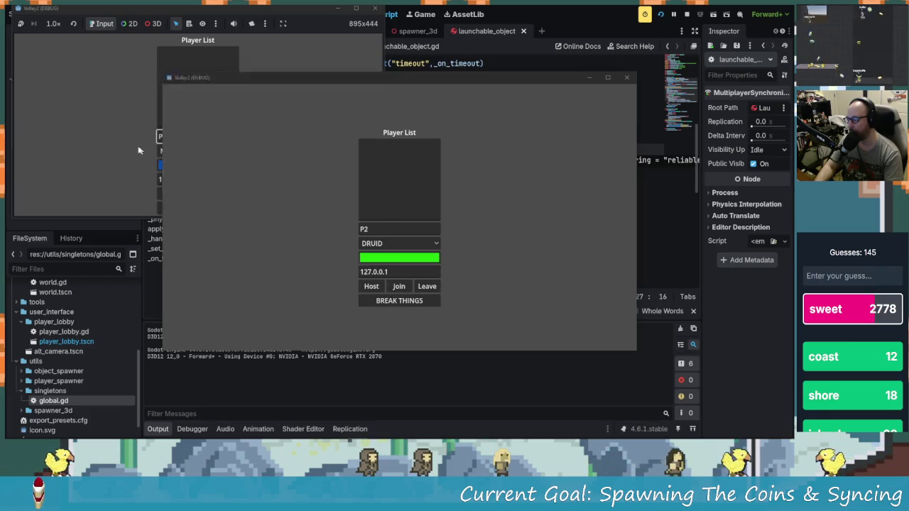
- Host the game as P1 and join it as P2
left_click(162, 165)
left_click(170, 194)
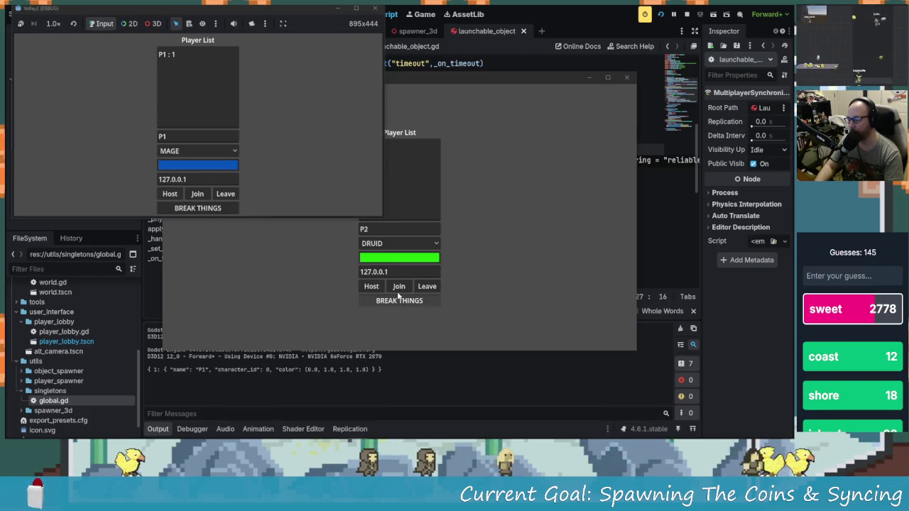
left_click(399, 287)
left_click(398, 287)
left_click(187, 208)
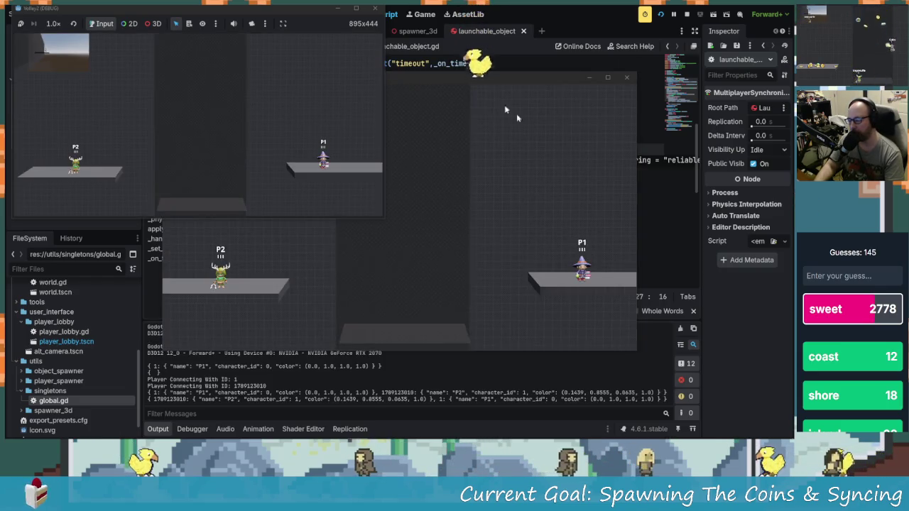
- Place the second game window beside the first and jump P2 between the left and middle platforms
left_click_drag(495, 83, 667, 50)
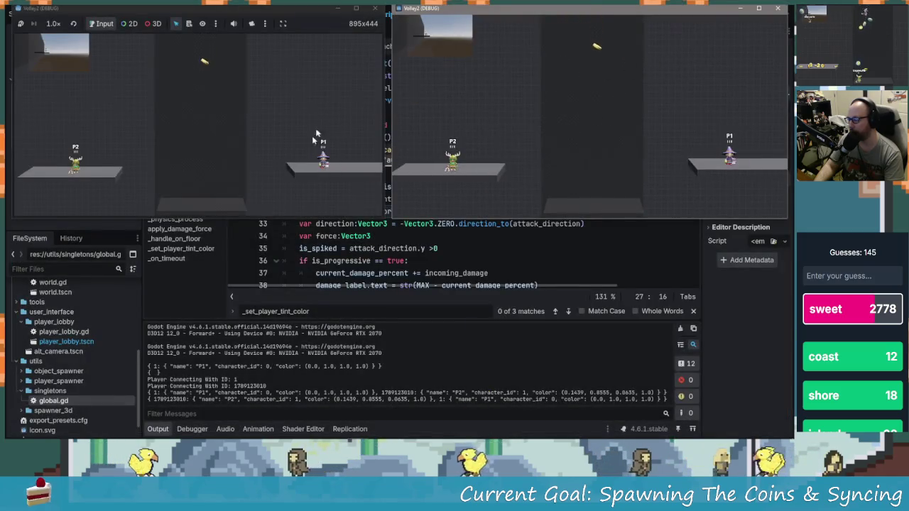
key("Right")
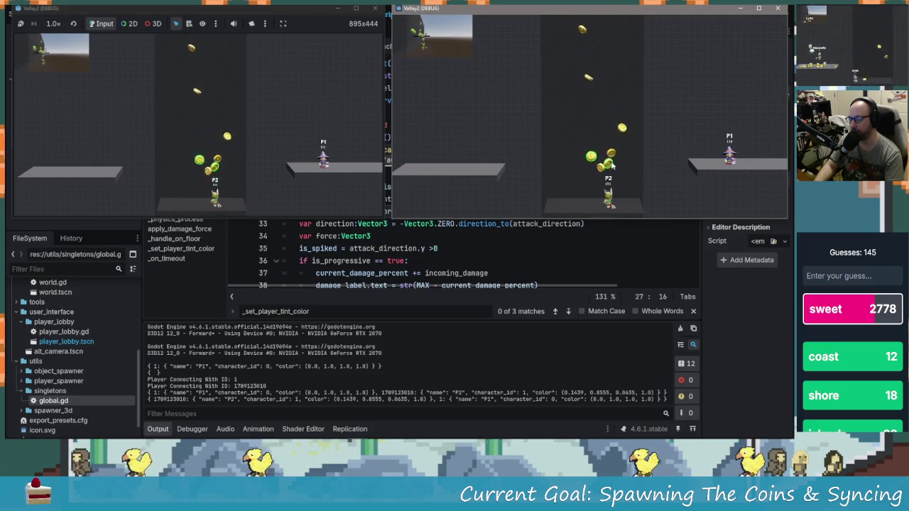
key("space")
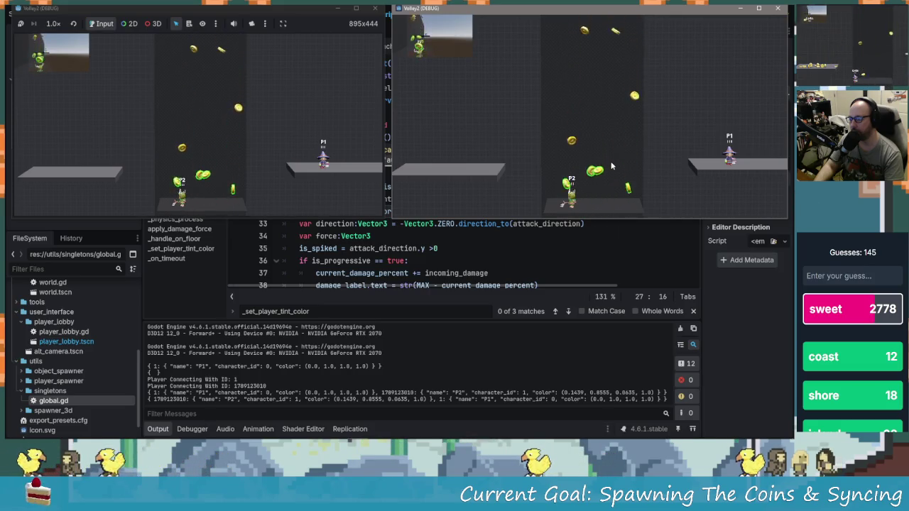
key("Right")
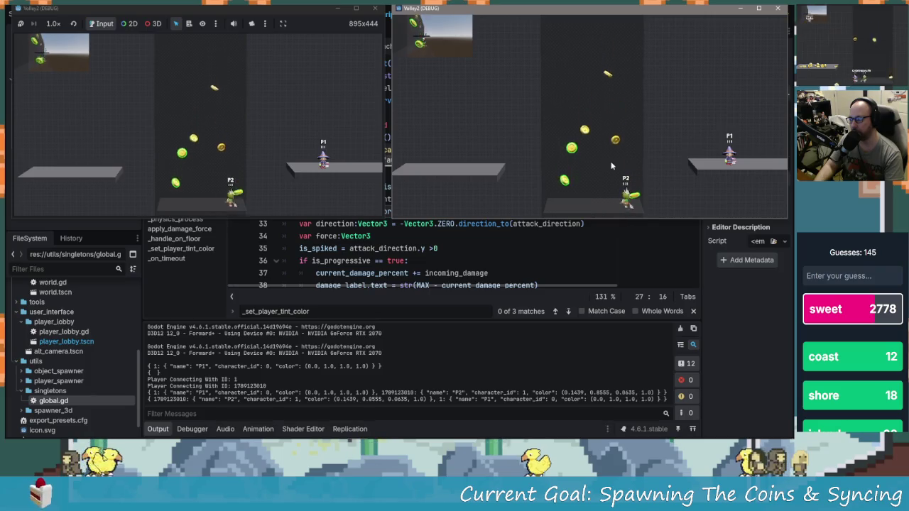
key("Left")
key("Right")
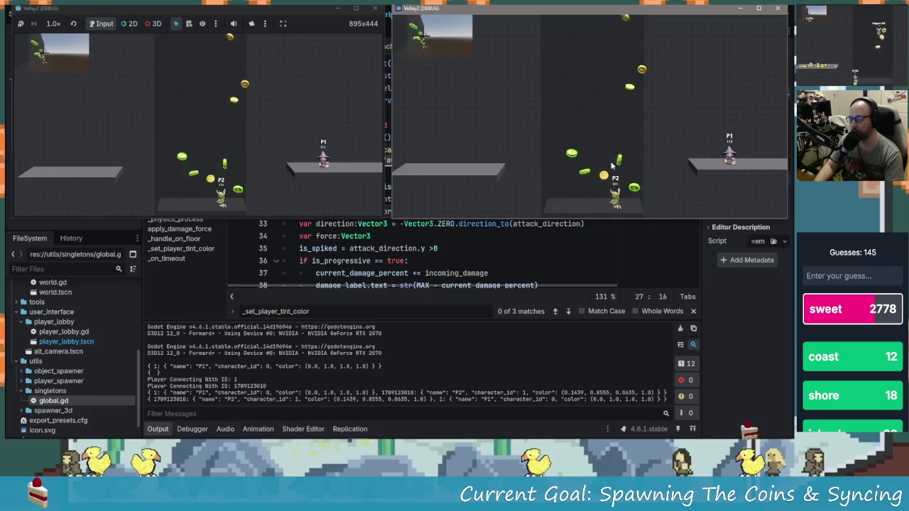
key("Right")
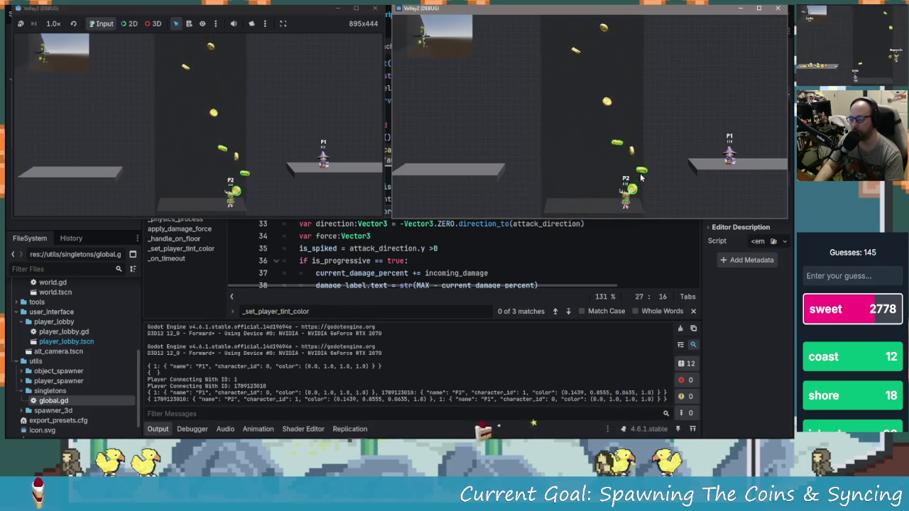
key("Left")
key("space")
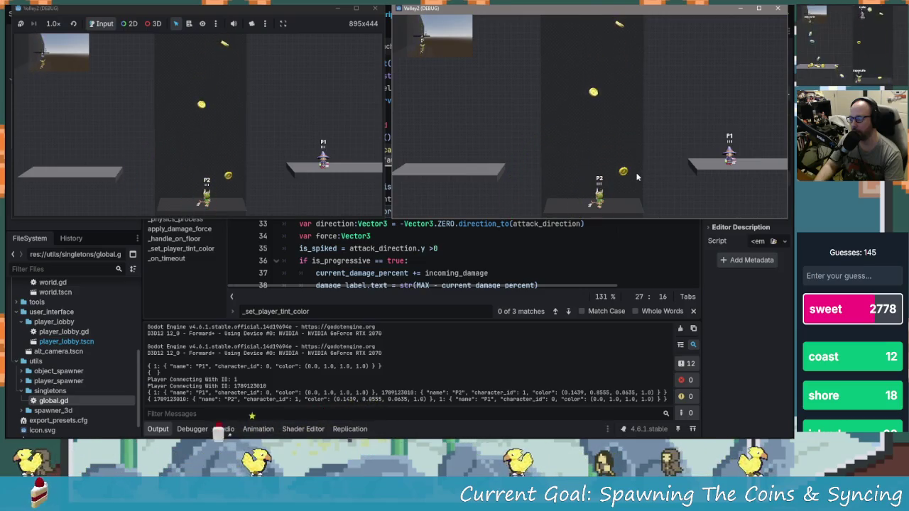
key("Left")
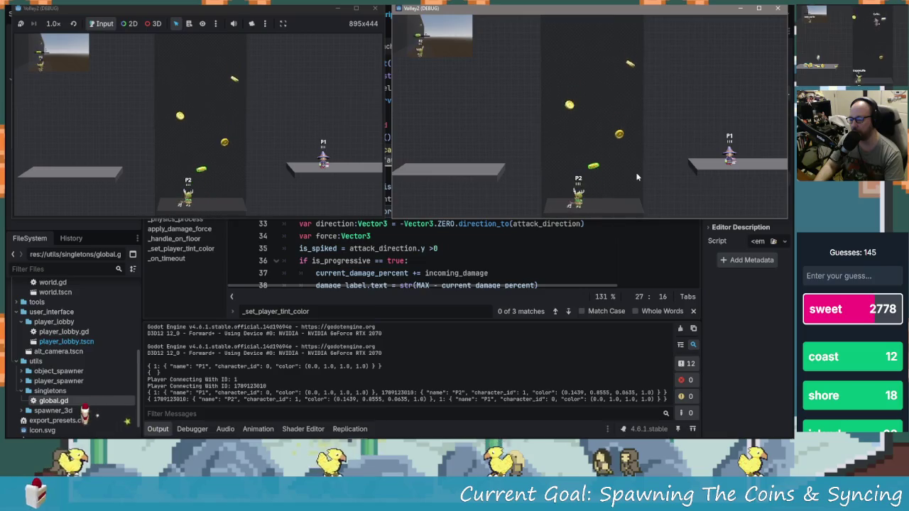
key("space")
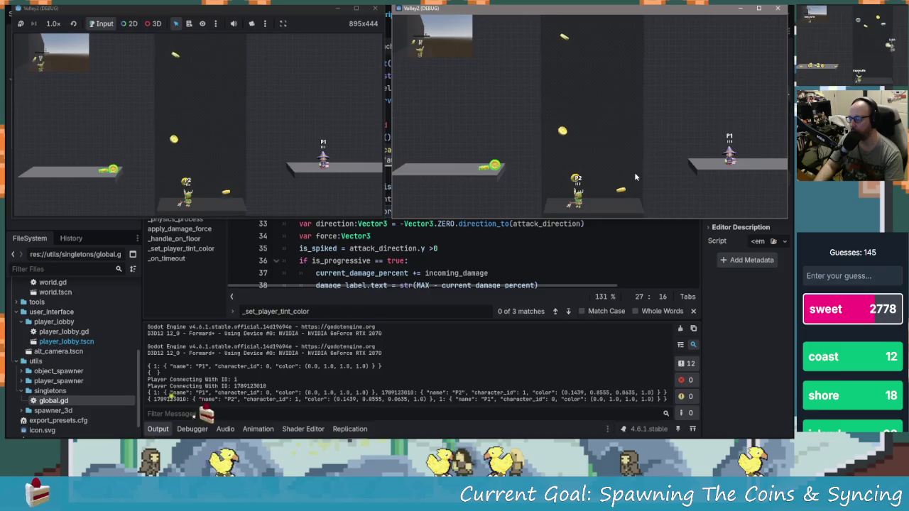
key("Left")
key("space")
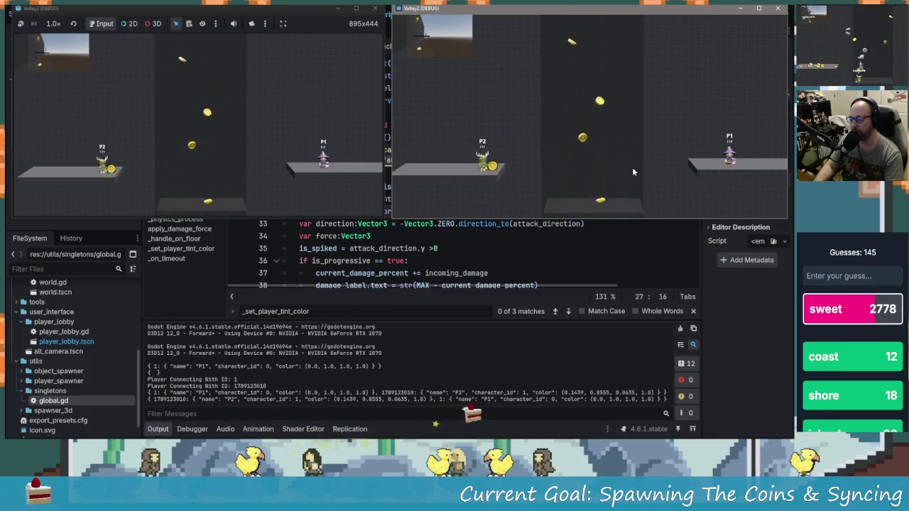
key("space")
key("Right")
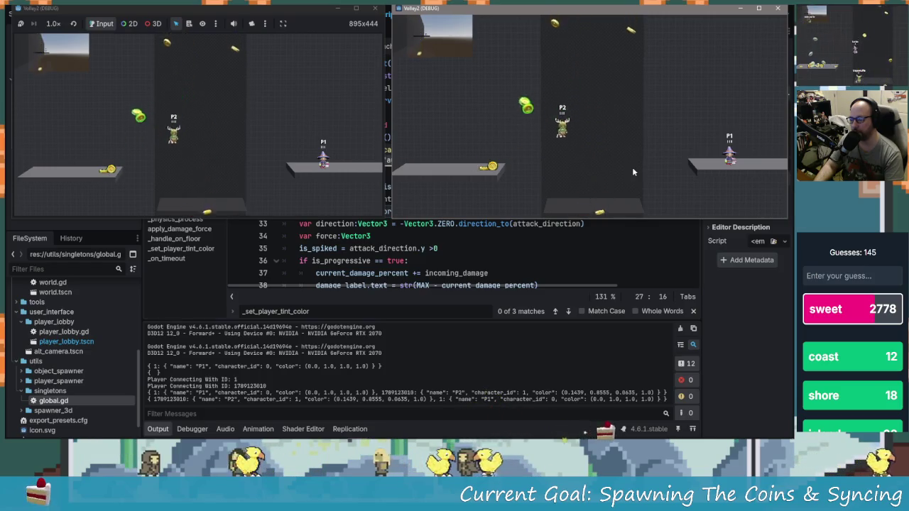
key("space")
key("Left")
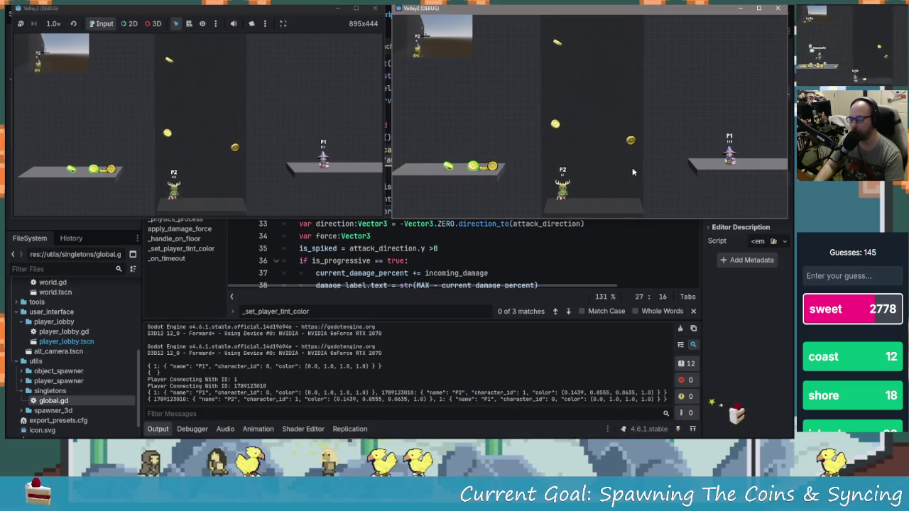
key("Left")
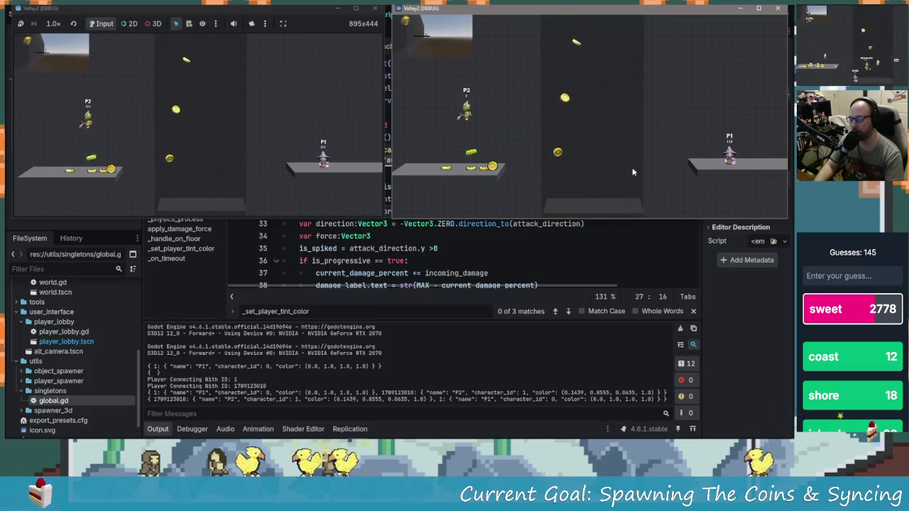
key("Right")
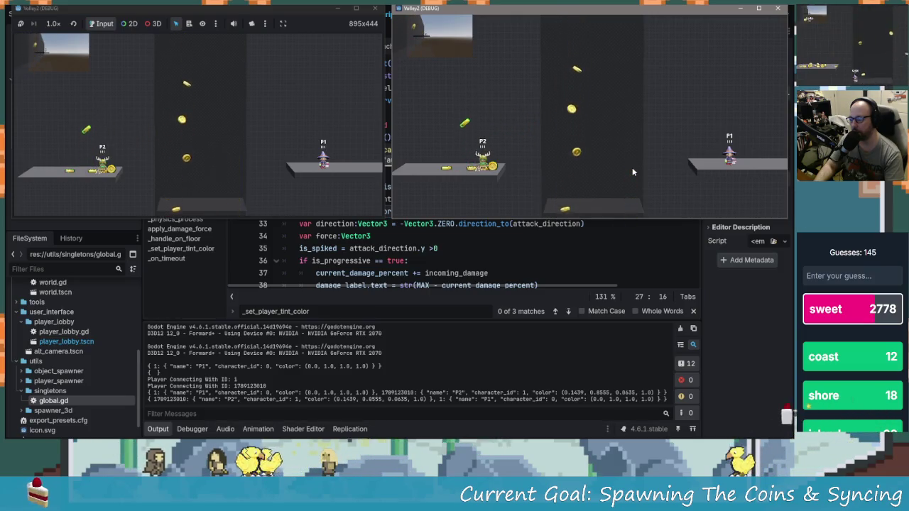
key("Left")
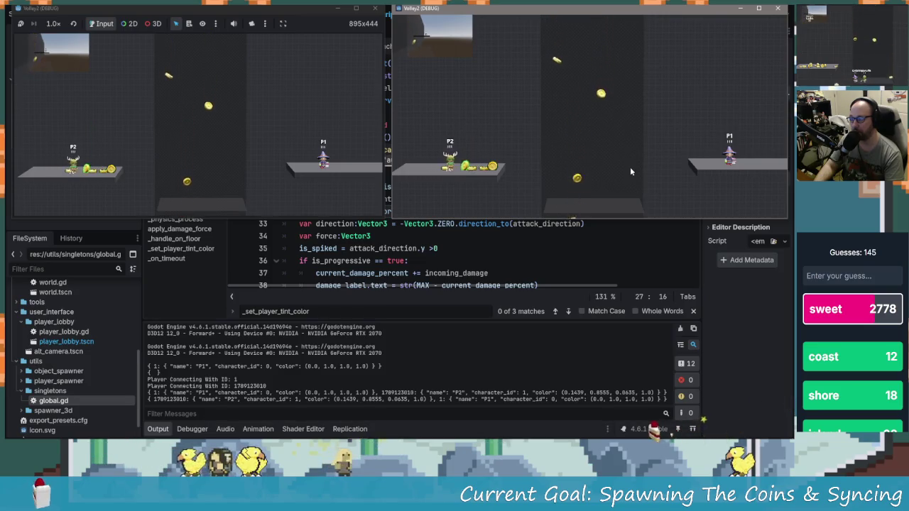
key("Right")
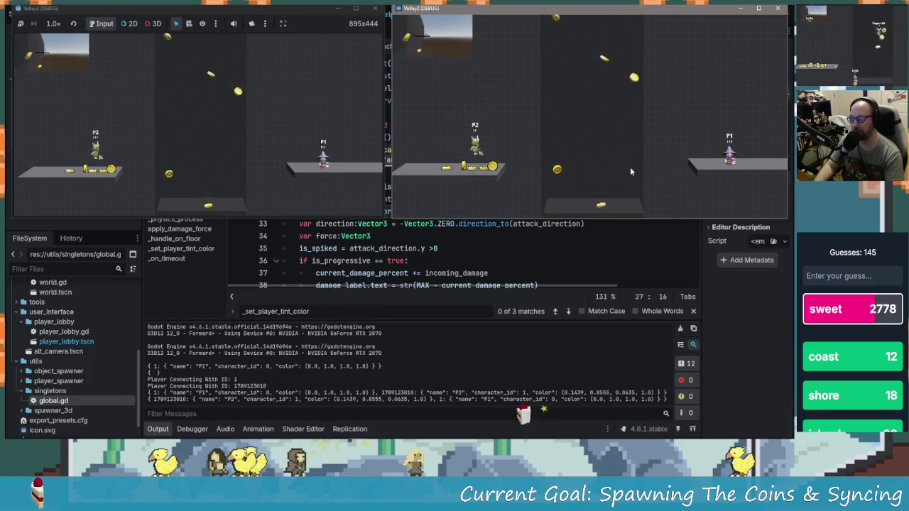
- Hop P2 repeatedly over the left platform among the falling coins, then drop to the lower middle platform
key("Up")
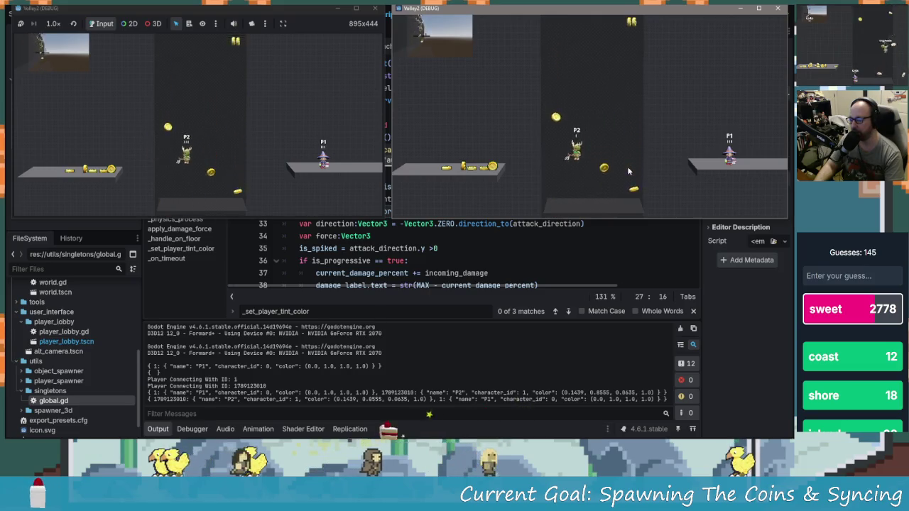
key("Right")
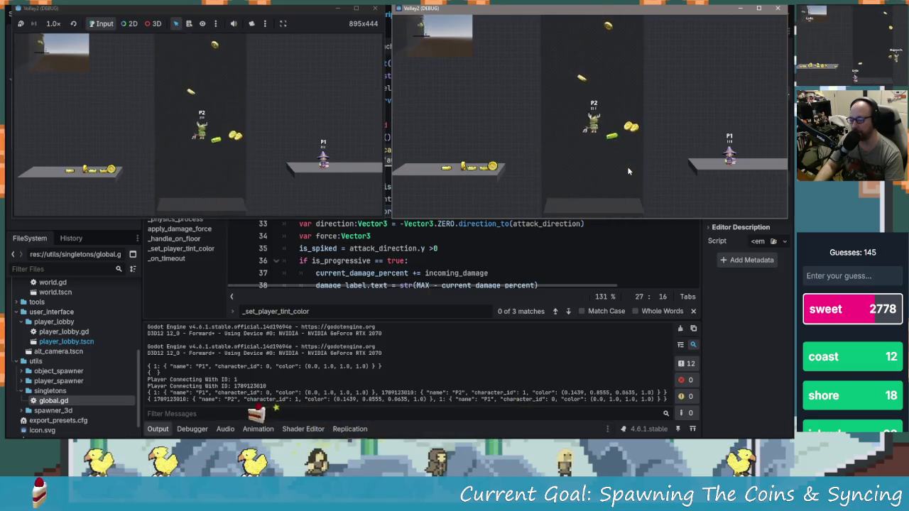
key("Up")
key("Left")
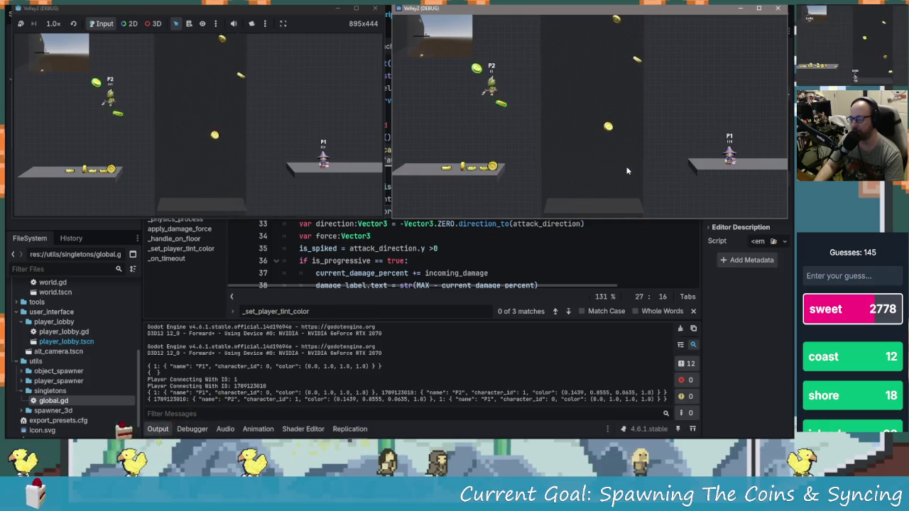
key("Up")
key("Left")
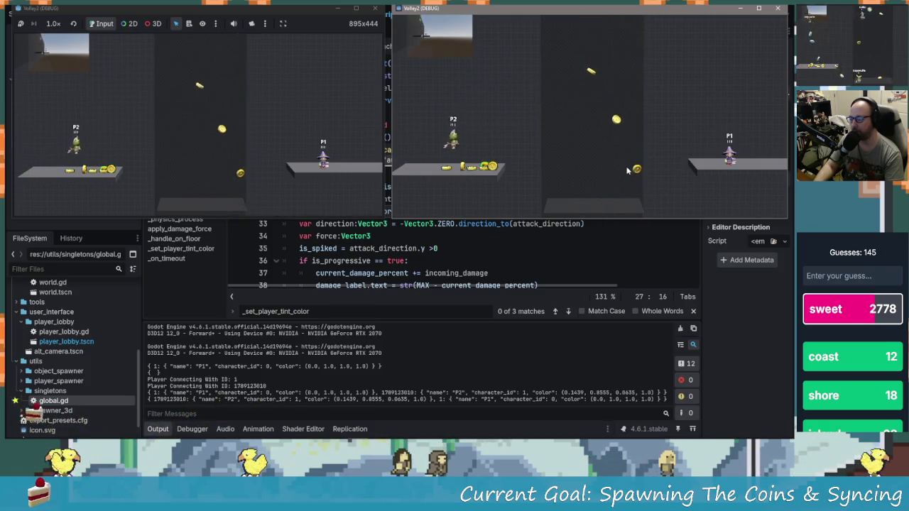
key("Right")
key("Up")
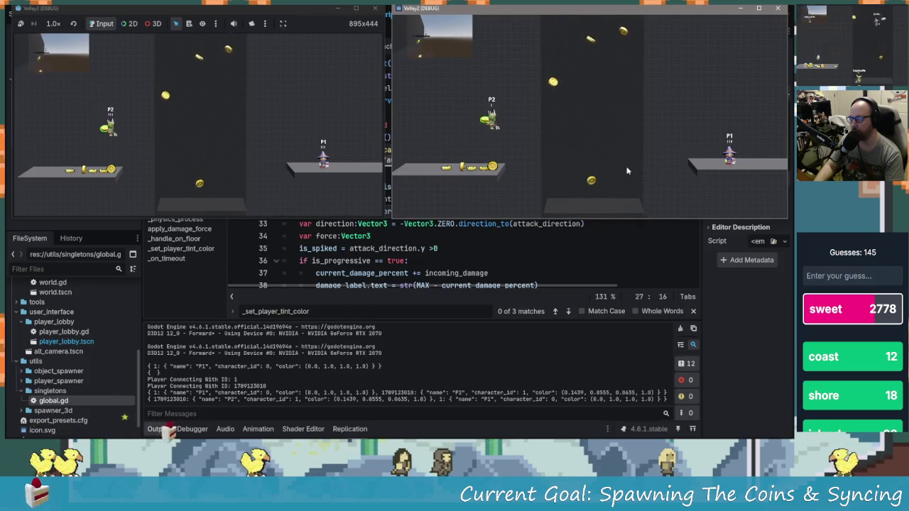
key("Right")
key("Up")
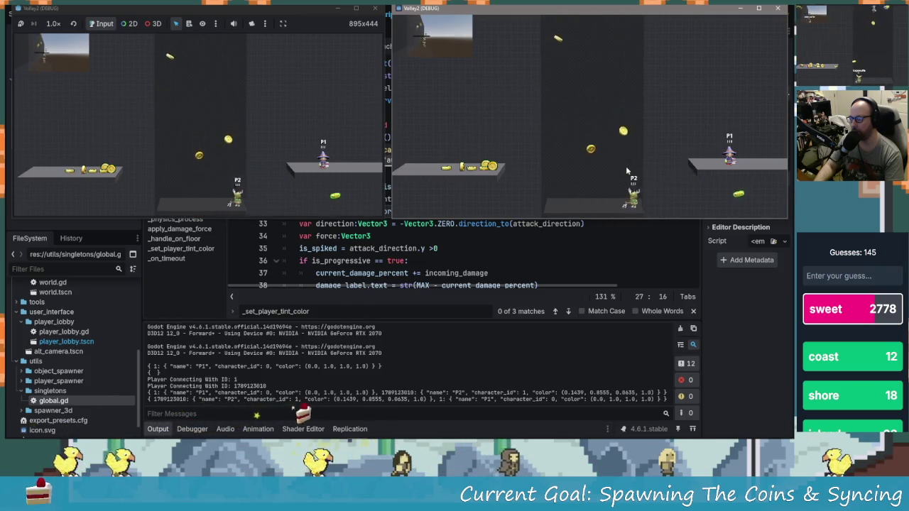
key("Left")
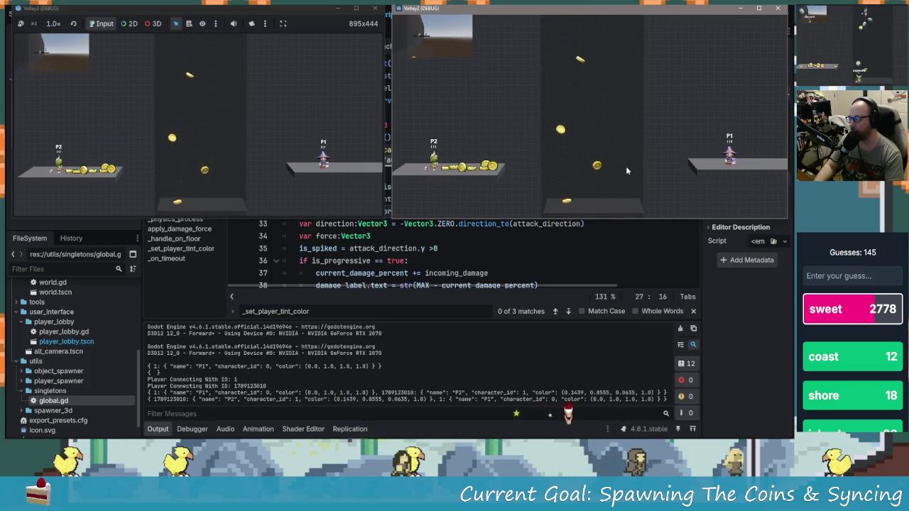
key("Right")
key("Up")
key("Right")
key("Up")
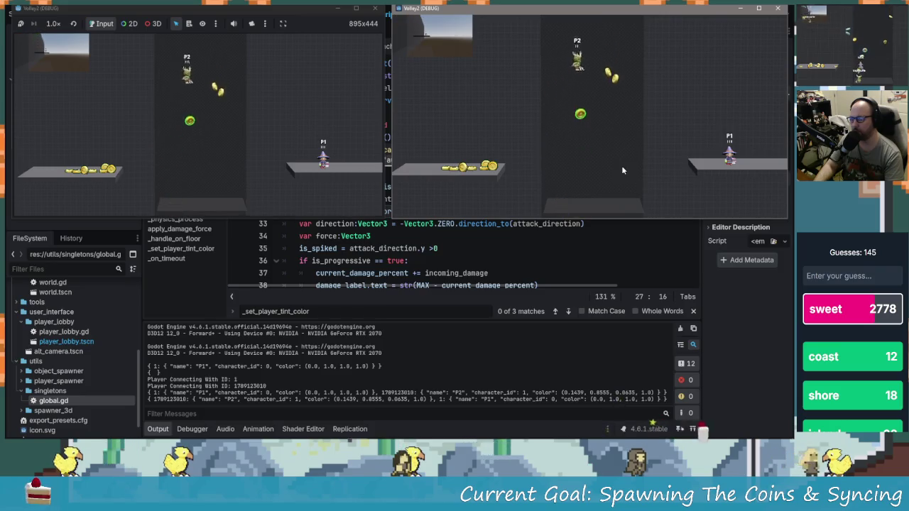
key("Left")
key("Up")
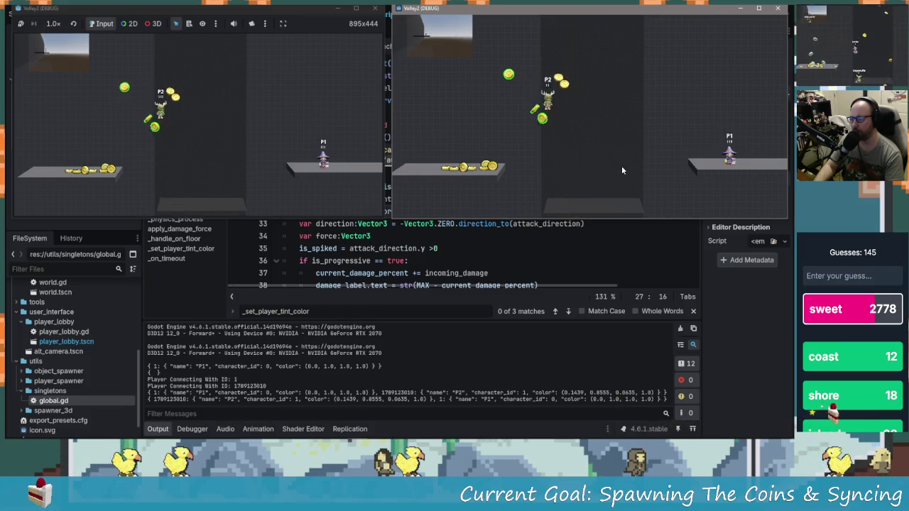
key("Left")
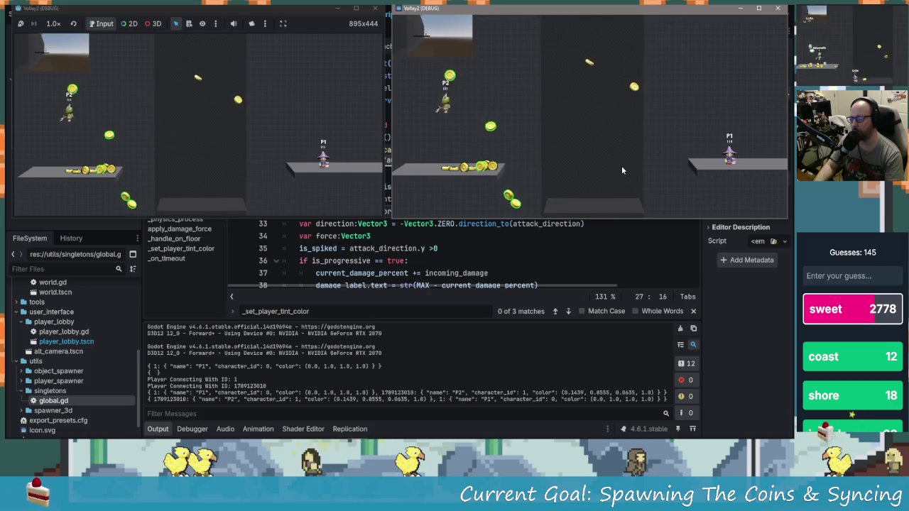
key("Right")
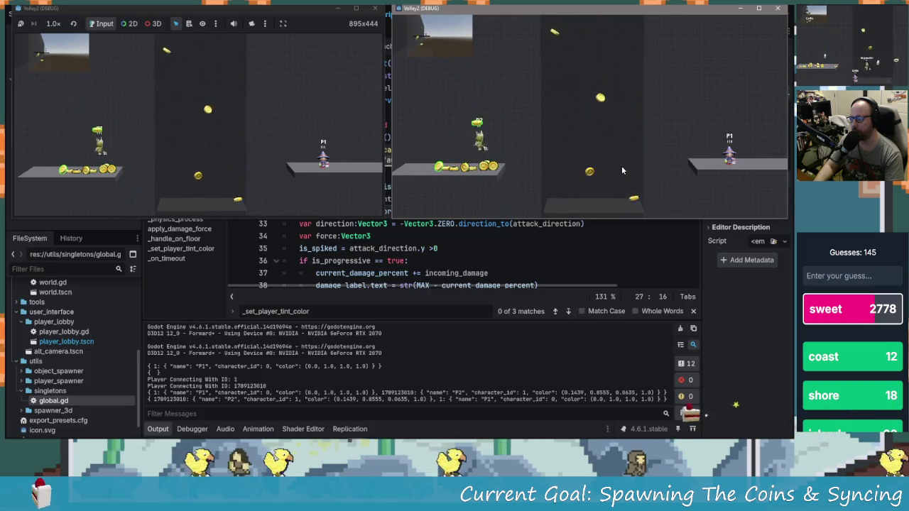
key("Up")
key("Right")
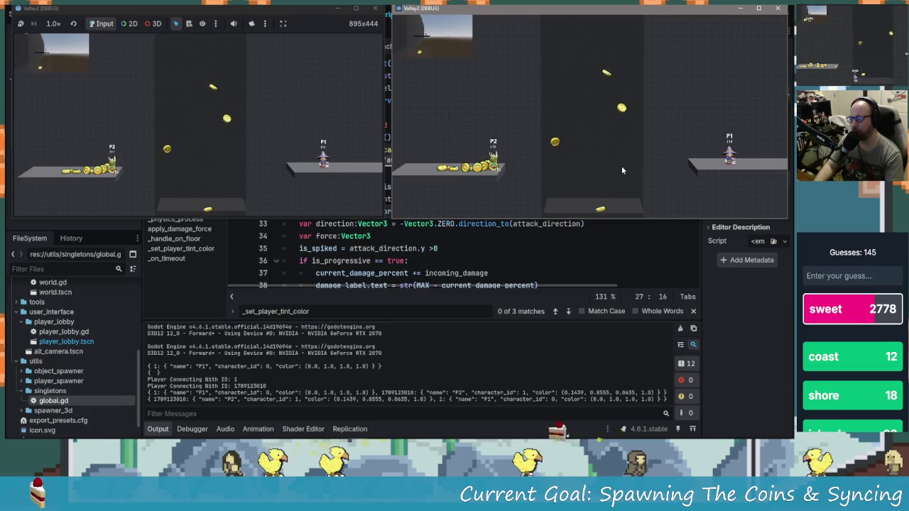
key("Right")
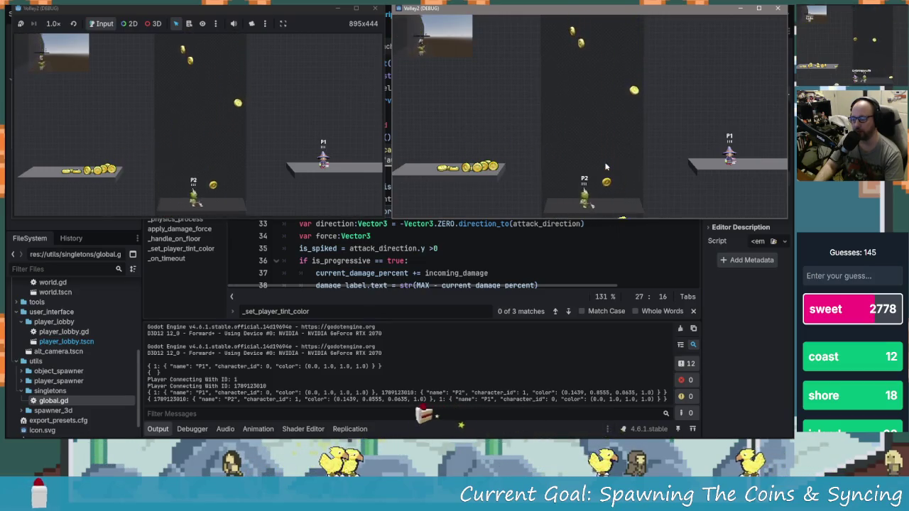
- Maneuver P2 around the central pit and knock the green ball up and to the right
key("Left")
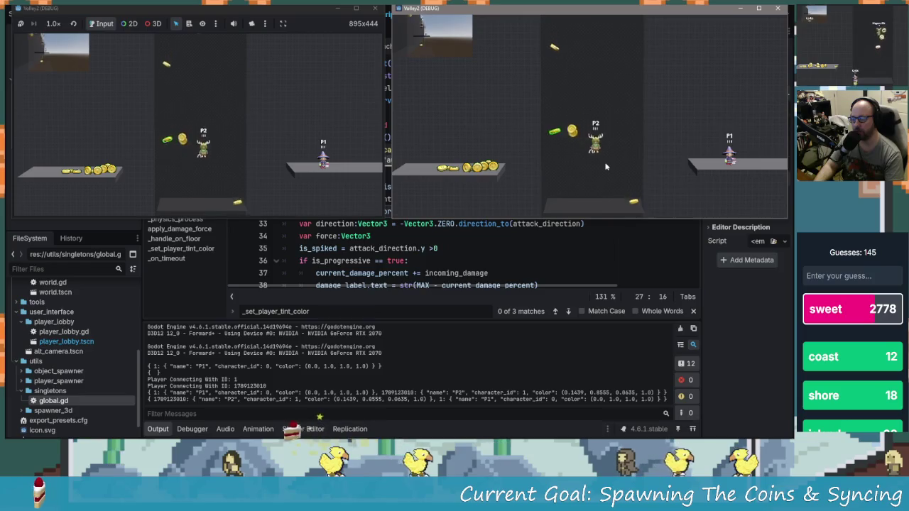
key("Up")
key("Left")
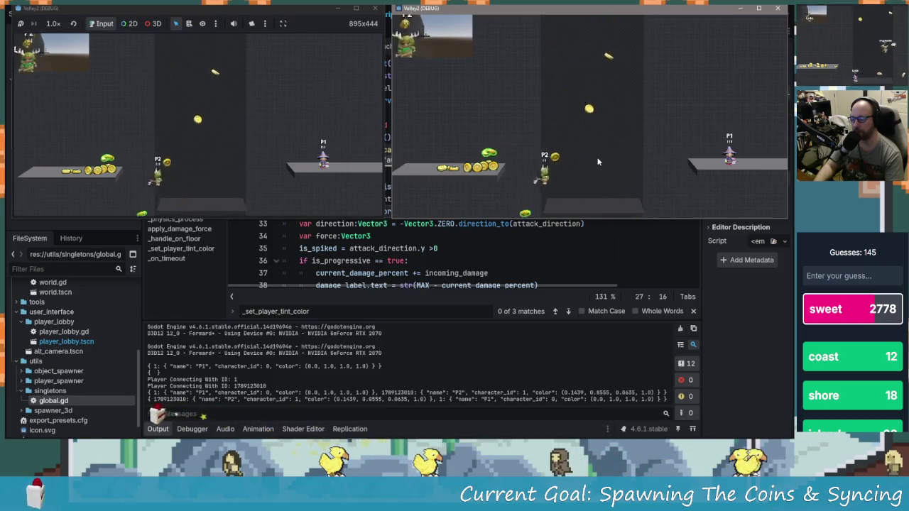
key("Up")
key("Right")
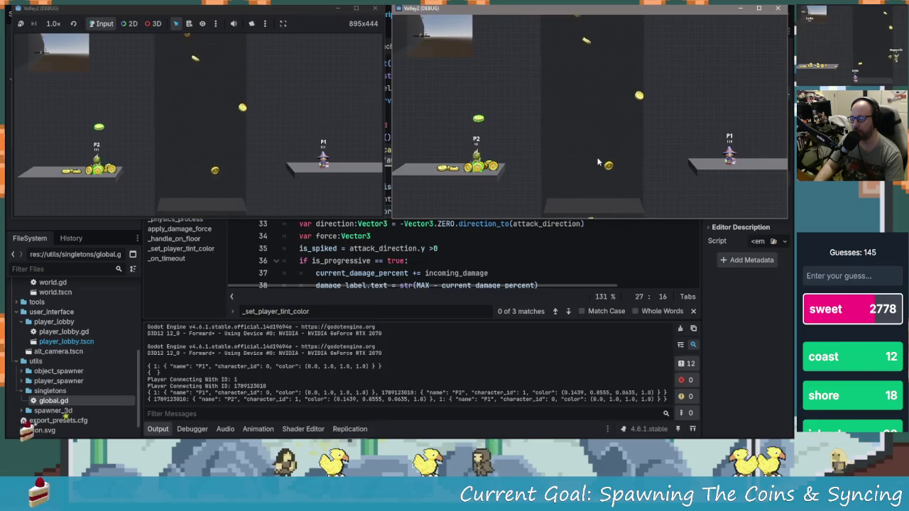
key("Right")
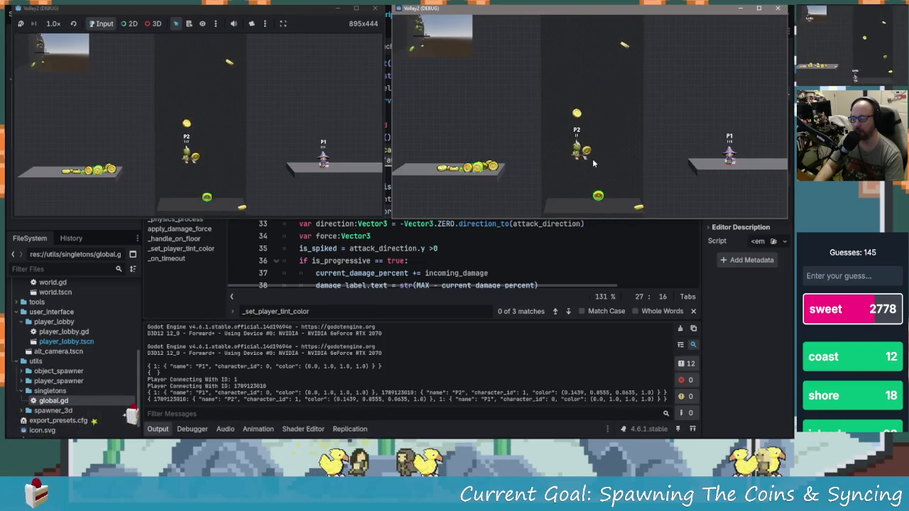
key("Left")
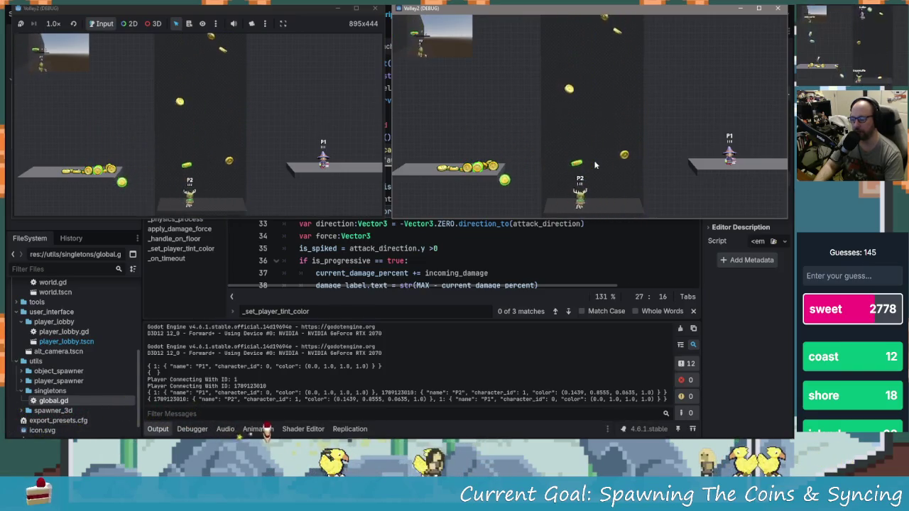
key("Up")
key("Left")
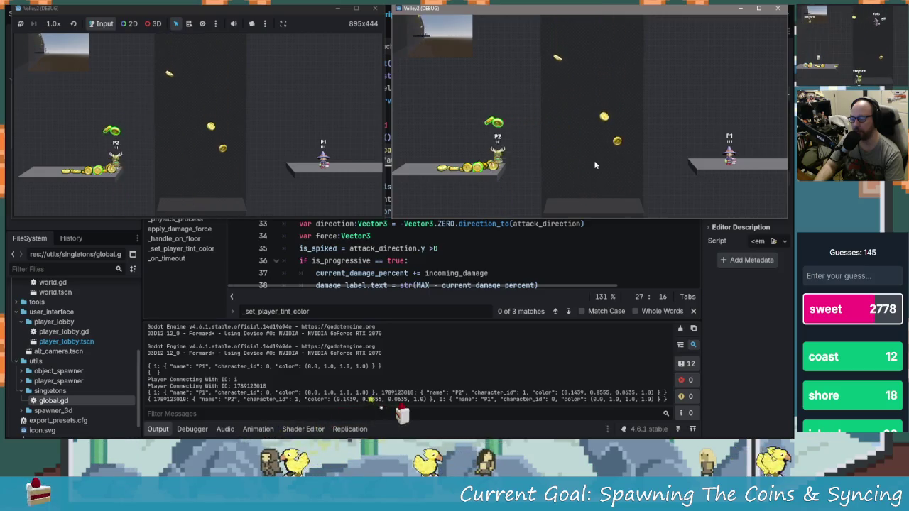
key("Up")
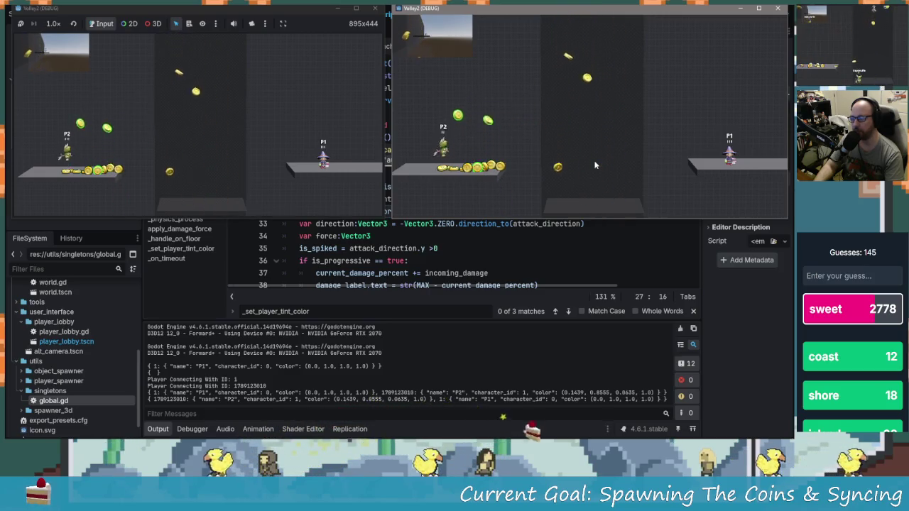
key("Right")
key("Right")
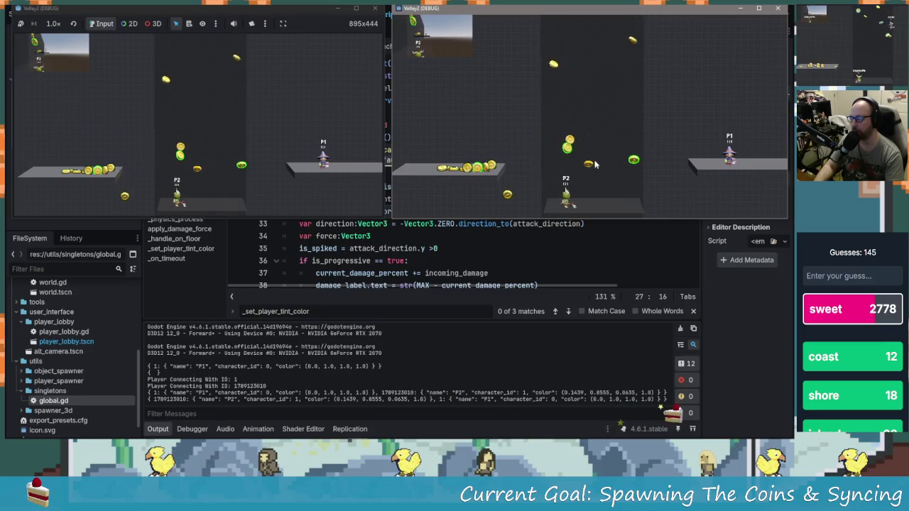
key("Up")
key("Left")
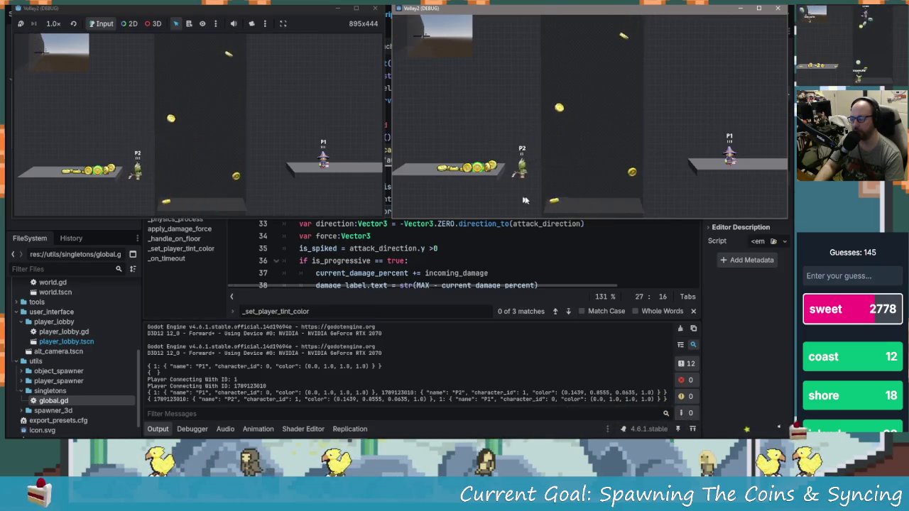
key("Right")
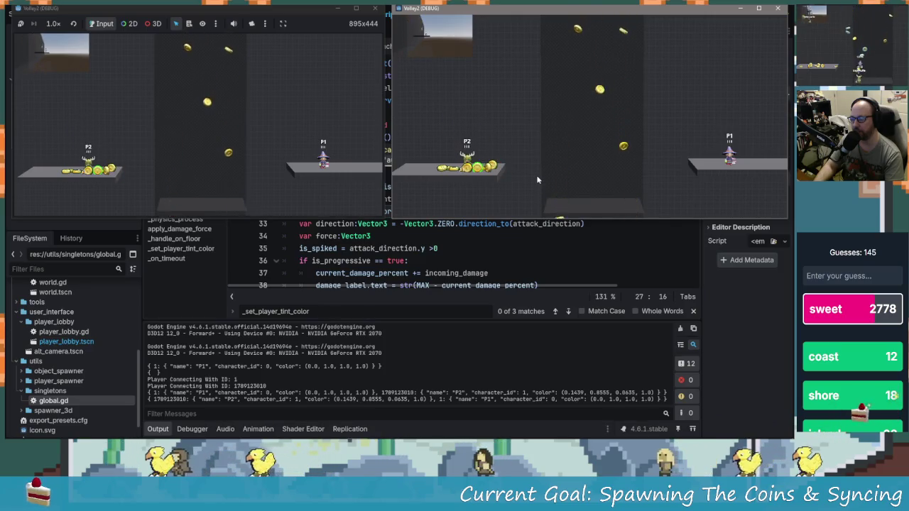
key("Right")
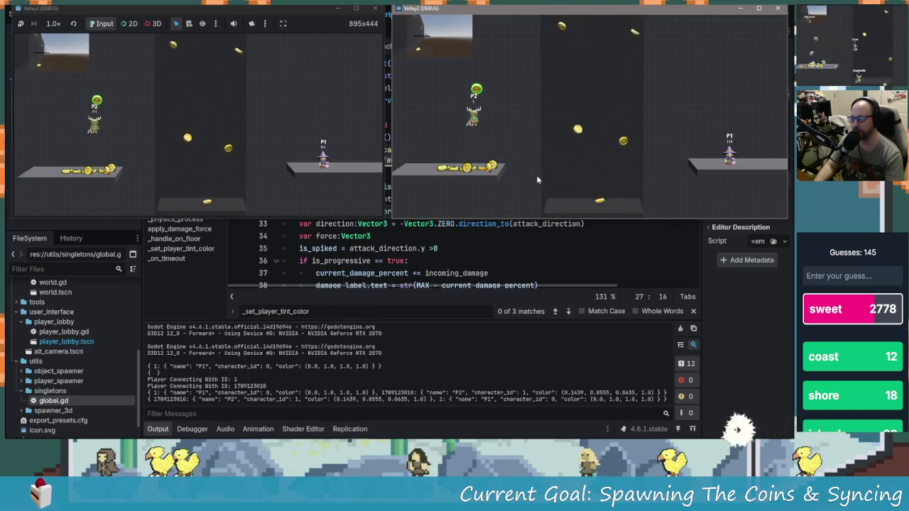
key("Right")
key("Up")
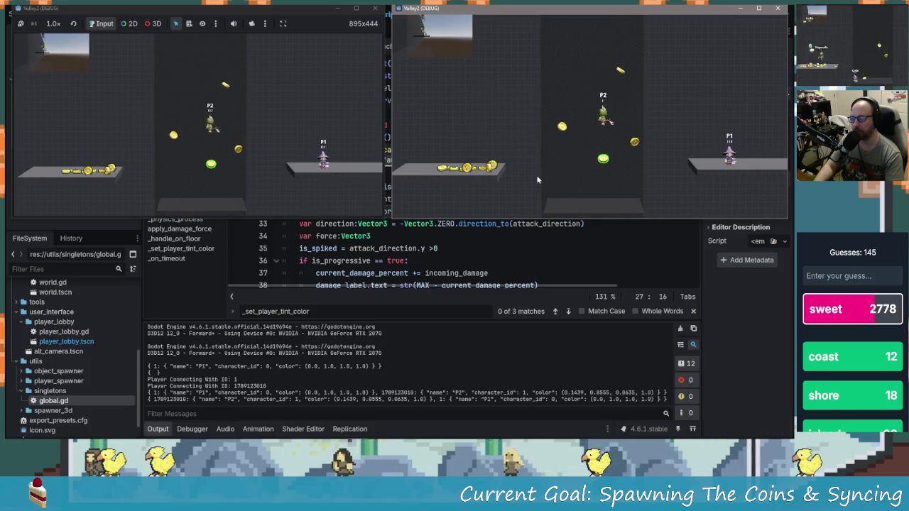
key("Left")
key("Up")
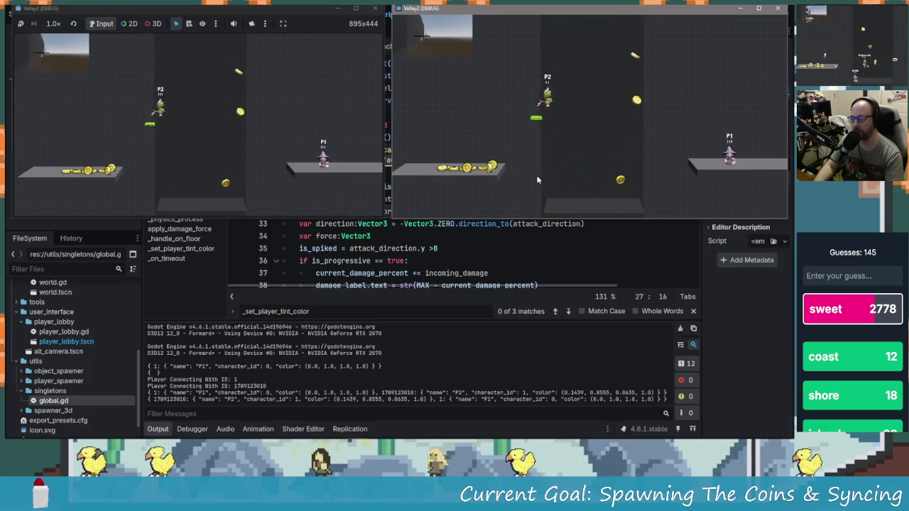
key("Left")
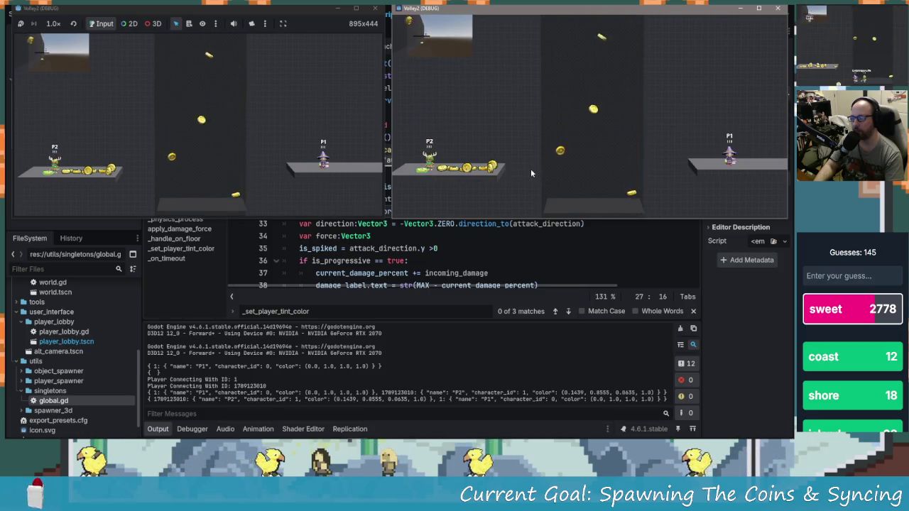
- Walk P2 back and forth on the left platform, then return focus to the first game window
key("Right")
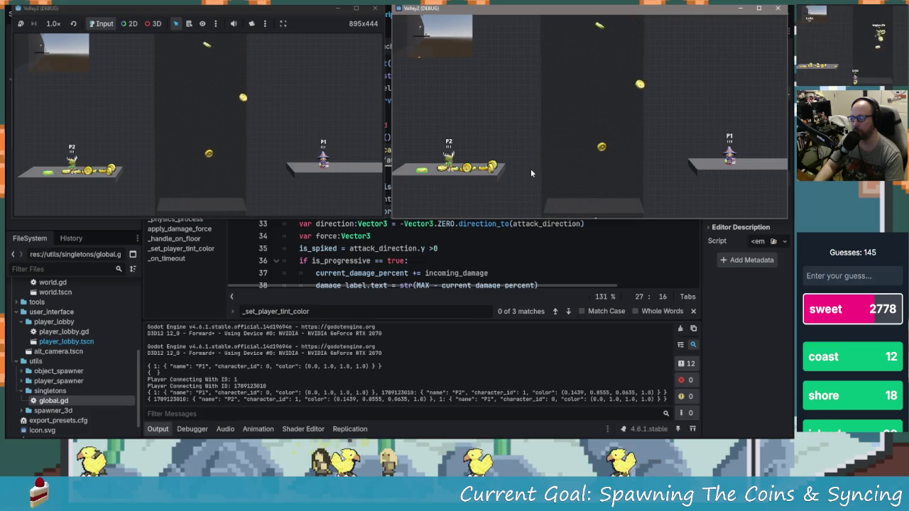
key("Left")
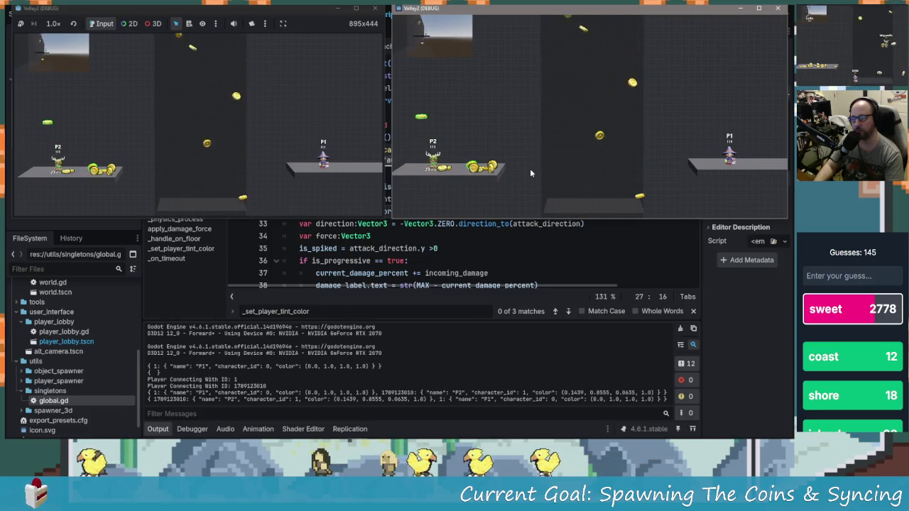
key("Right")
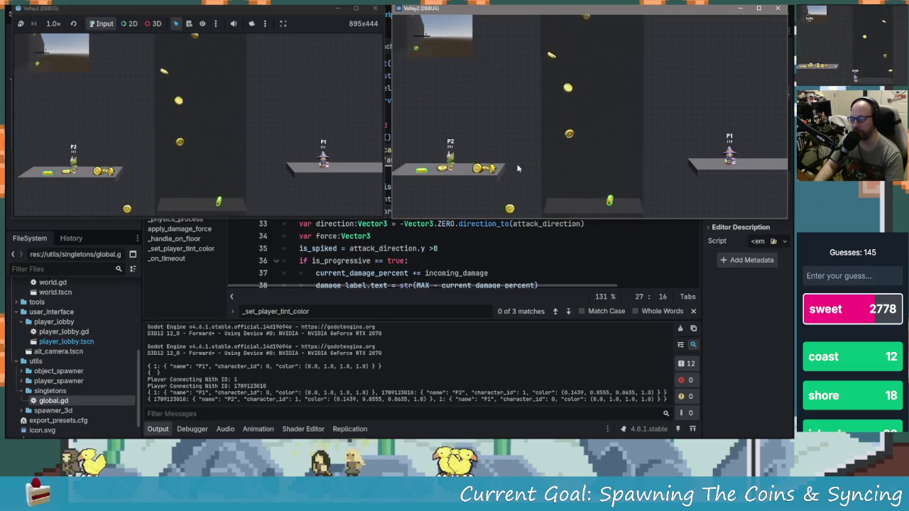
key("Up")
key("Left")
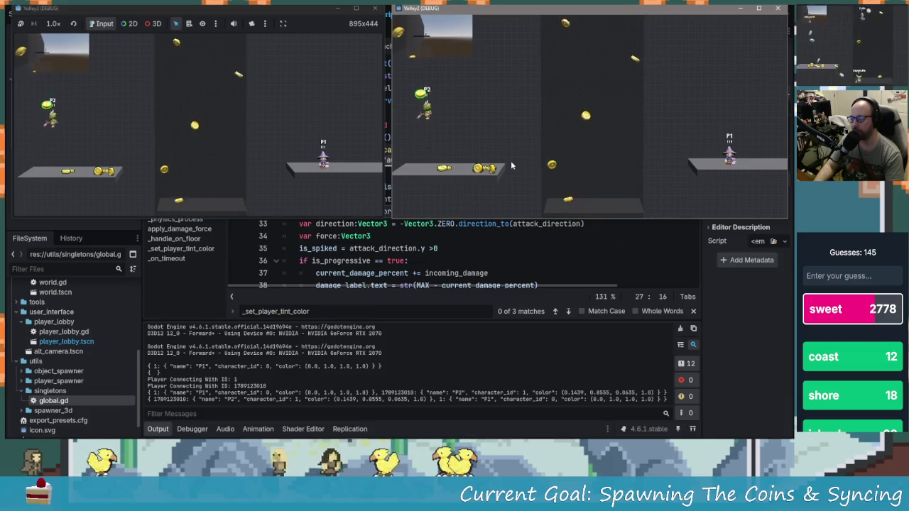
key("Right")
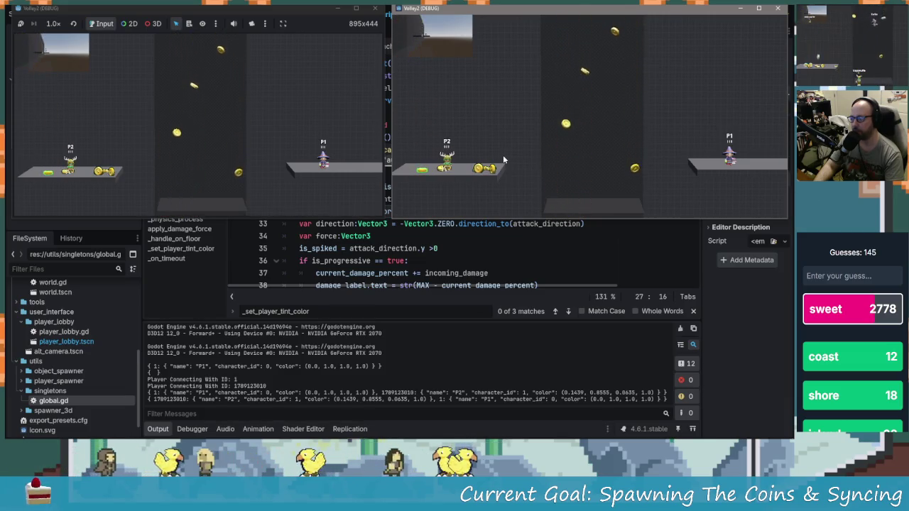
key("Left")
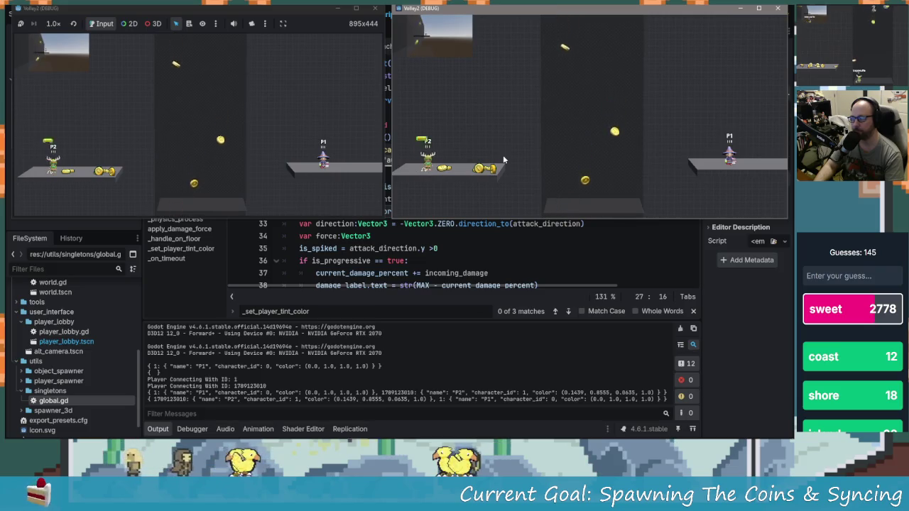
key("Right")
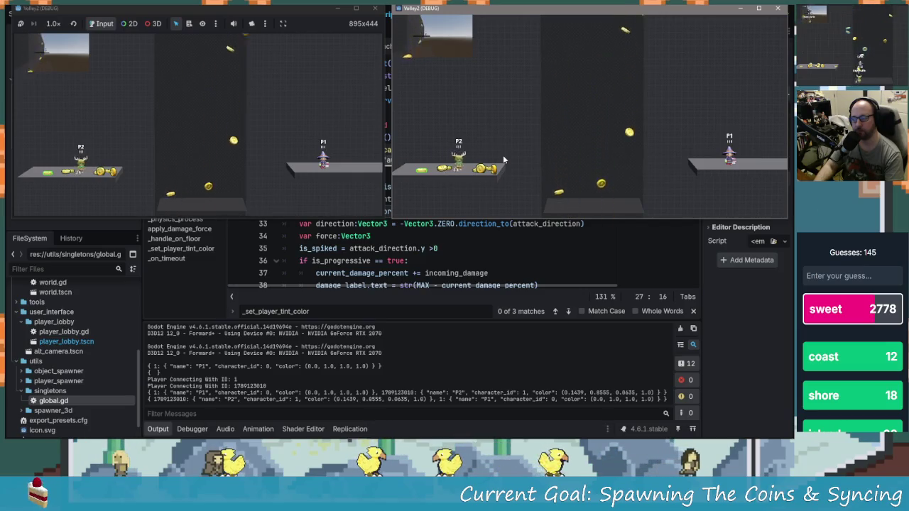
left_click(342, 170)
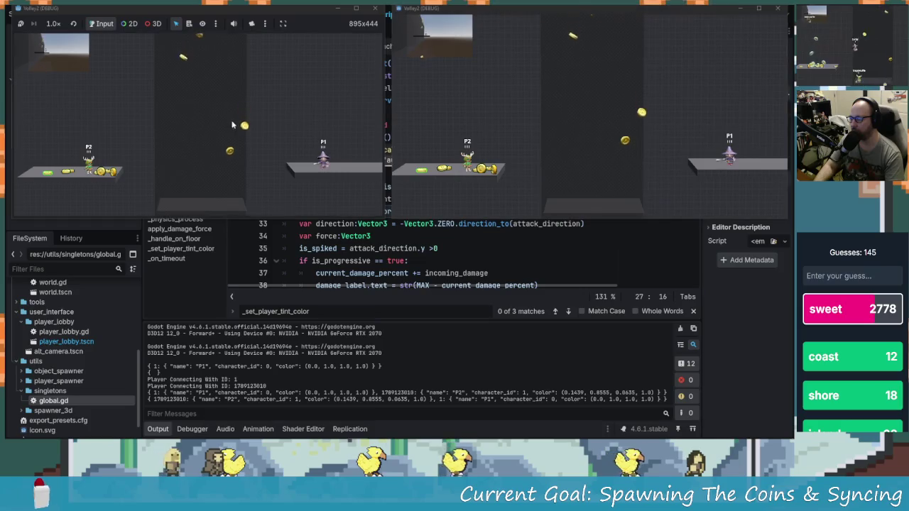
- Jump P1 down beside P2 on the floor, then back up onto the moving platform
key("Left")
key("space")
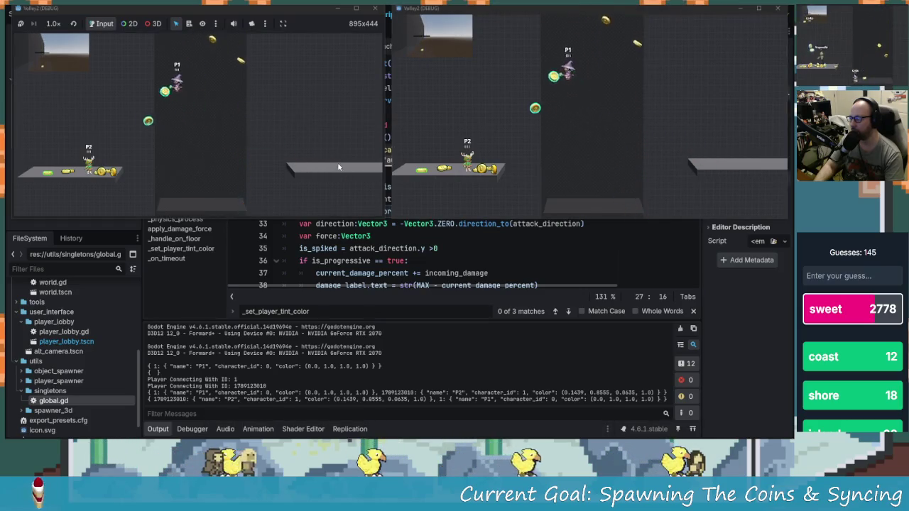
key("Left")
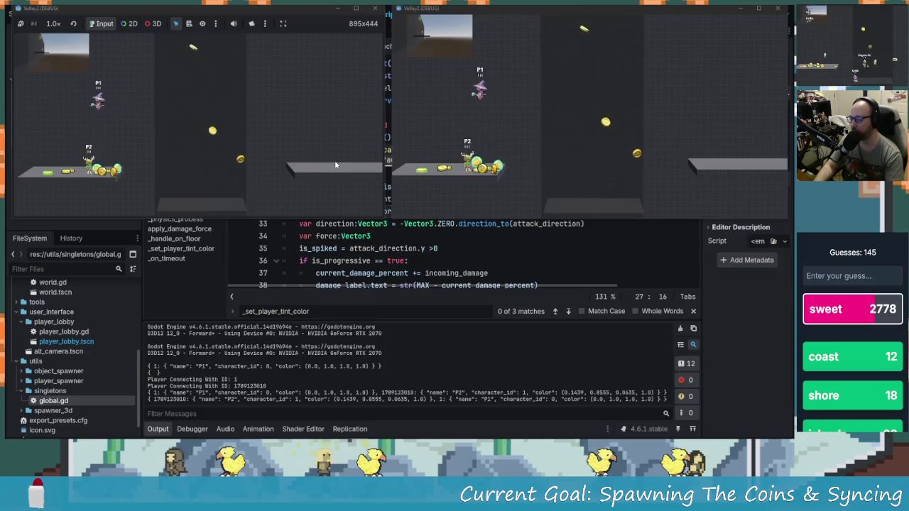
key("Left")
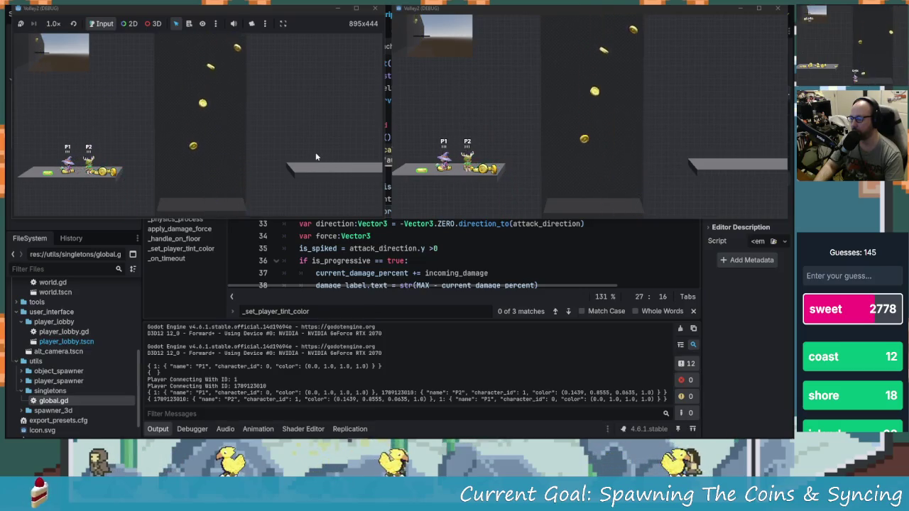
key("Left")
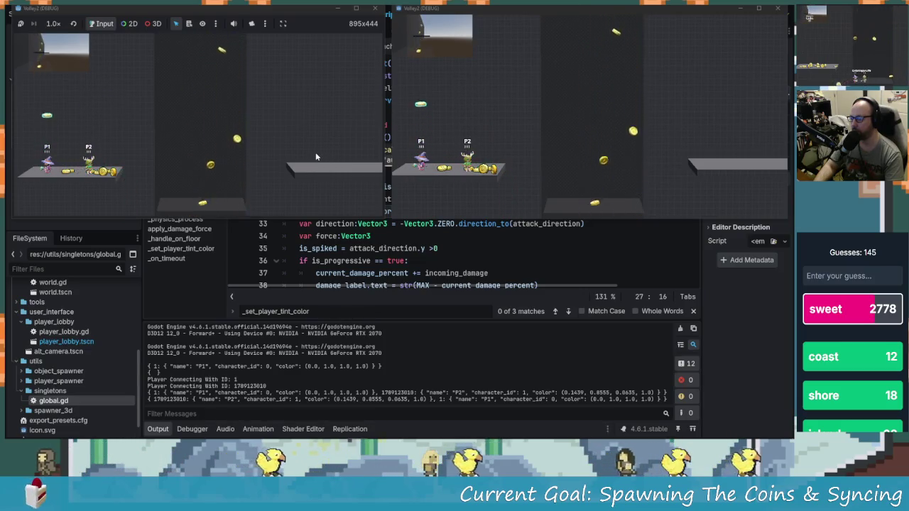
key("Right")
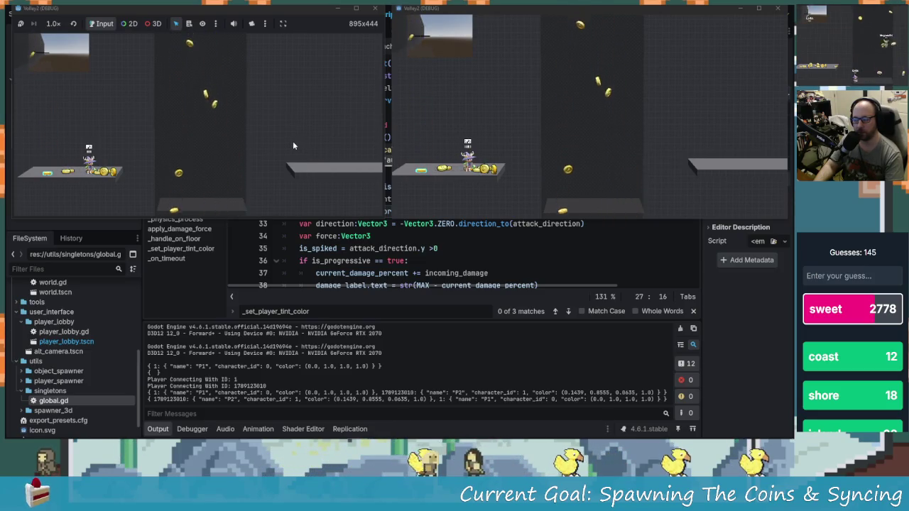
key("Left")
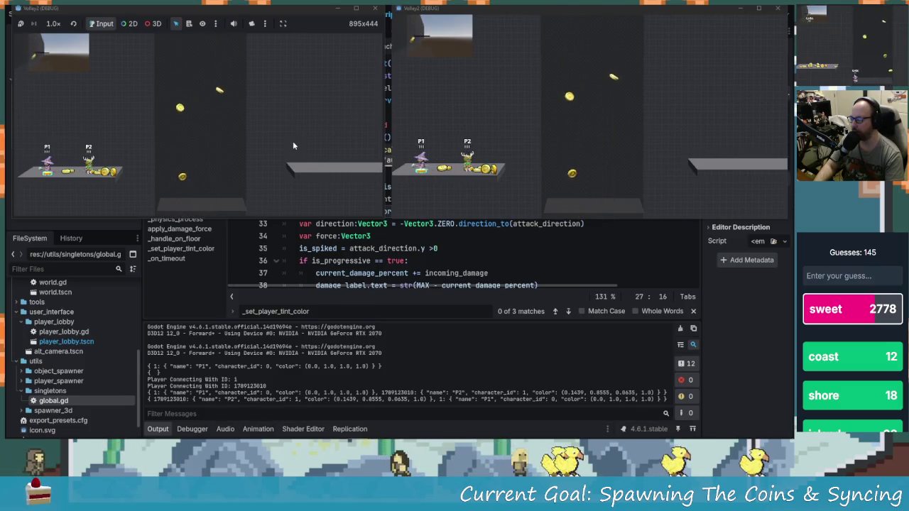
key("space")
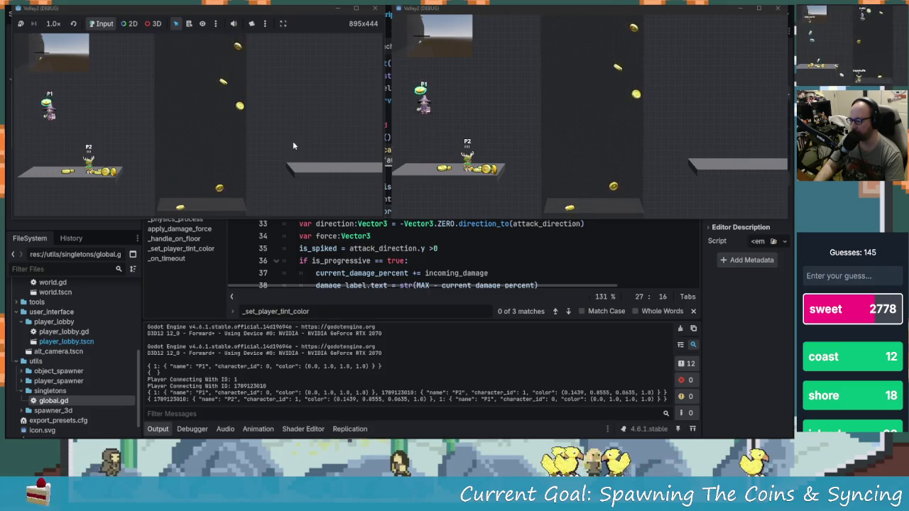
key("Right")
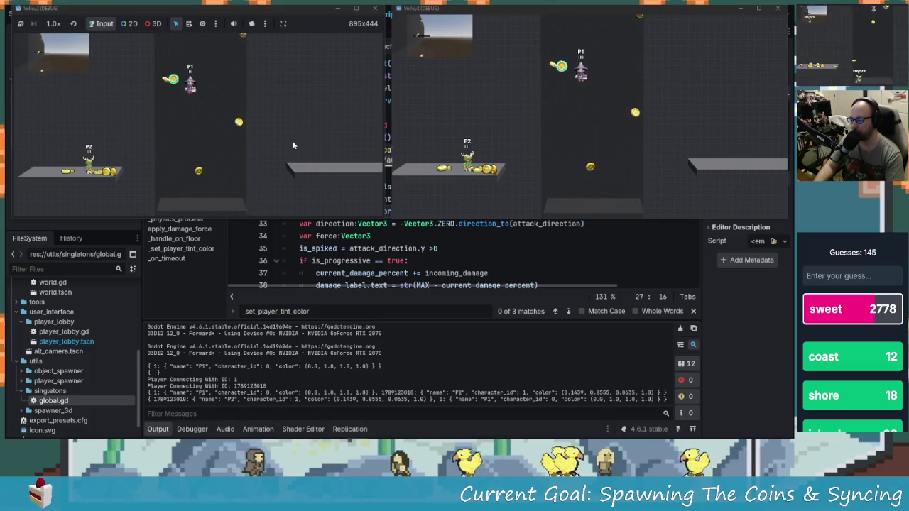
key("Left")
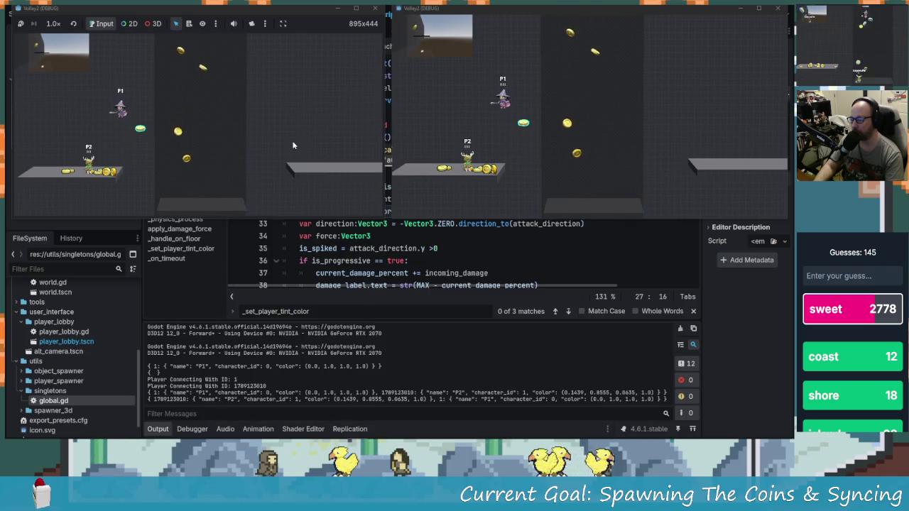
key("Left")
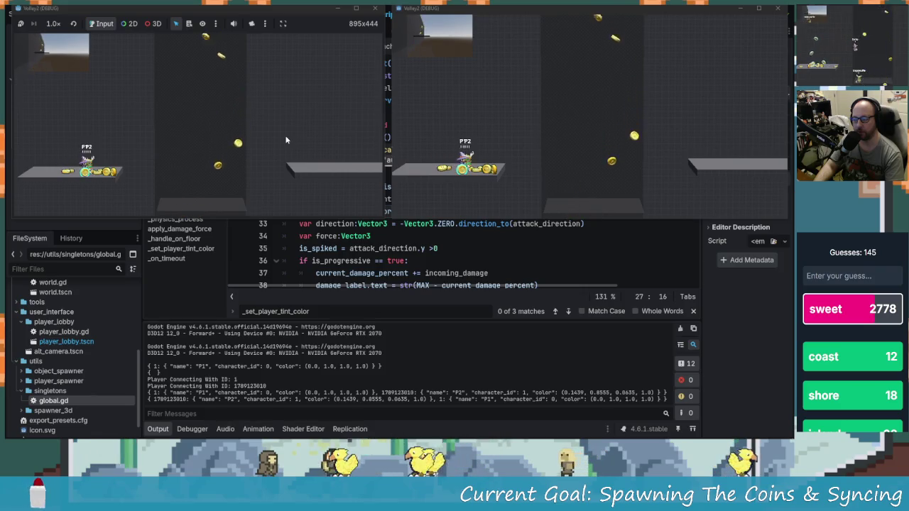
key("space")
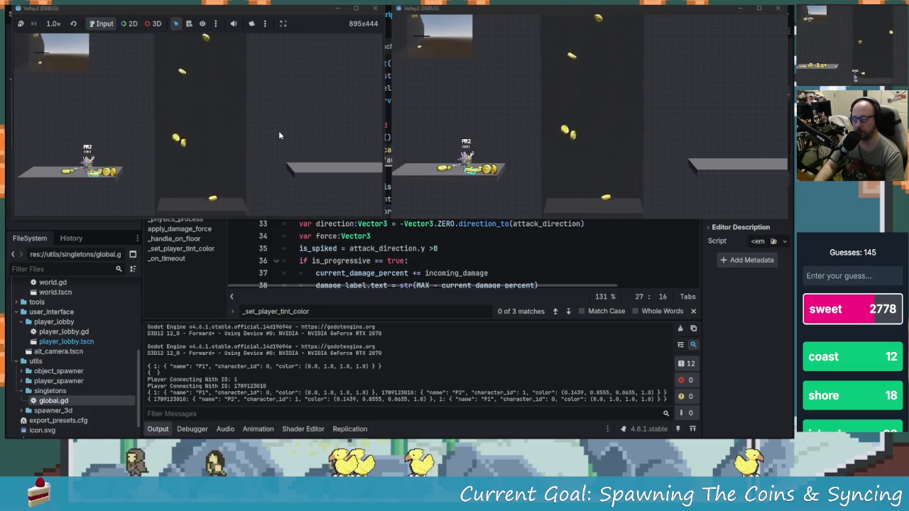
key("space")
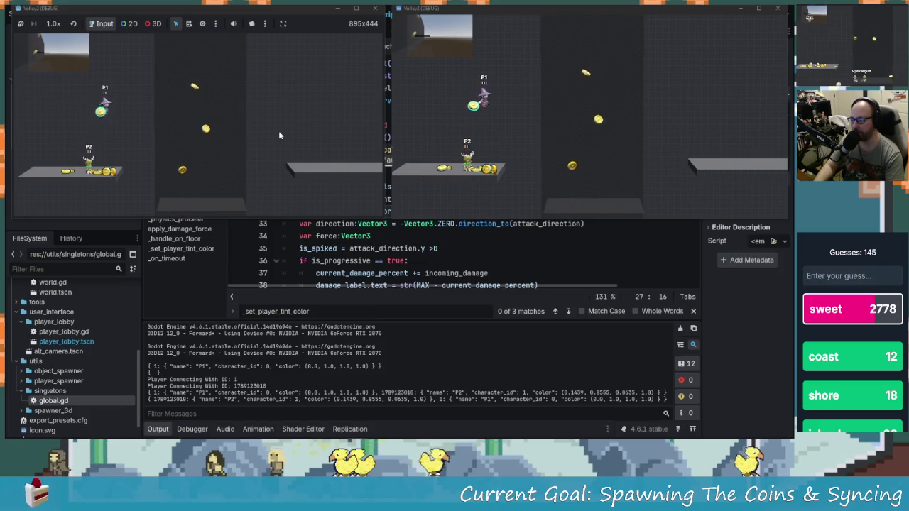
- Fly P1 around the level with A, D and space, ending with a jump off the floor
key("d")
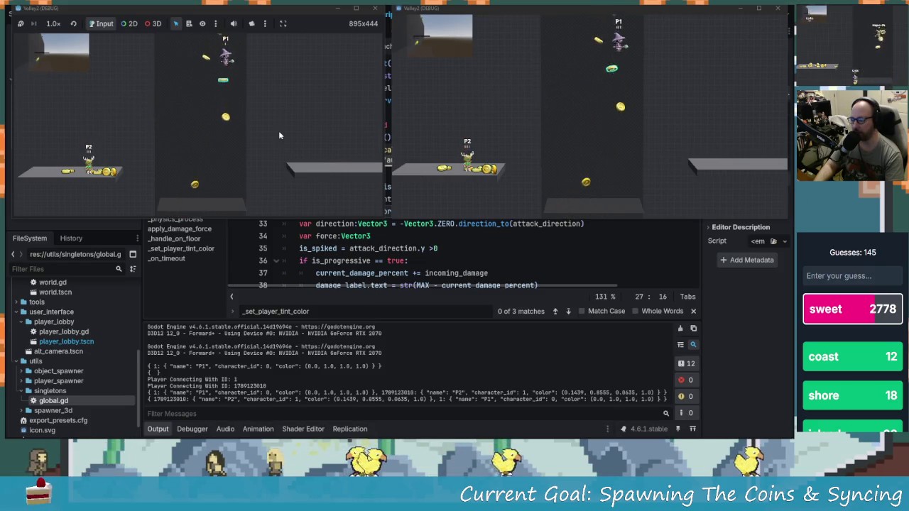
key("a")
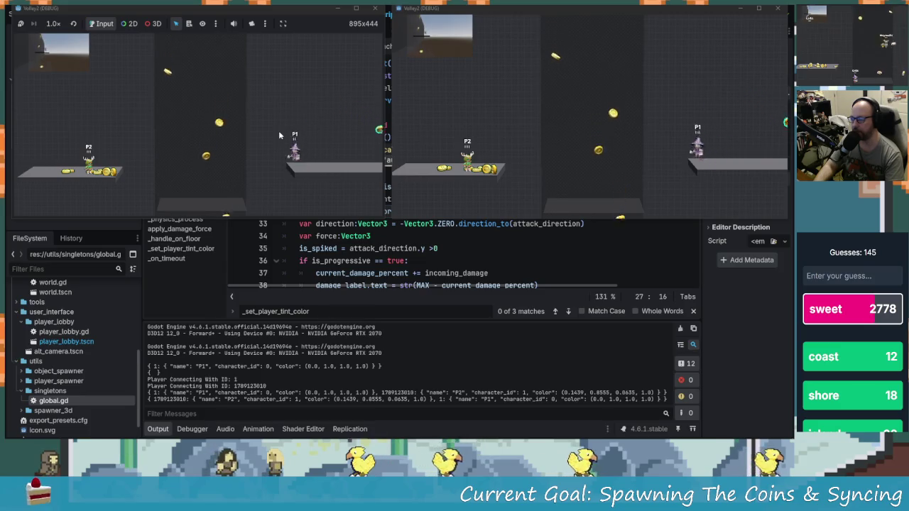
key("space")
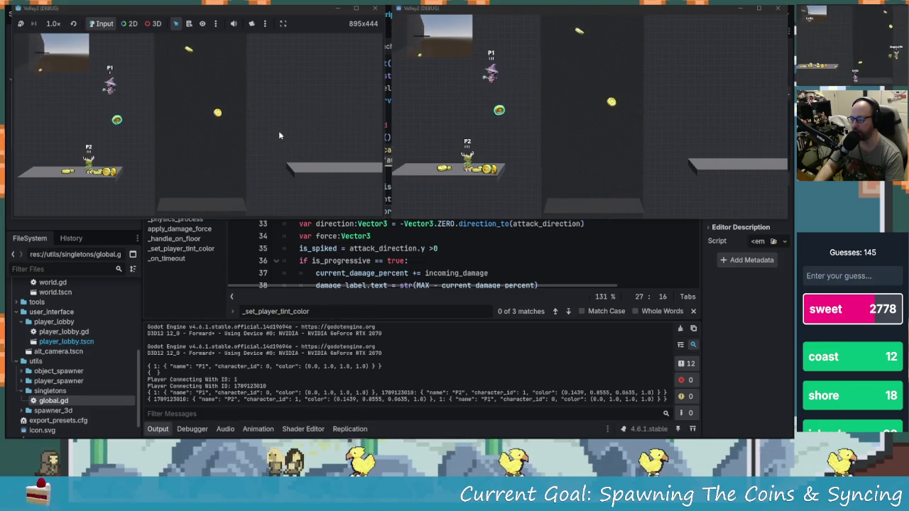
key("d")
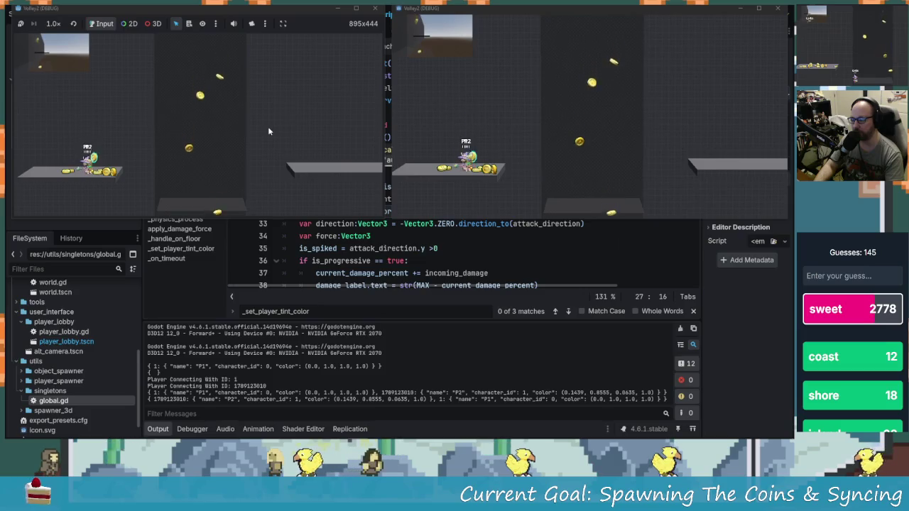
key("d")
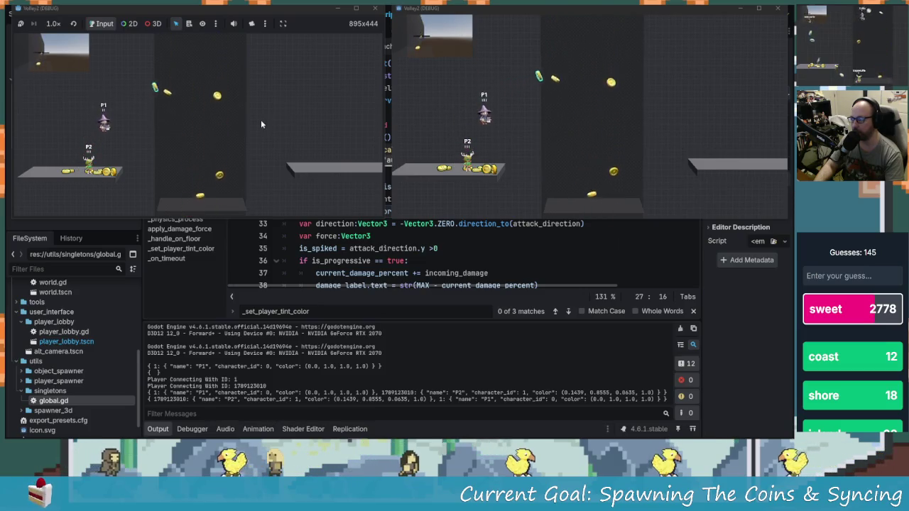
key("a")
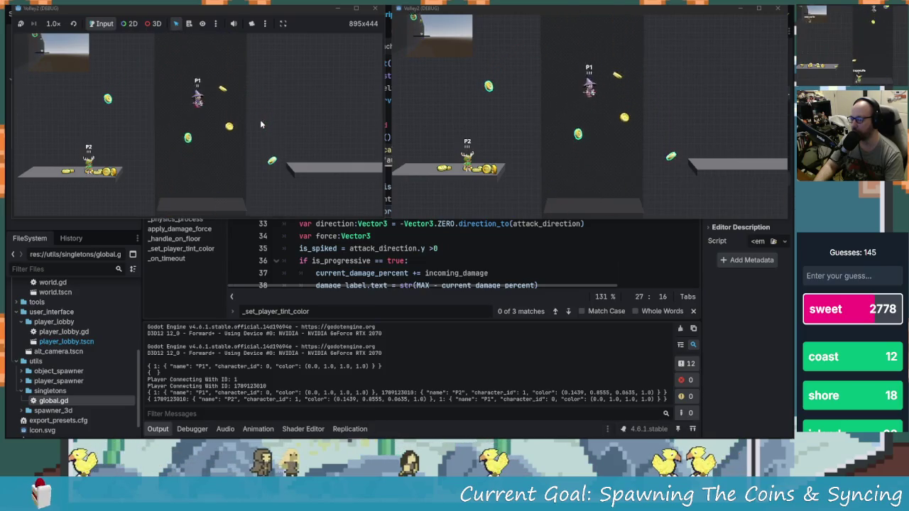
key("space")
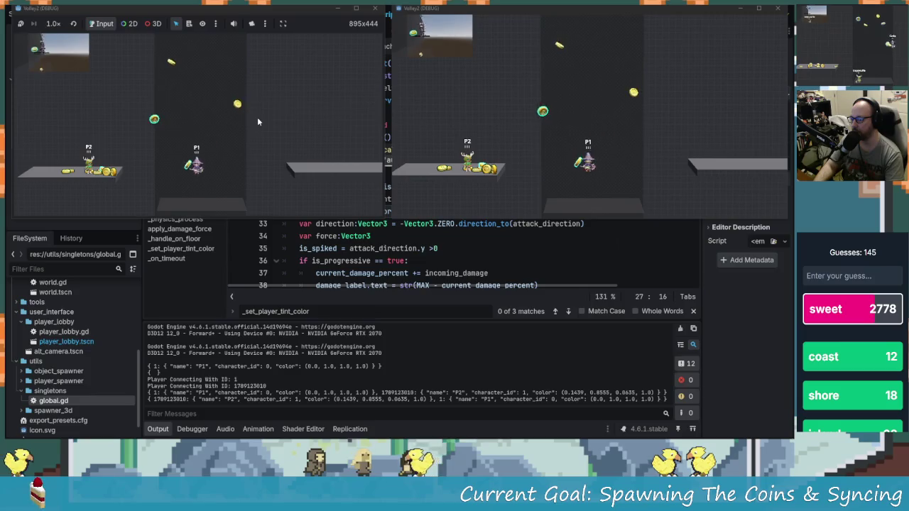
key("a")
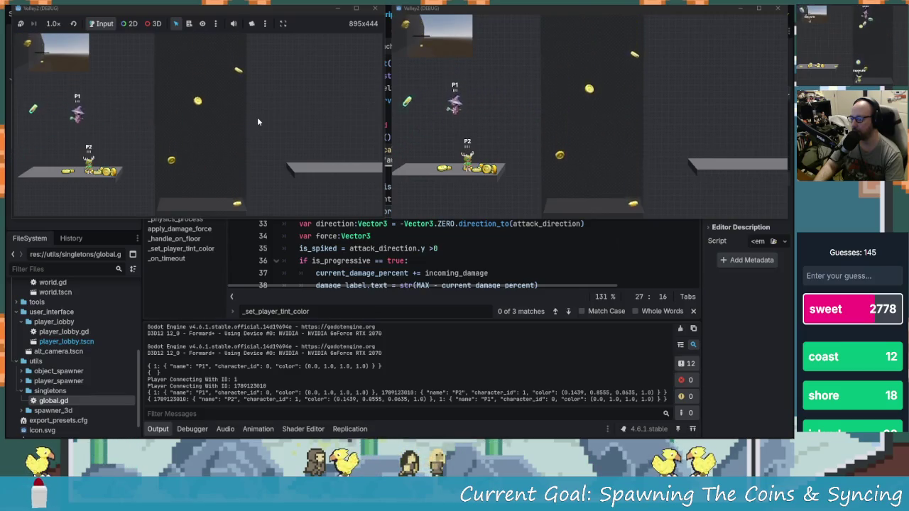
key("d")
key("space")
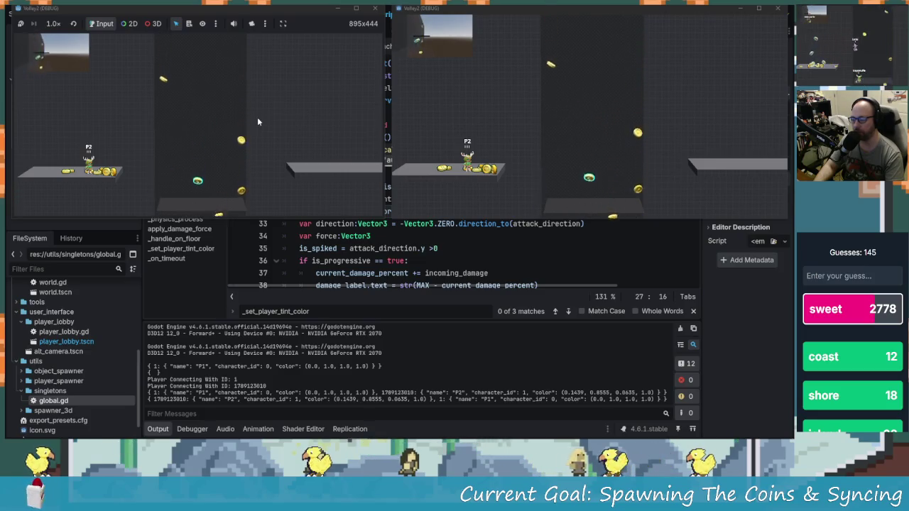
- In the second window, move P2 onto the left platform and down to the floor
left_click(549, 156)
key("a")
key("a")
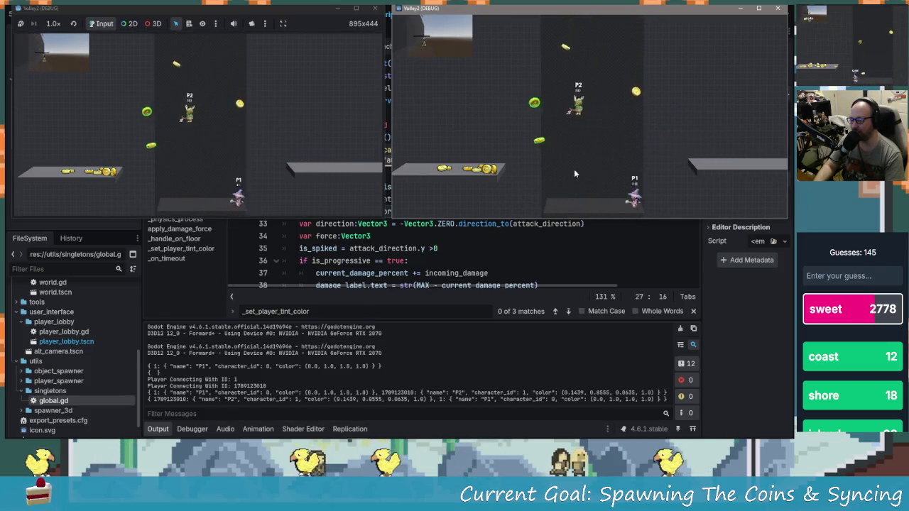
key("a")
key("d")
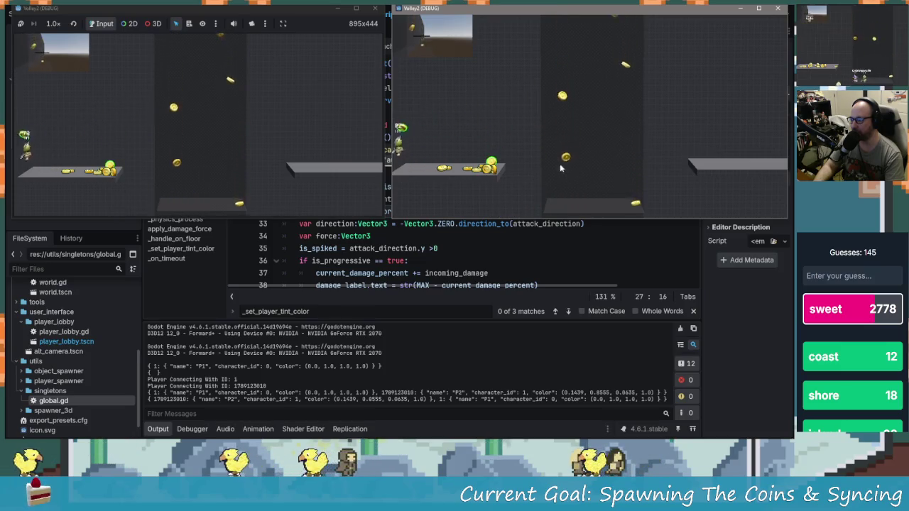
key("d")
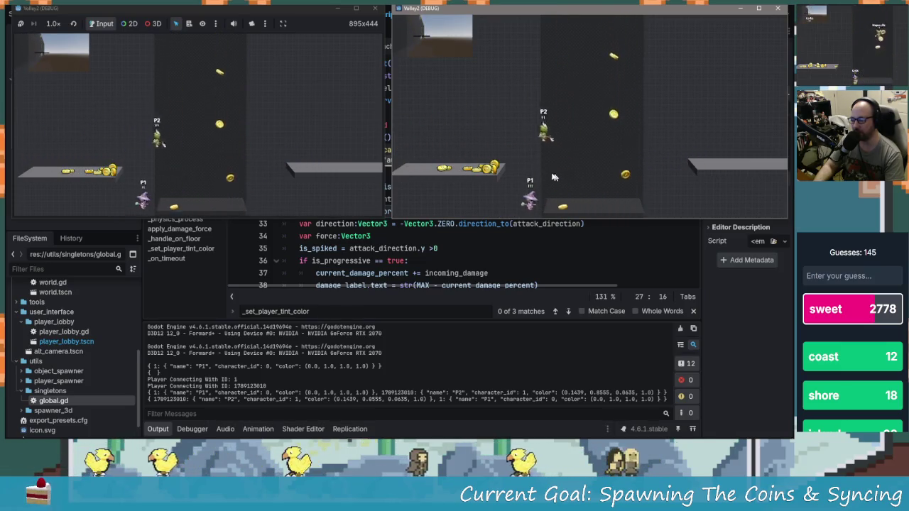
- Jump P2 high from the floor and land it back on the left platform
left_click(556, 153)
key("space")
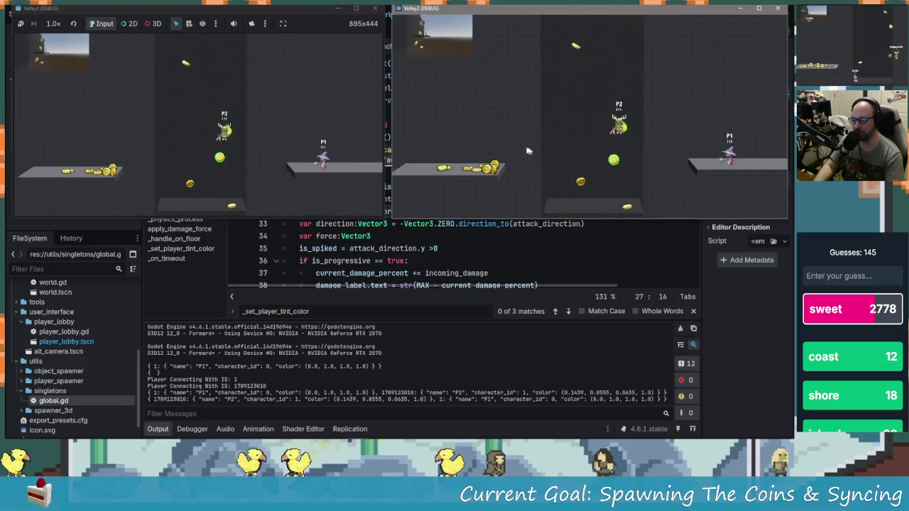
key("space")
key("a")
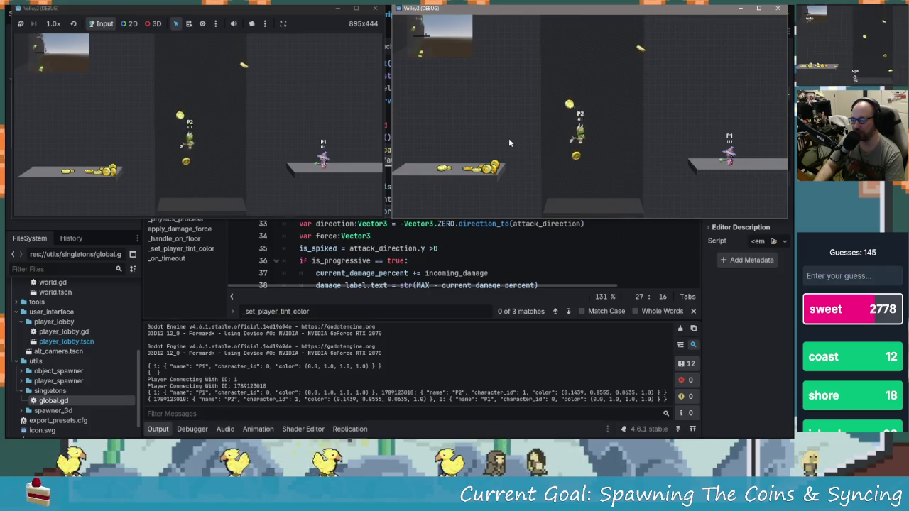
key("space")
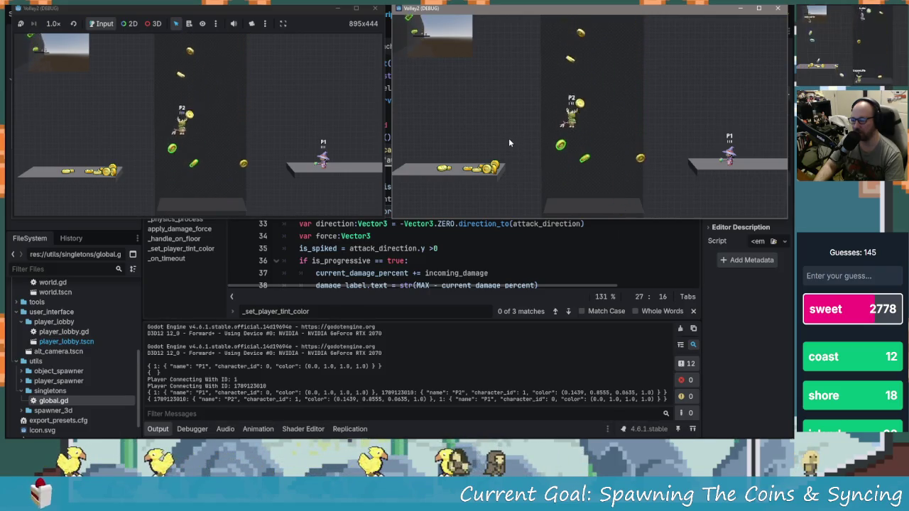
key("a")
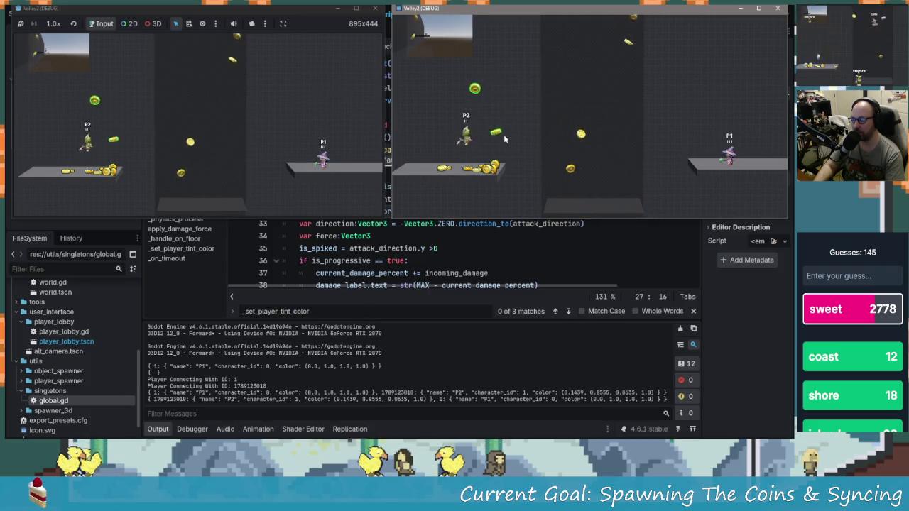
key("space")
key("a")
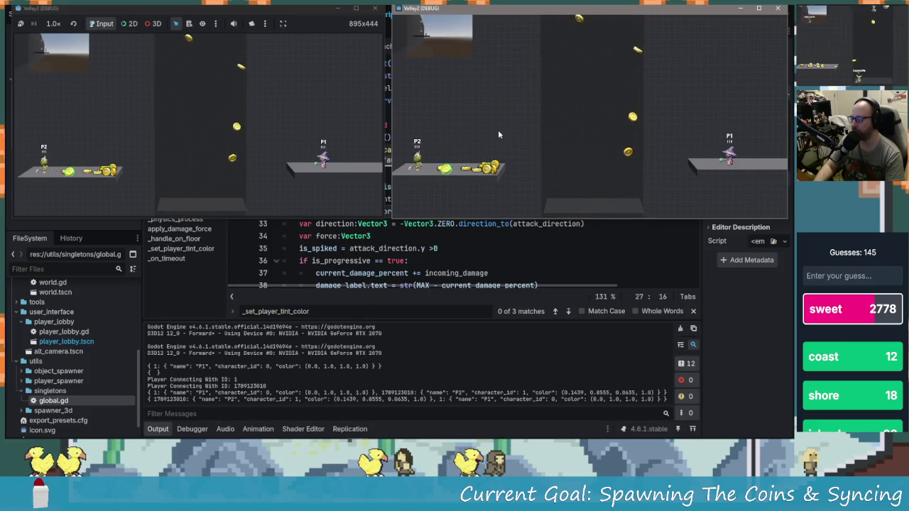
- Send P2 across the middle to land on the right platform beside P1
key("d")
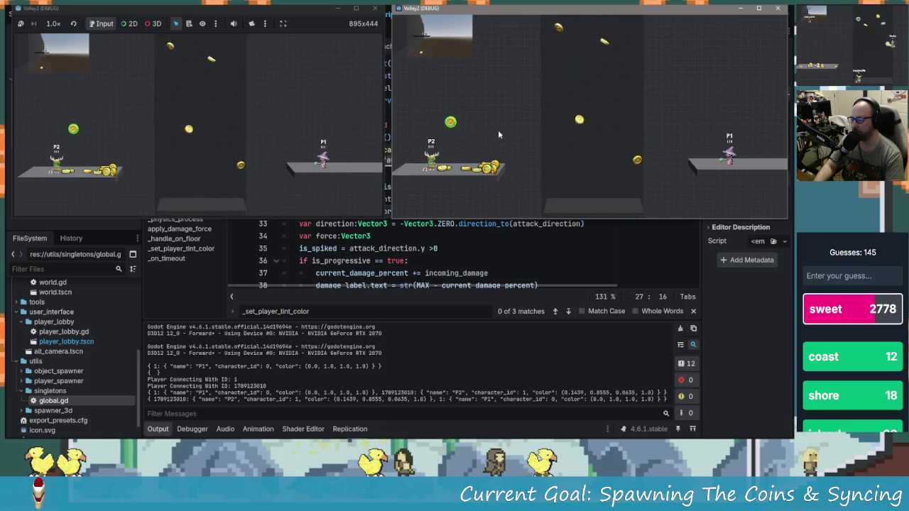
key("space")
key("d")
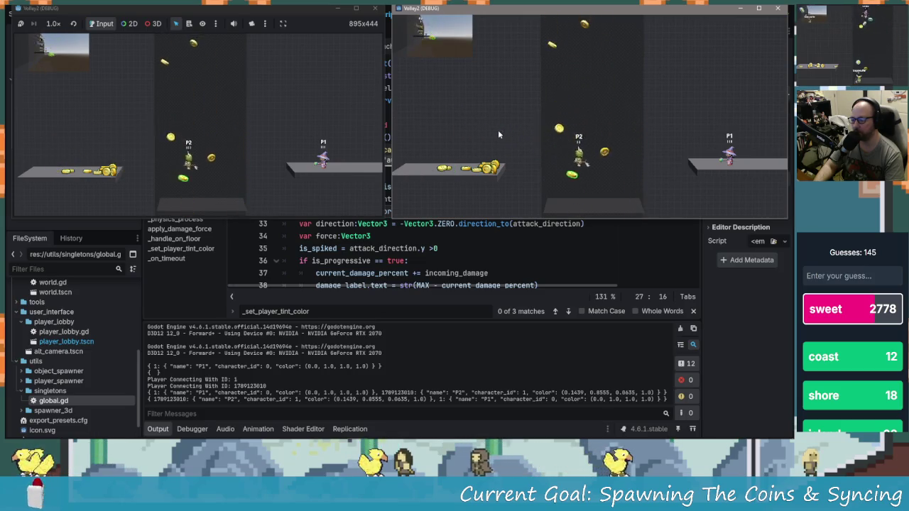
key("space")
key("d")
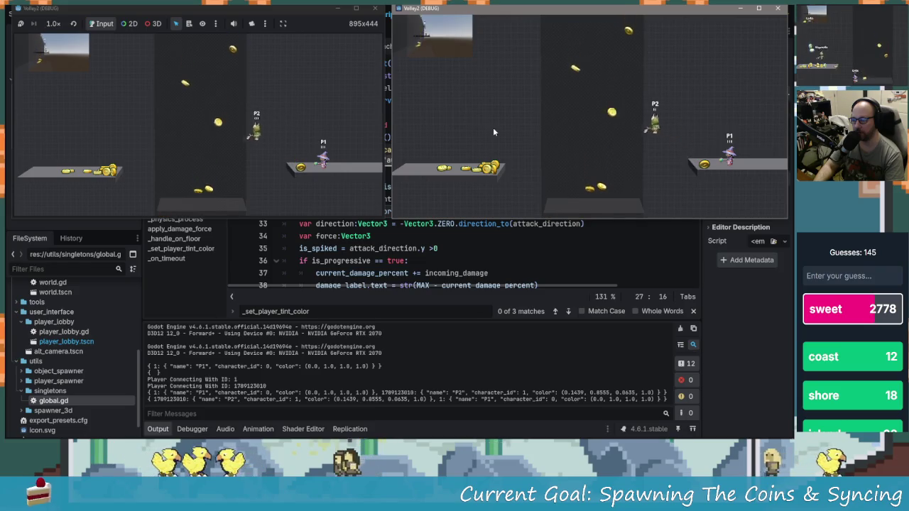
key("a")
key("a")
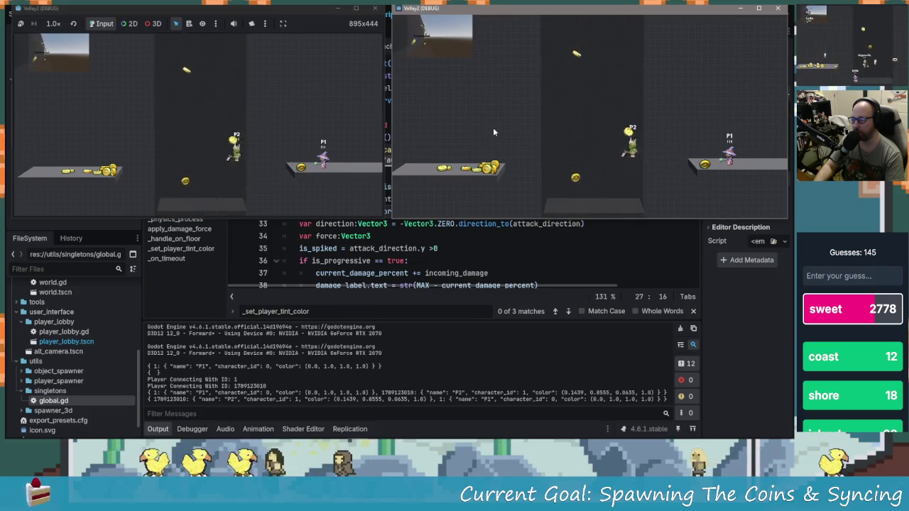
key("space")
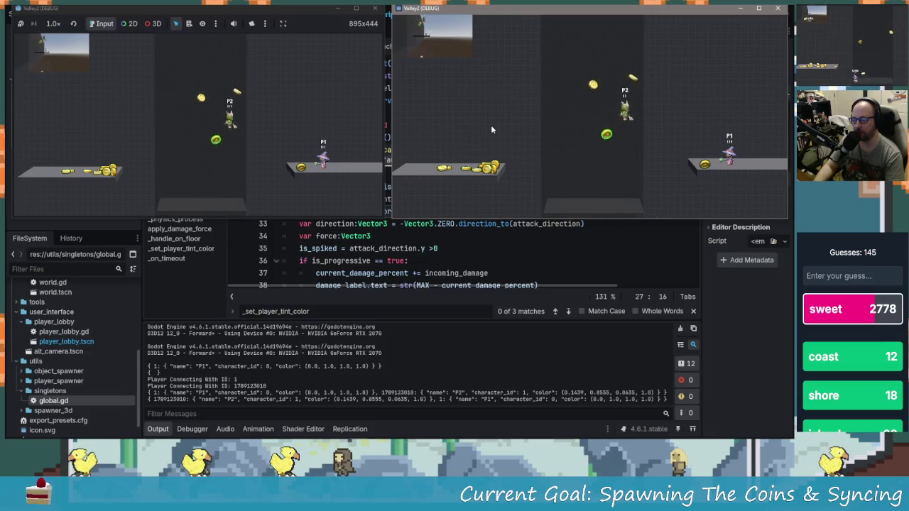
key("d")
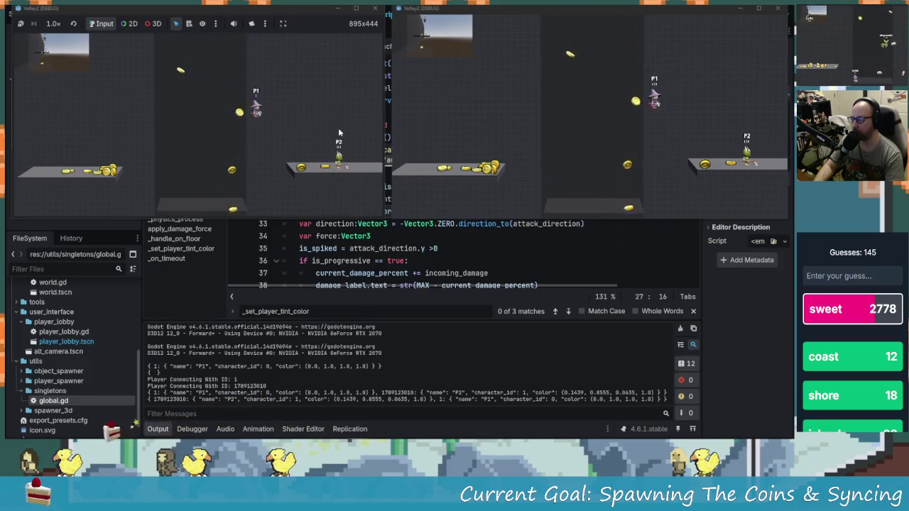
left_click(601, 122)
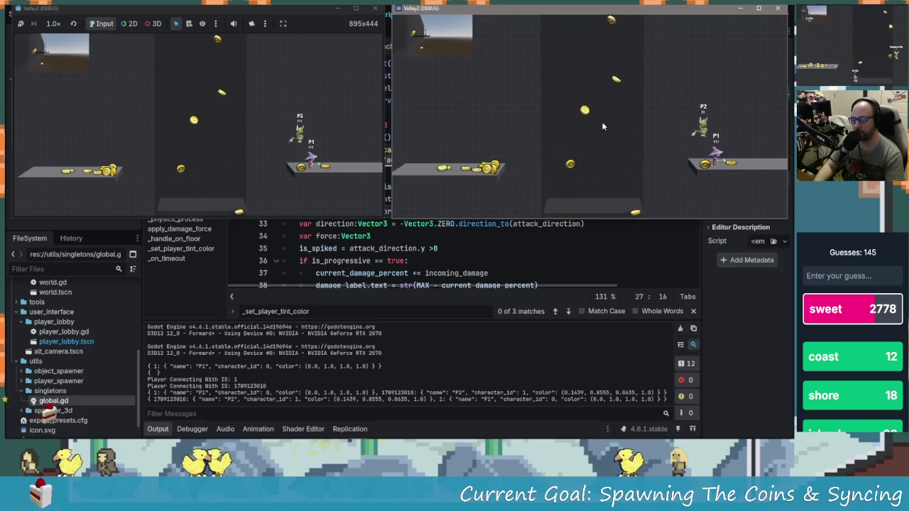
- Hop P2 beside P1, then have P1 jump off and return to the right platform
key("a")
key("space")
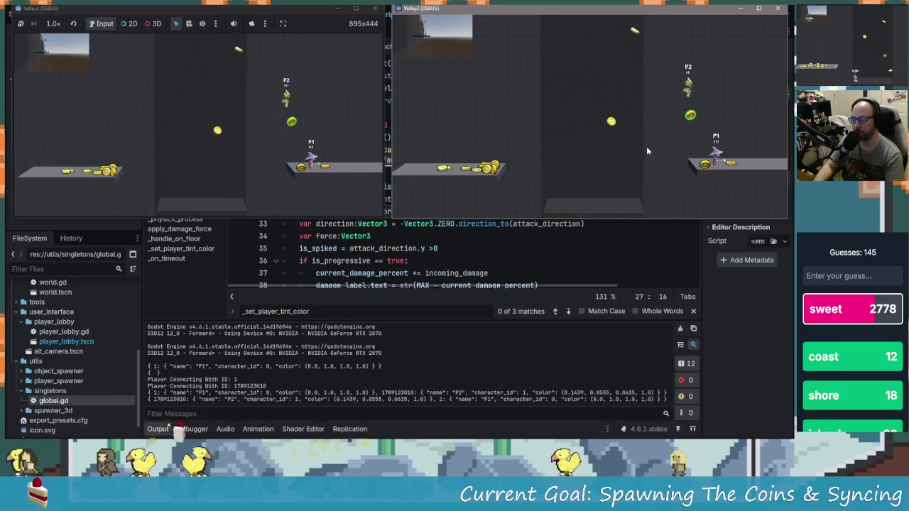
key("a")
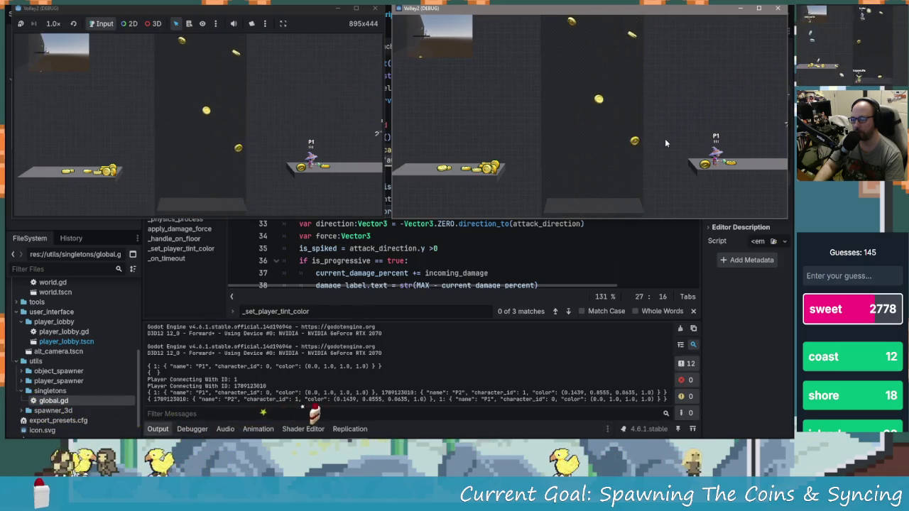
left_click(316, 137)
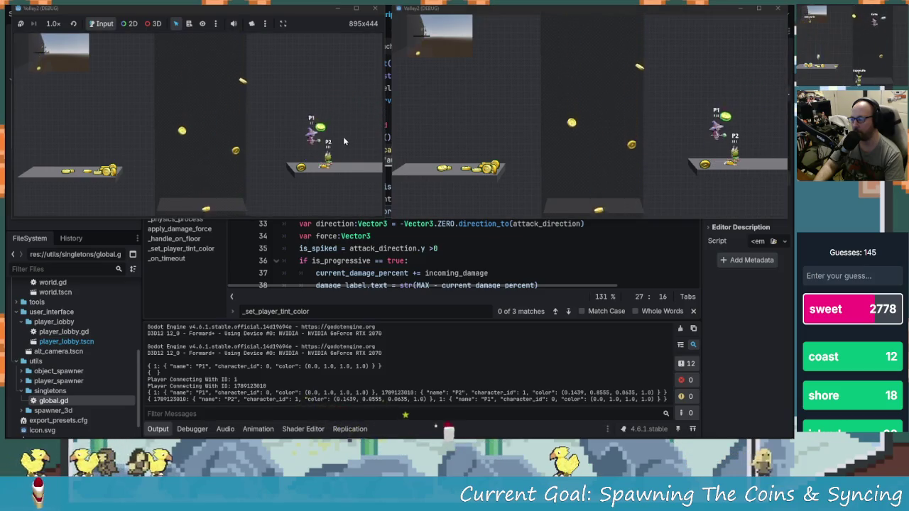
key("space")
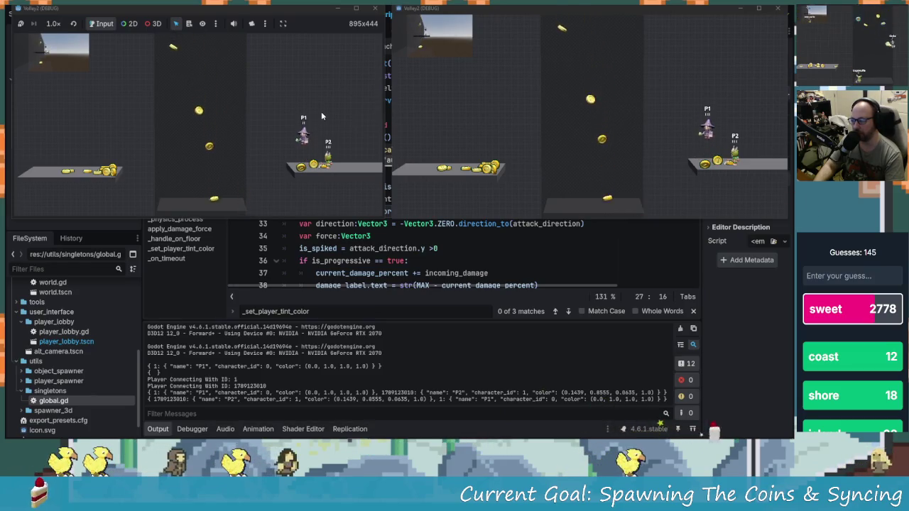
left_click(557, 143)
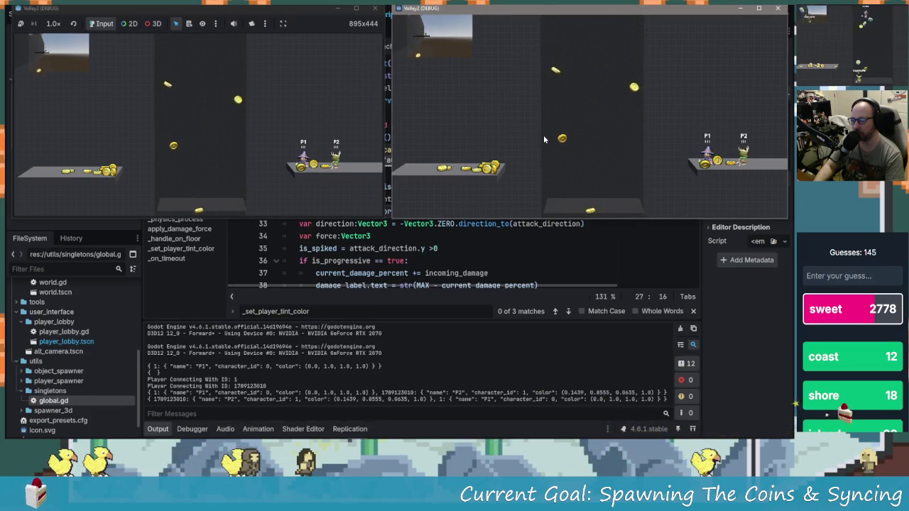
left_click(330, 122)
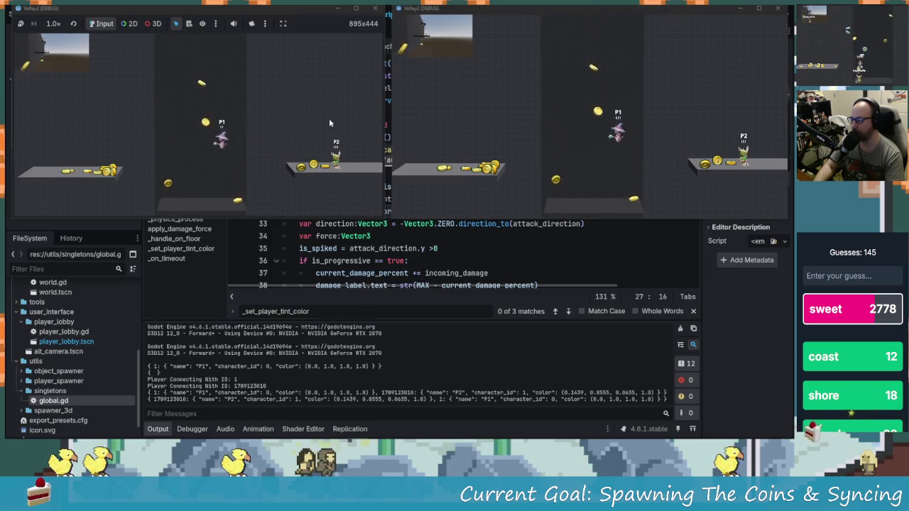
key("Left")
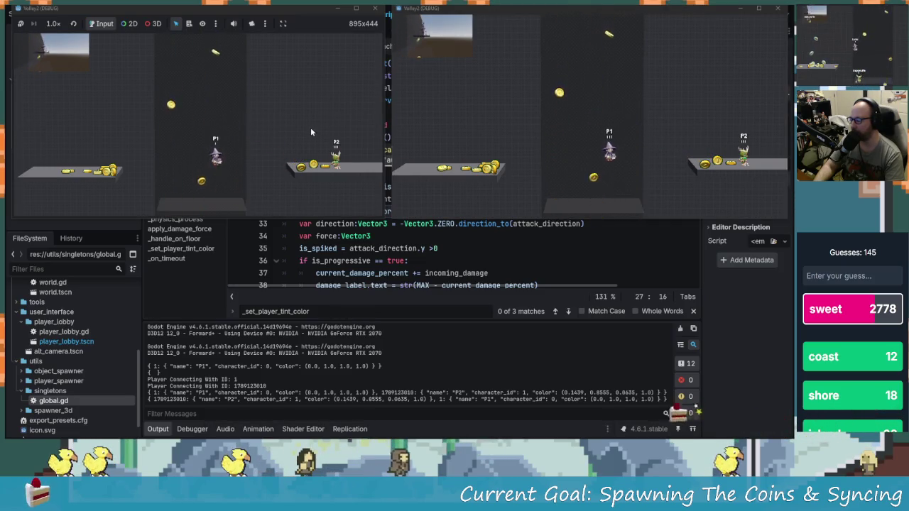
key("space")
key("Right")
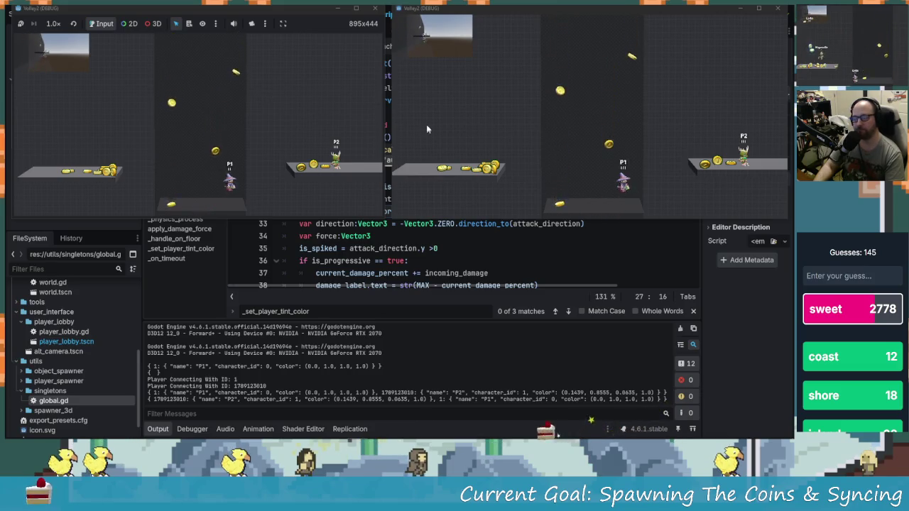
- Move P1 above P2 and drop it down to the floor
left_click(608, 165)
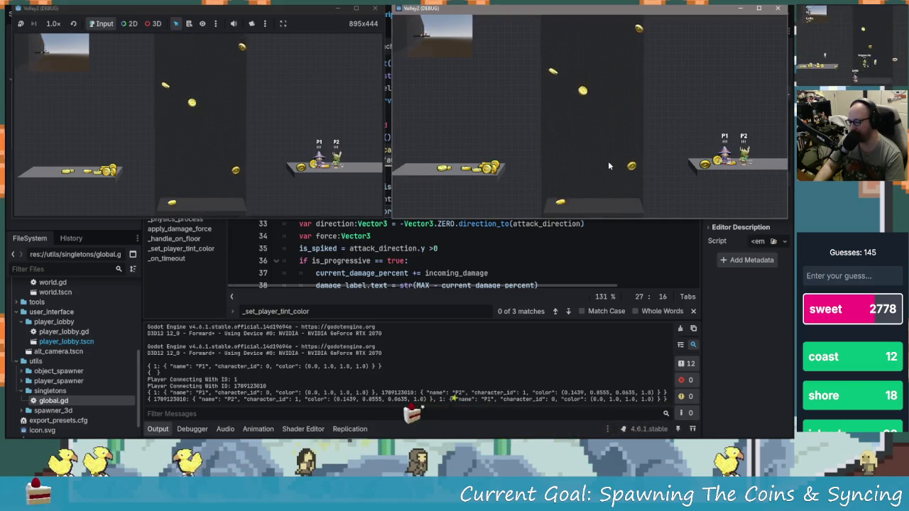
left_click(290, 125)
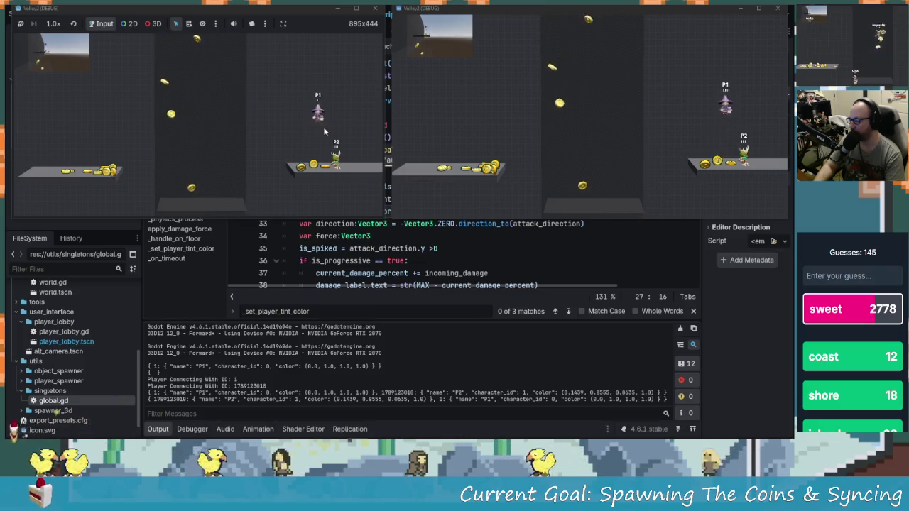
key("space")
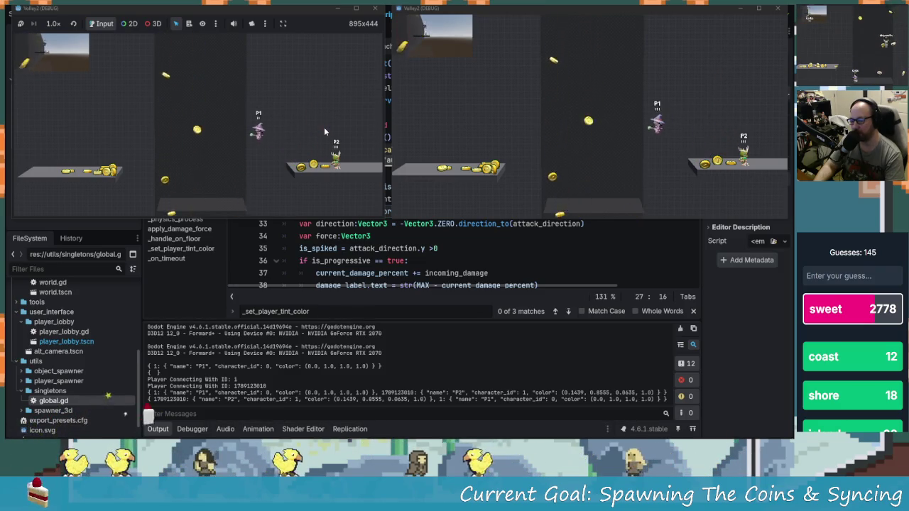
key("Left")
key("Right")
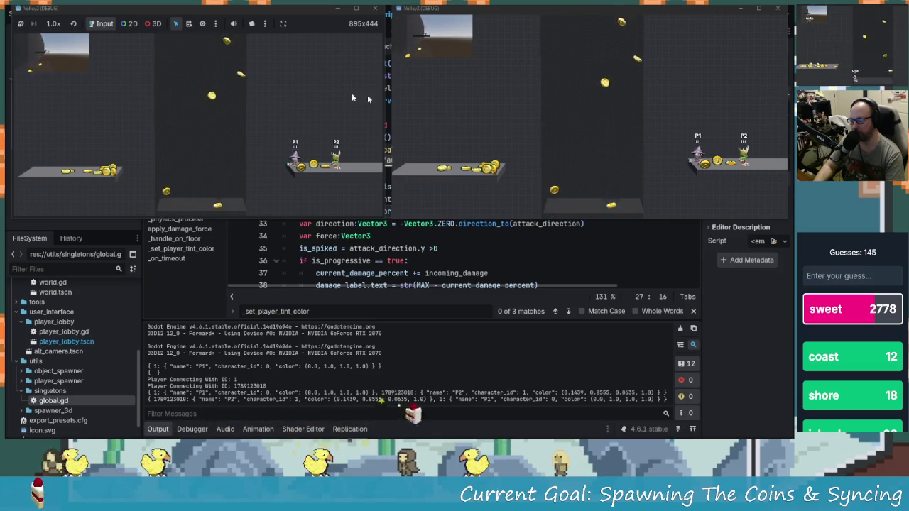
- Drop P2 into the middle pit, then close the second game window
left_click(546, 127)
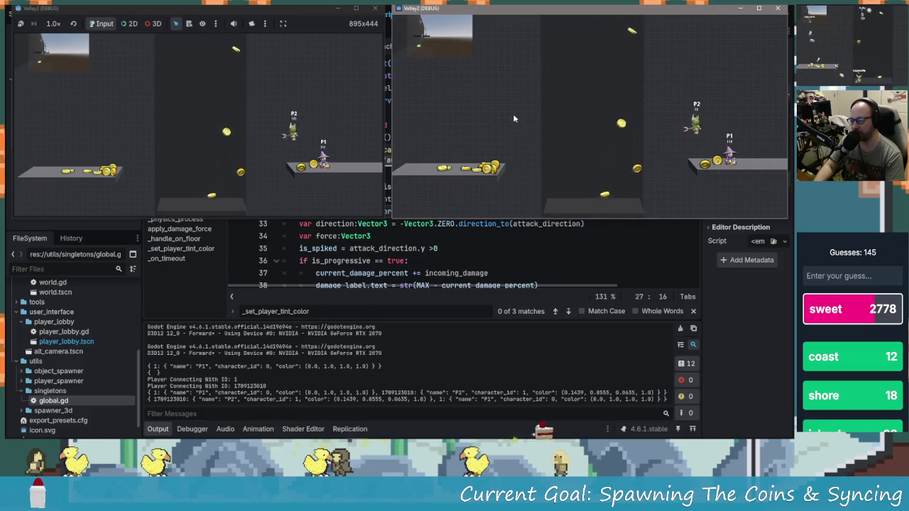
key("Left")
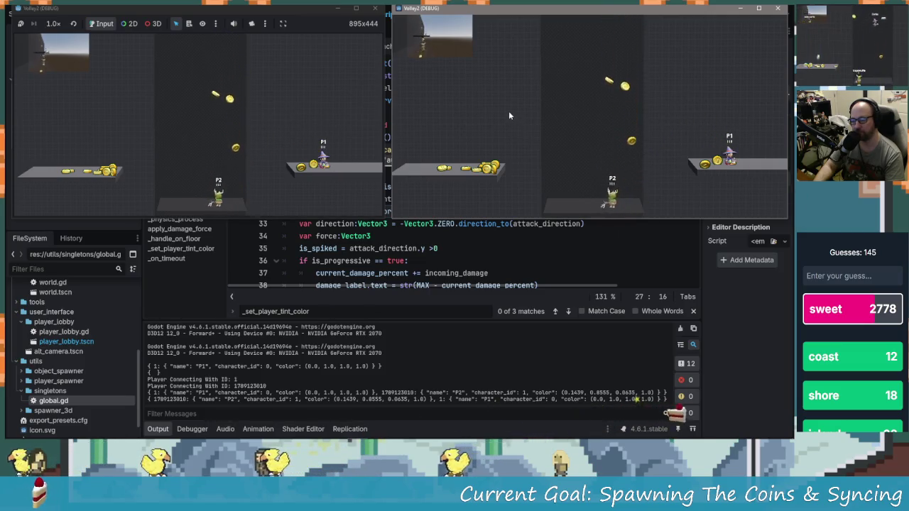
left_click(281, 154)
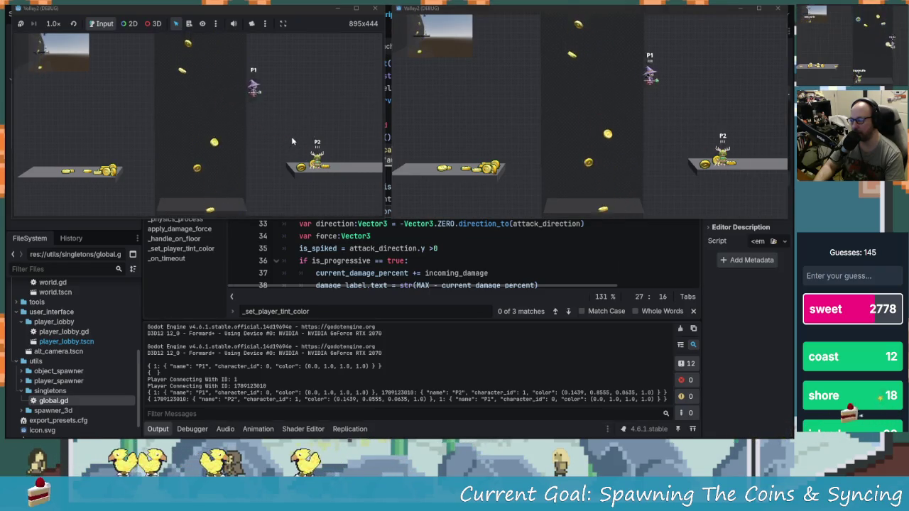
left_click(779, 10)
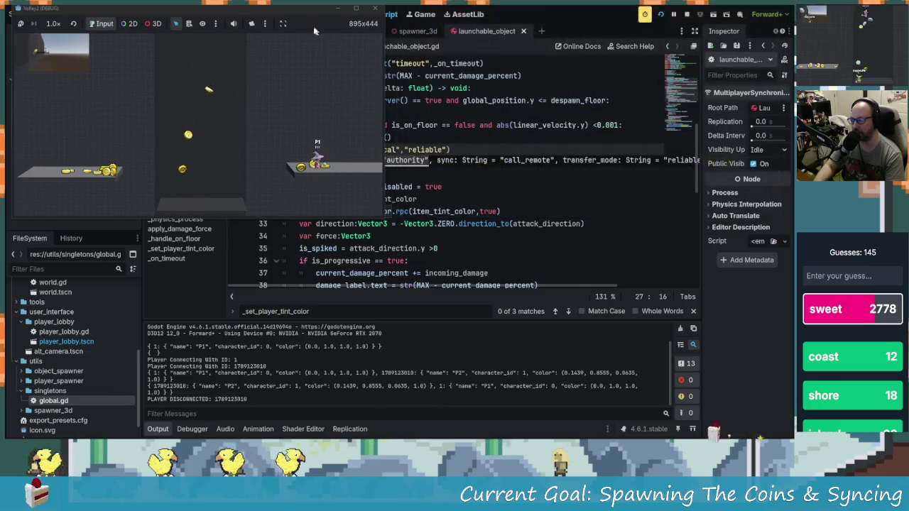
- Close the first game window to stop the debug session
left_click(375, 9)
scroll(460, 177, "up", 5)
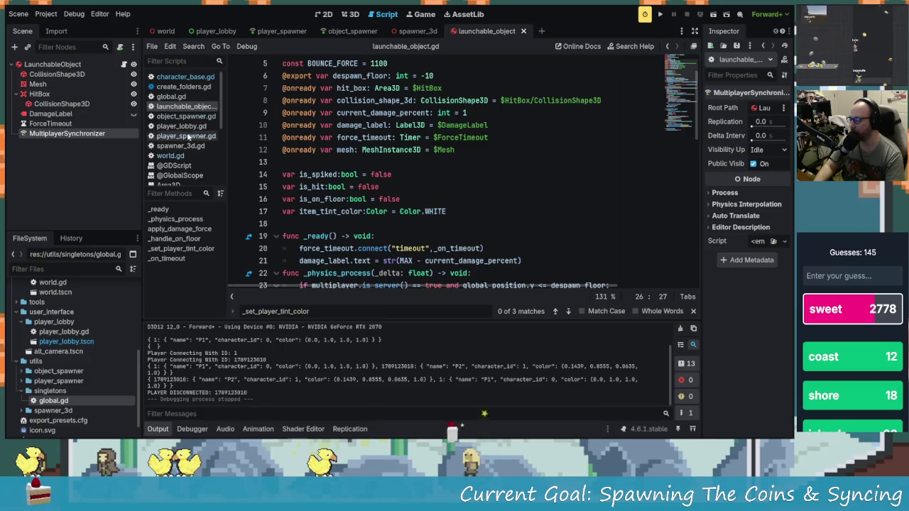
left_click(444, 189)
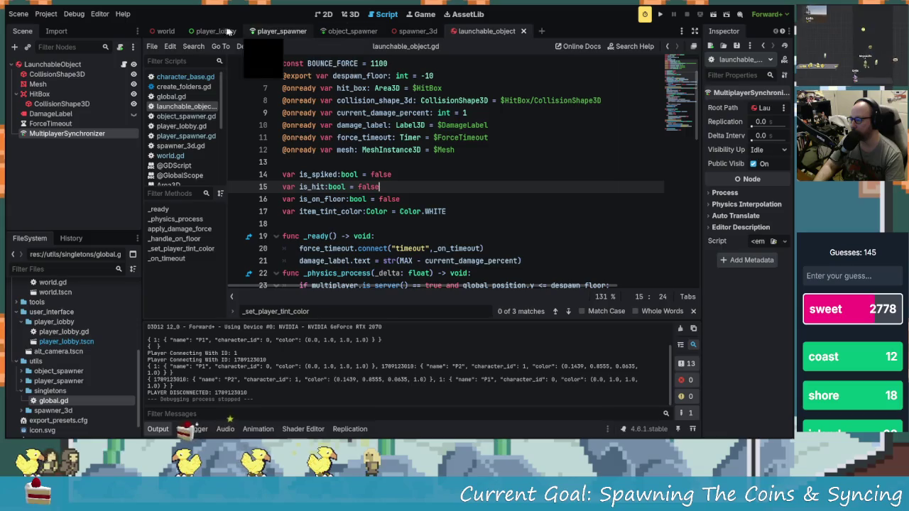
- Switch to the spawner_3d scene and clear the Output log
left_click(213, 31)
left_click(429, 31)
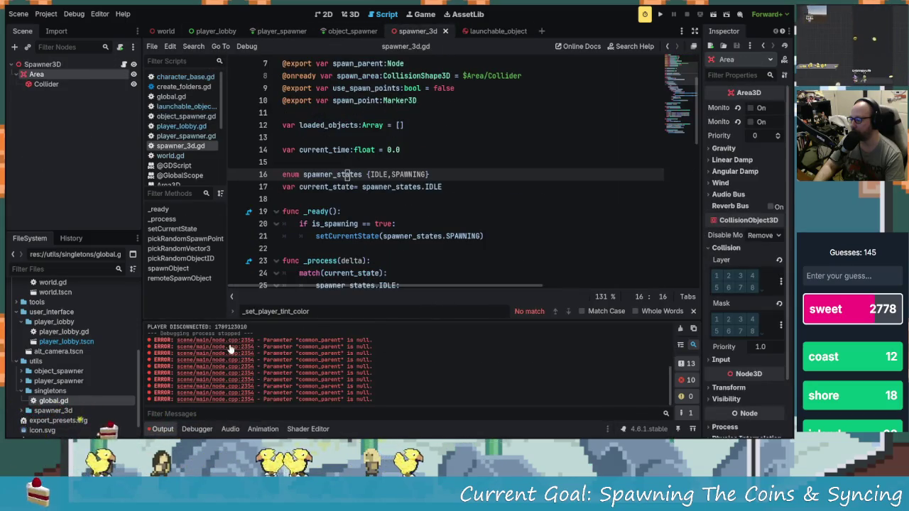
left_click(682, 330)
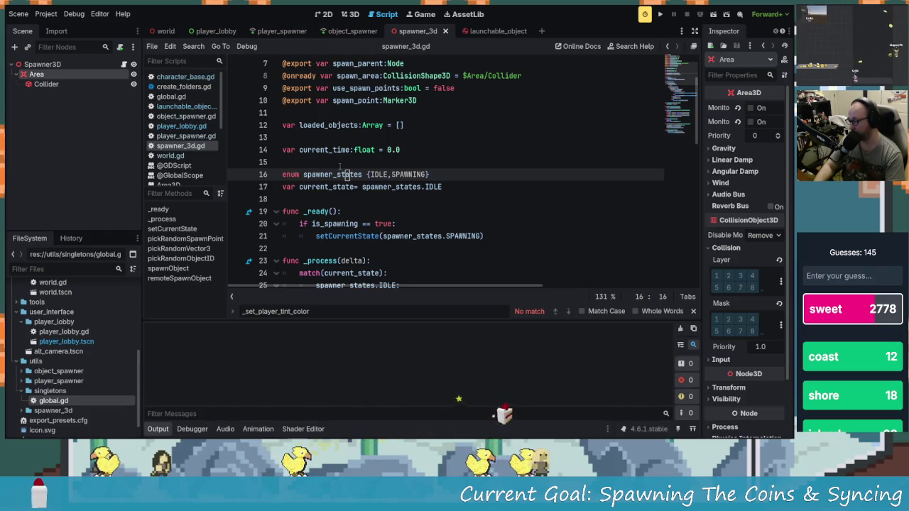
- Use Quick Open Scene (Ctrl+Shift+O) to search 'charac' and open character_base.tscn
key("ctrl+shift+o")
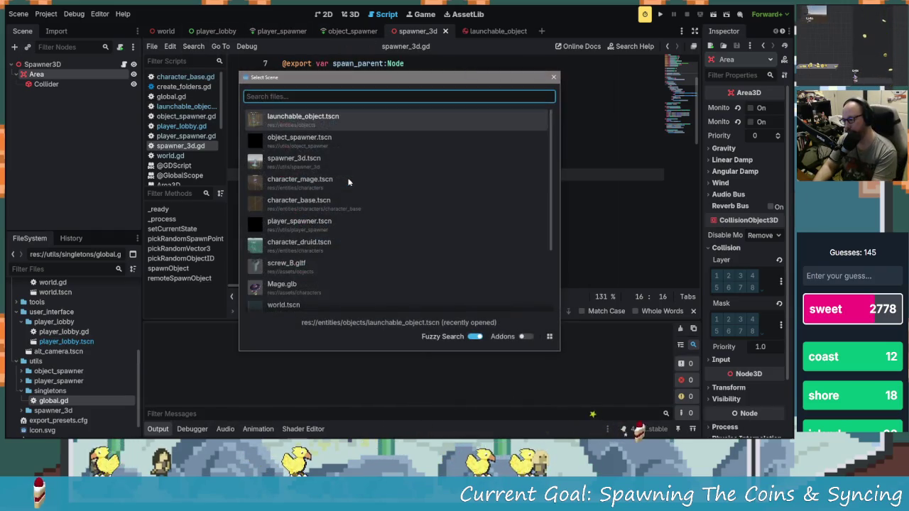
key("Escape")
key("ctrl+shift+p")
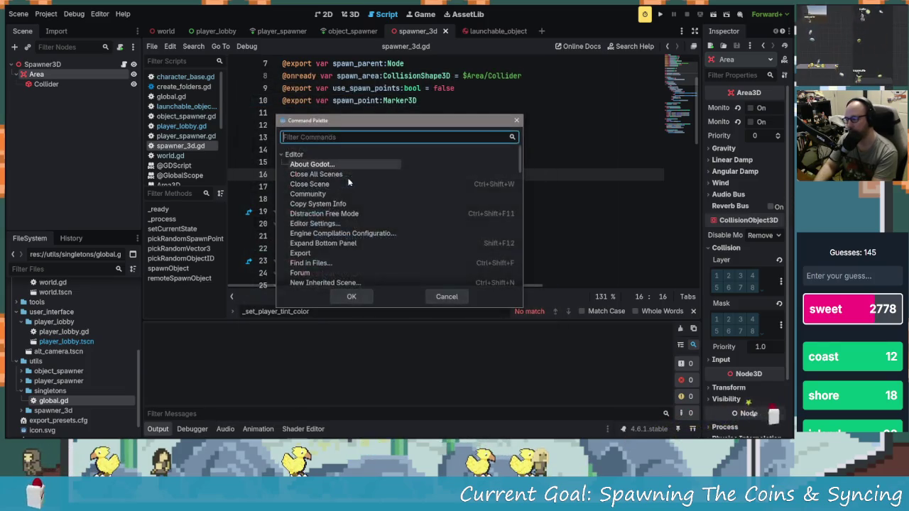
key("Escape")
key("ctrl+shift+o")
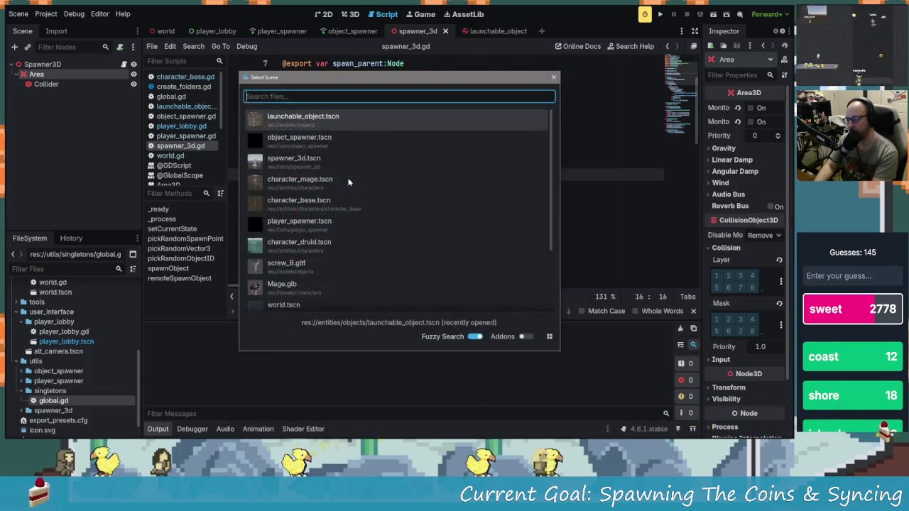
type("player")
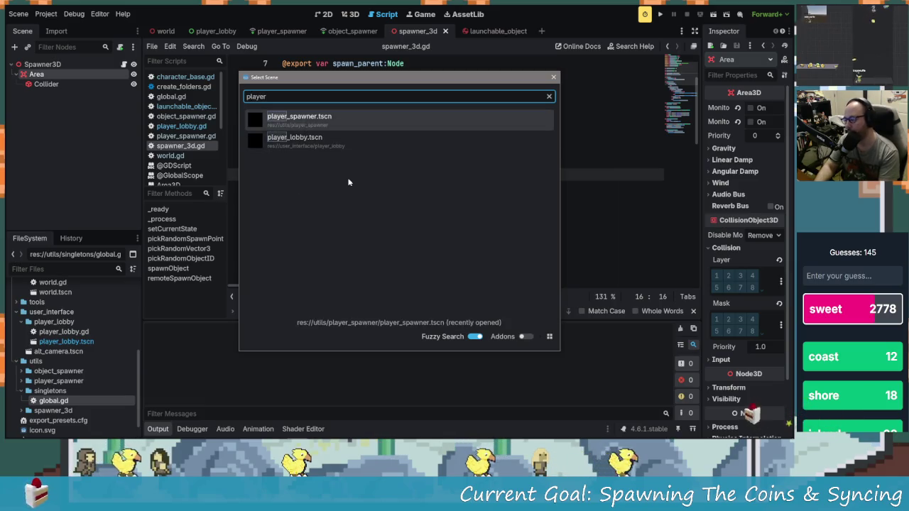
key("Down")
key("BackSpace")
key("BackSpace")
key("BackSpace")
key("BackSpace")
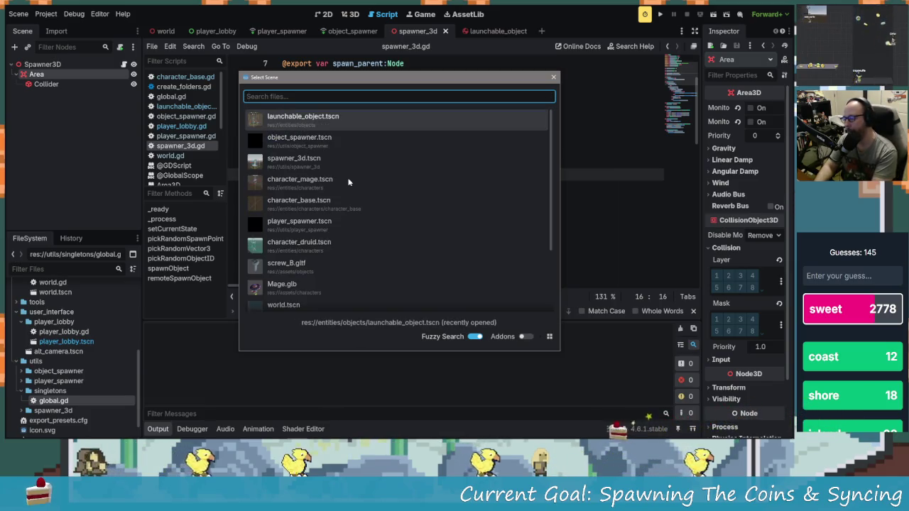
type("charac")
left_click(312, 160)
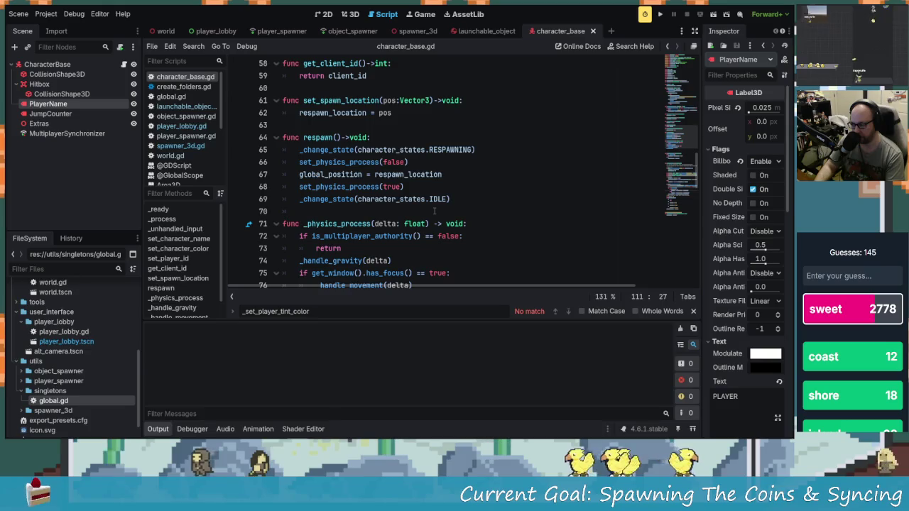
scroll(434, 211, "up", 6)
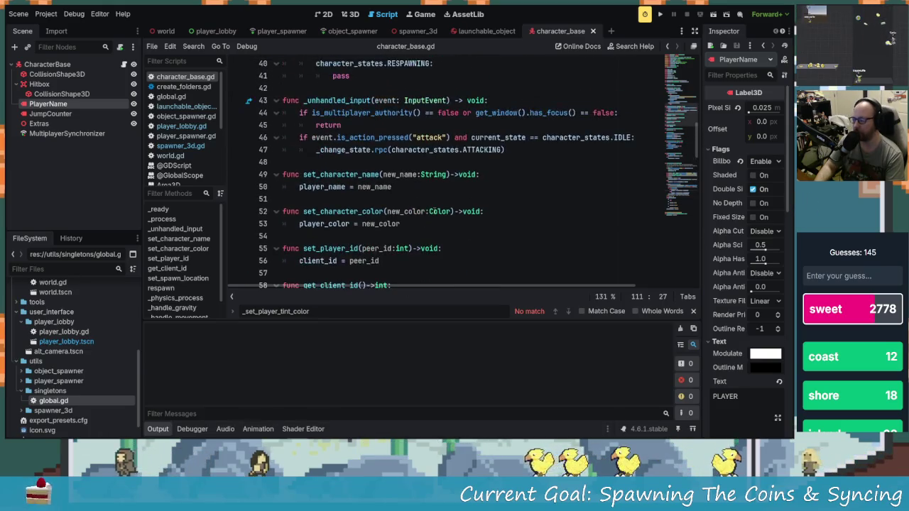
scroll(368, 201, "down", 1)
left_click(351, 139)
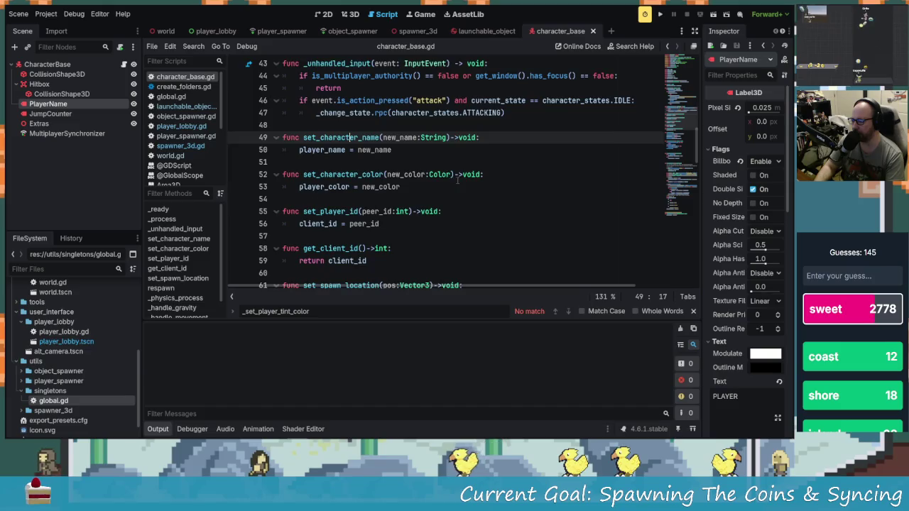
scroll(468, 230, "up", 1)
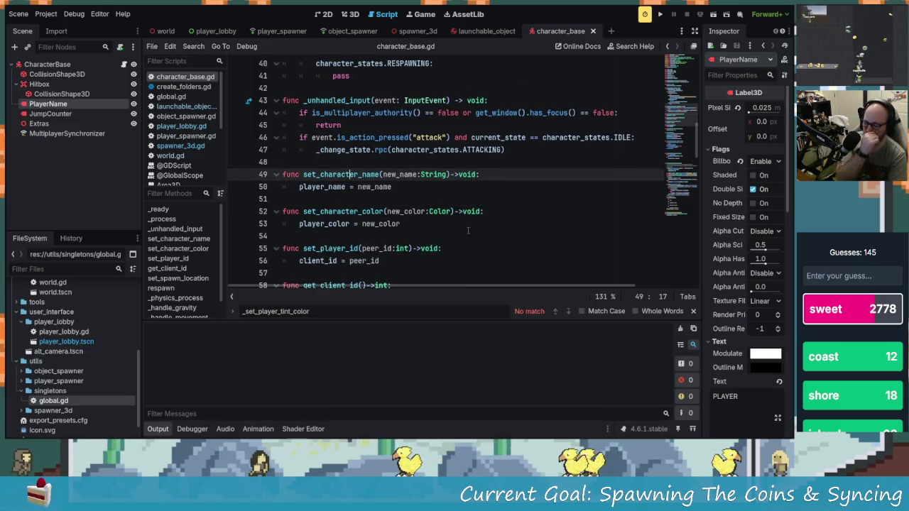
scroll(468, 227, "up", 2)
scroll(404, 257, "up", 5)
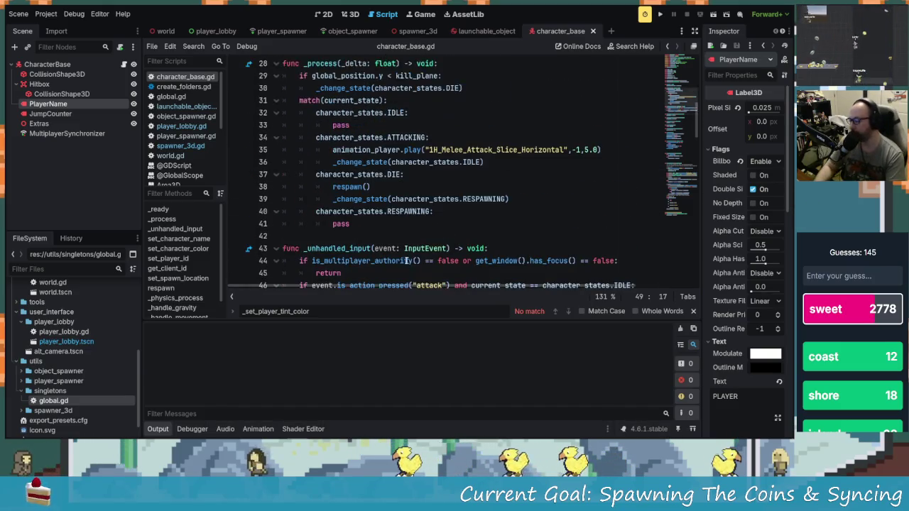
scroll(404, 256, "up", 1)
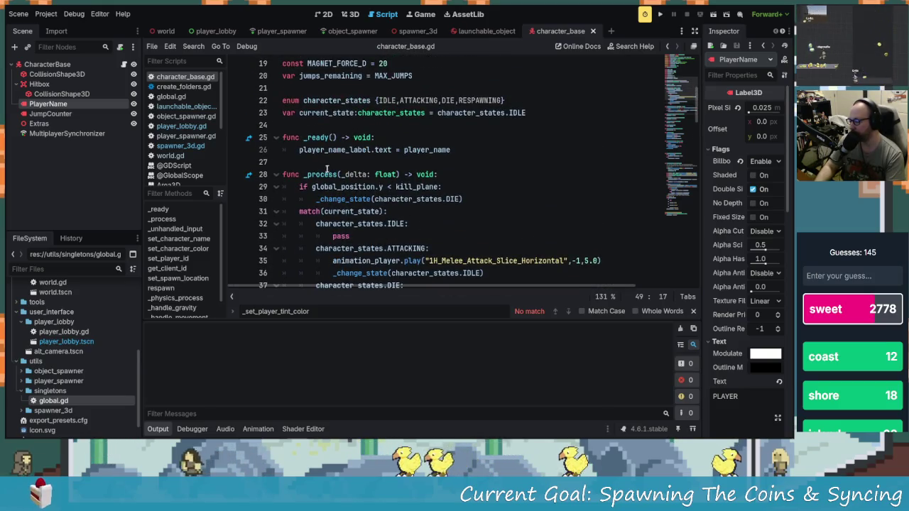
scroll(414, 203, "down", 1)
left_click(451, 138)
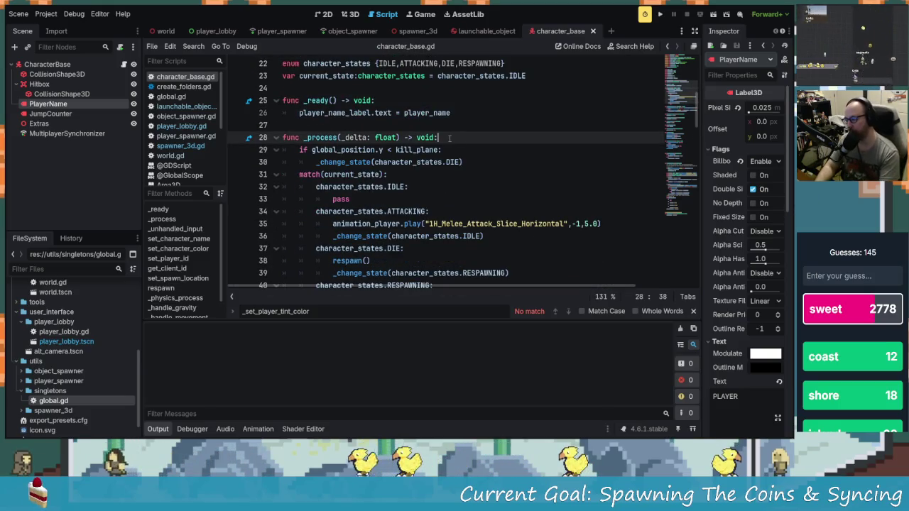
- Start a new line 29 in _process with player_name_label.text as the target
key("Return")
type("r_nam")
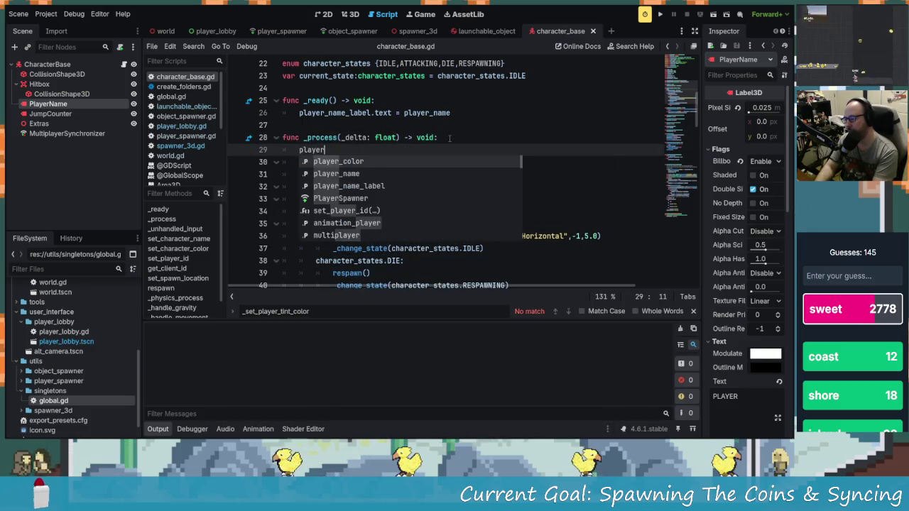
key("Return")
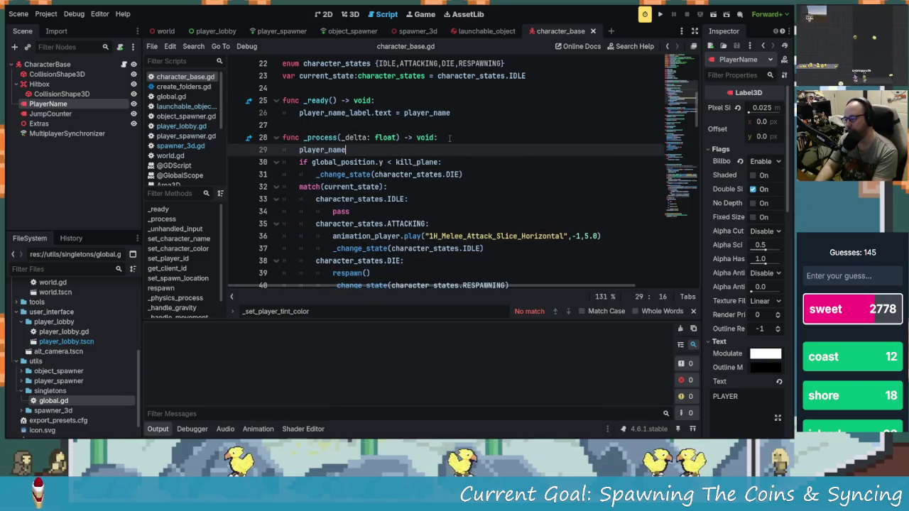
type("_labe")
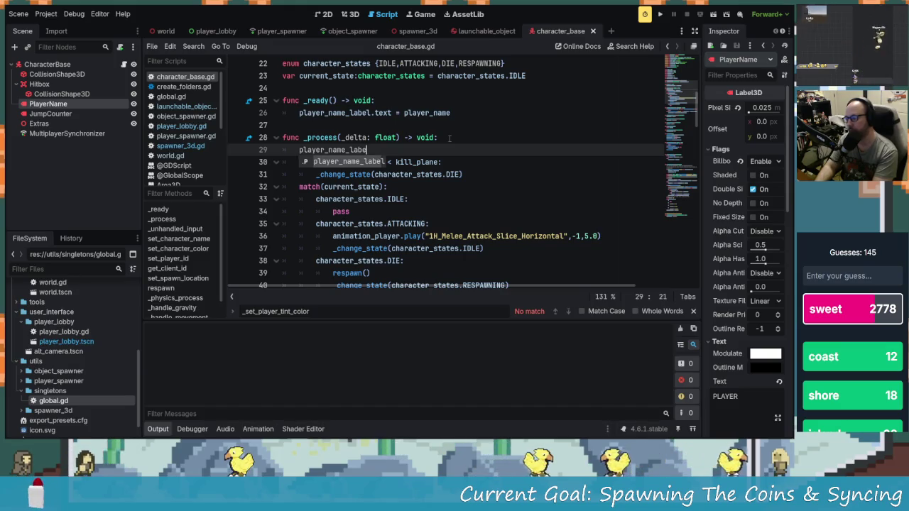
type(".tex")
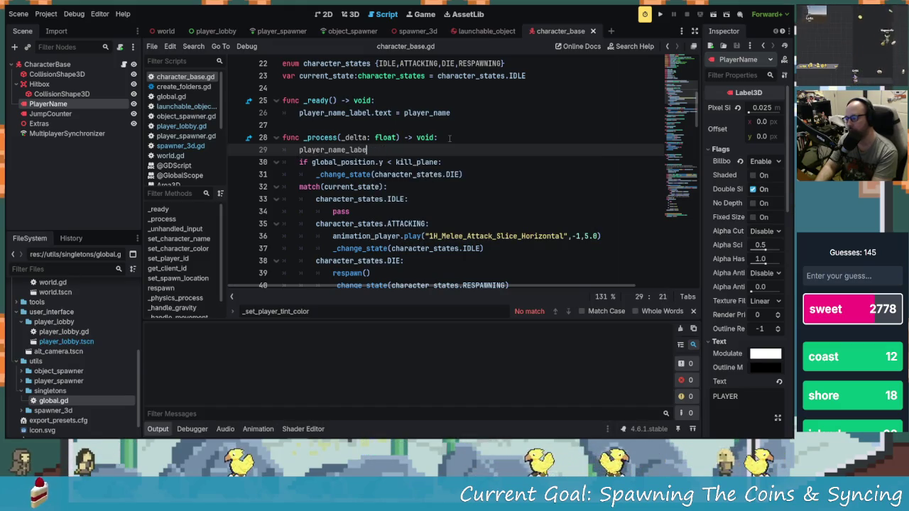
key("BackSpace")
type("el.txt")
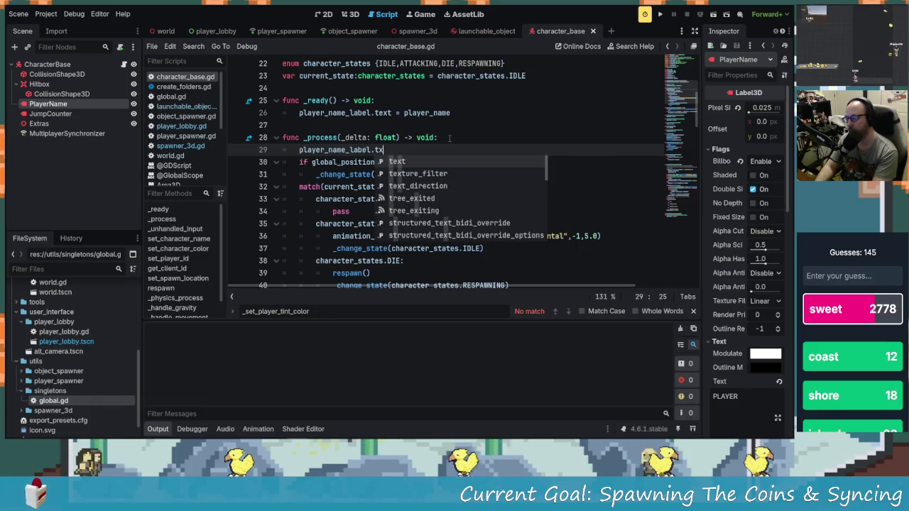
key("Return")
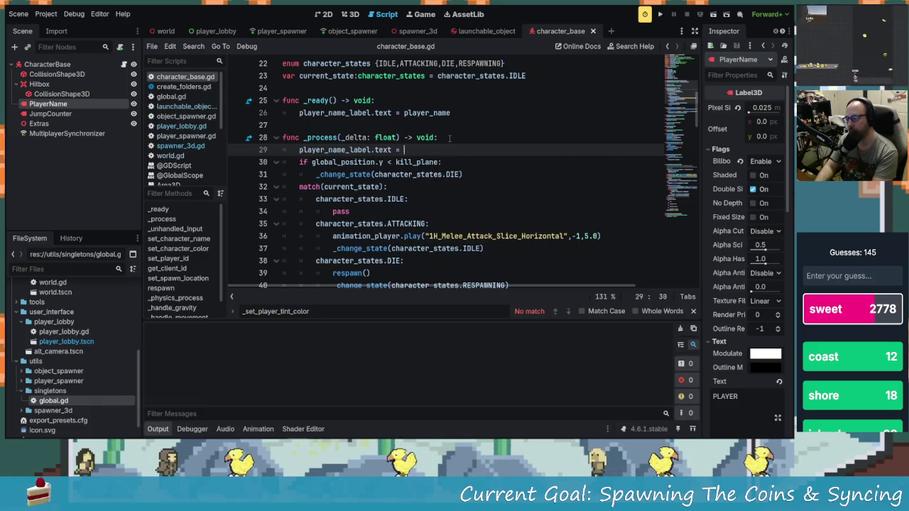
- Assign str(character_states.keys()[current_state]) to the label, save, and launch the game
key("BackSpace")
key("BackSpace")
key("BackSpace")
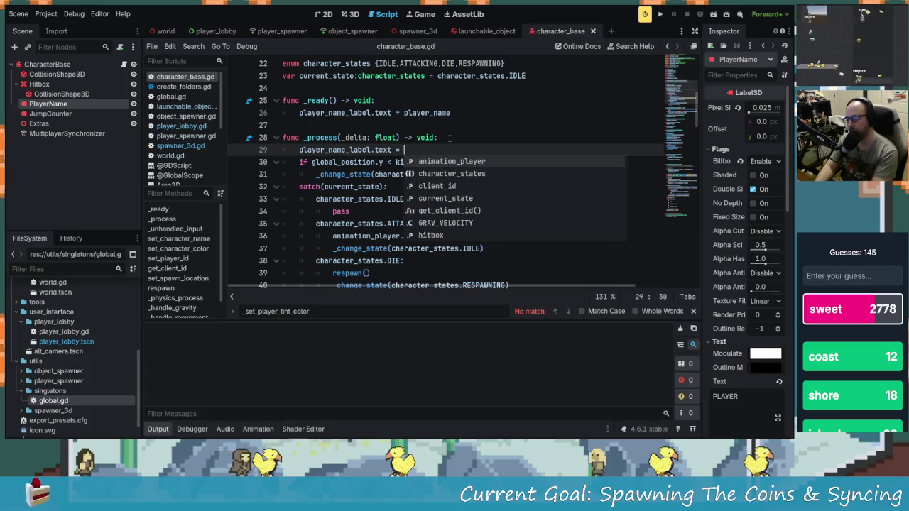
type("s")
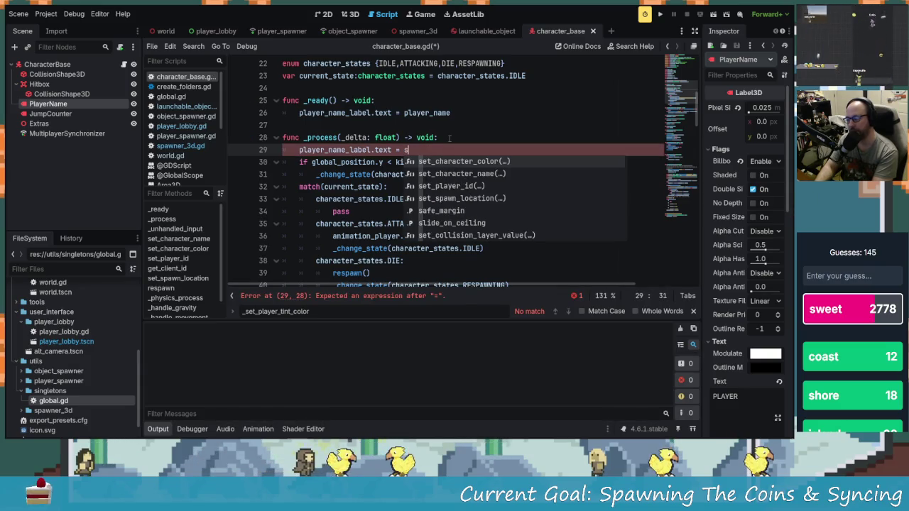
key("BackSpace")
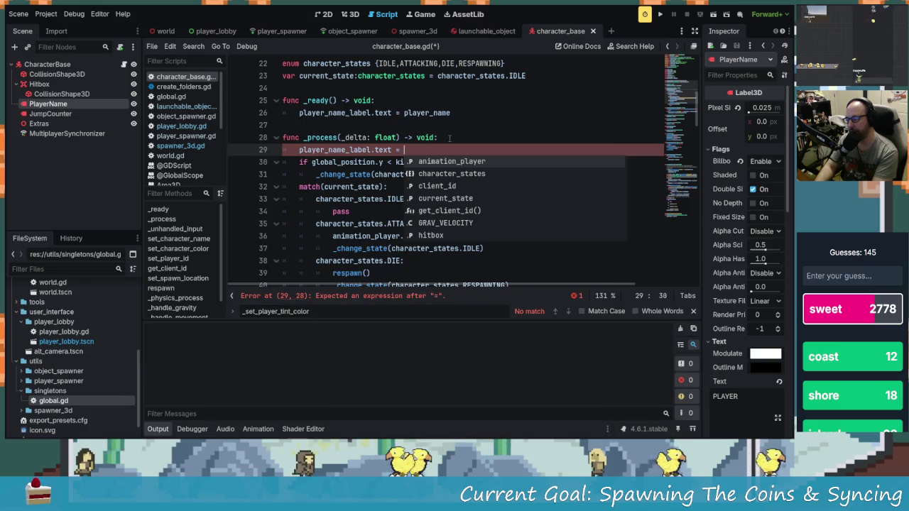
type("cha")
key("BackSpace")
key("BackSpace")
key("BackSpace")
type("cur")
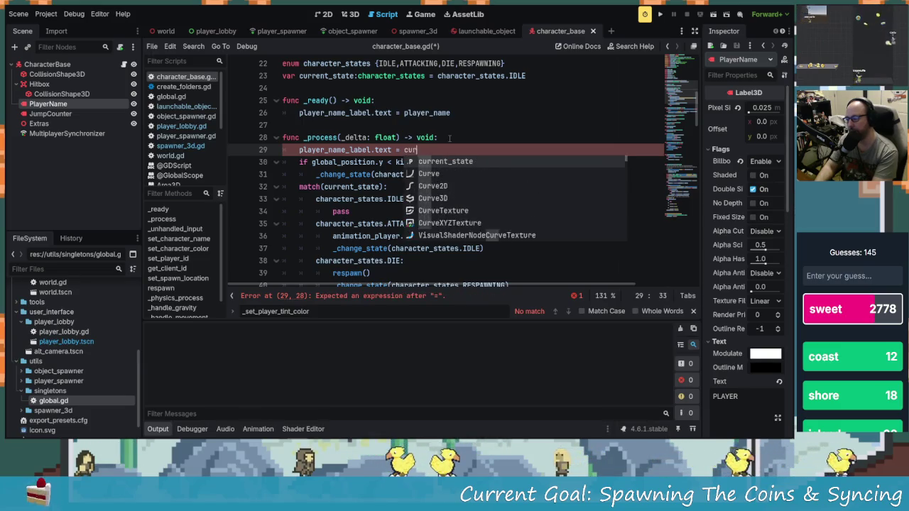
key("BackSpace")
key("BackSpace")
key("BackSpace")
type("stcurrent_state")
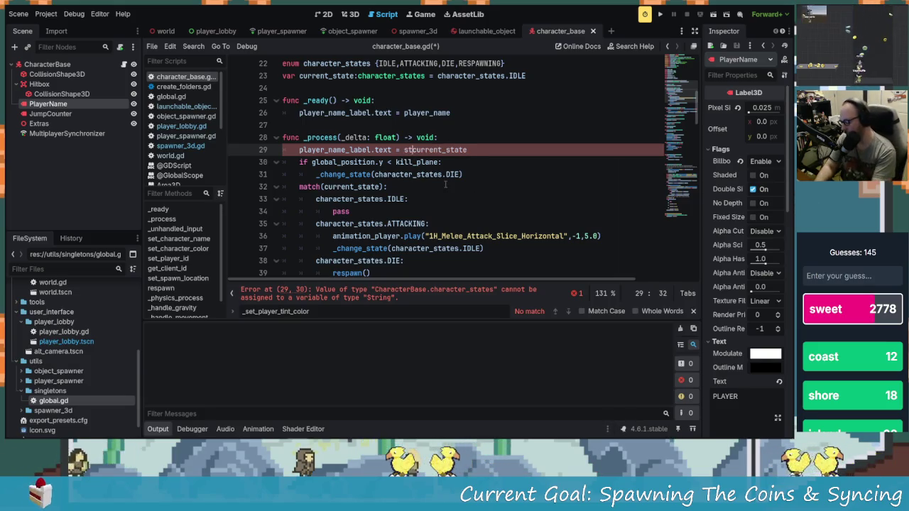
type("string(")
key("BackSpace")
key("BackSpace")
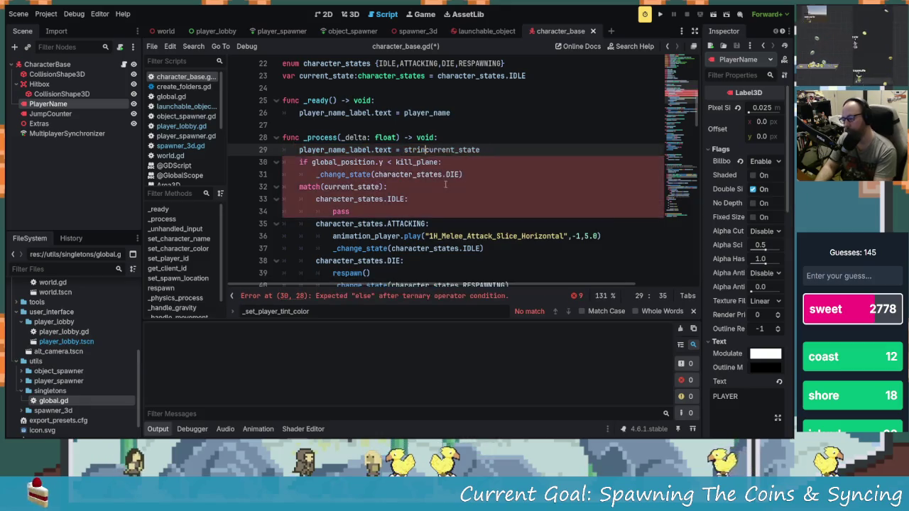
type("r(")
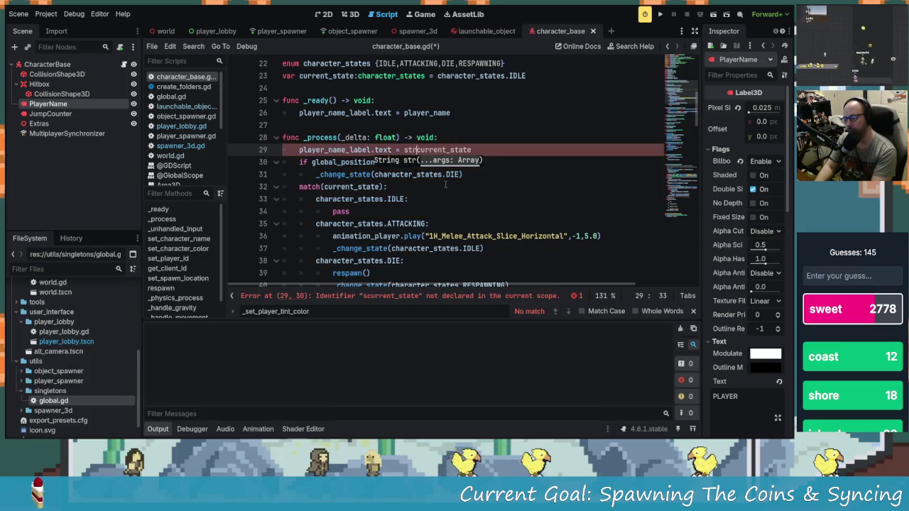
type("(charcters")
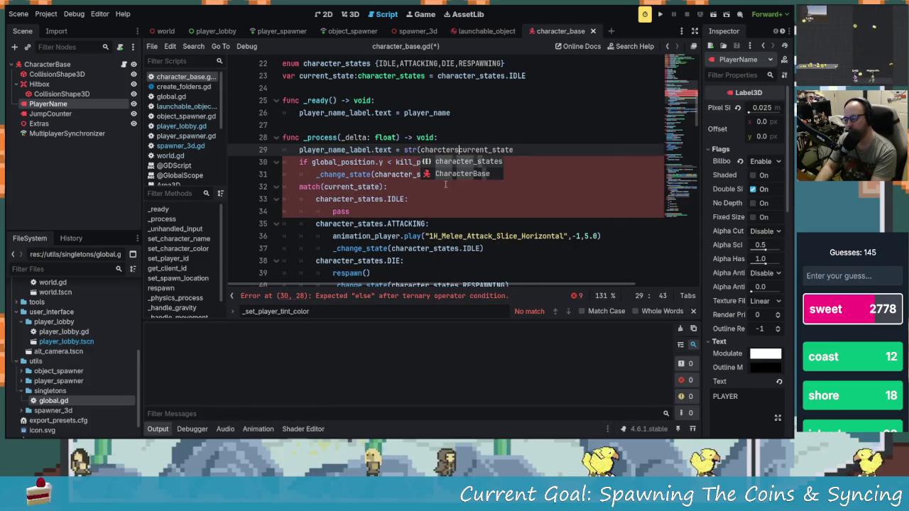
key("Tab")
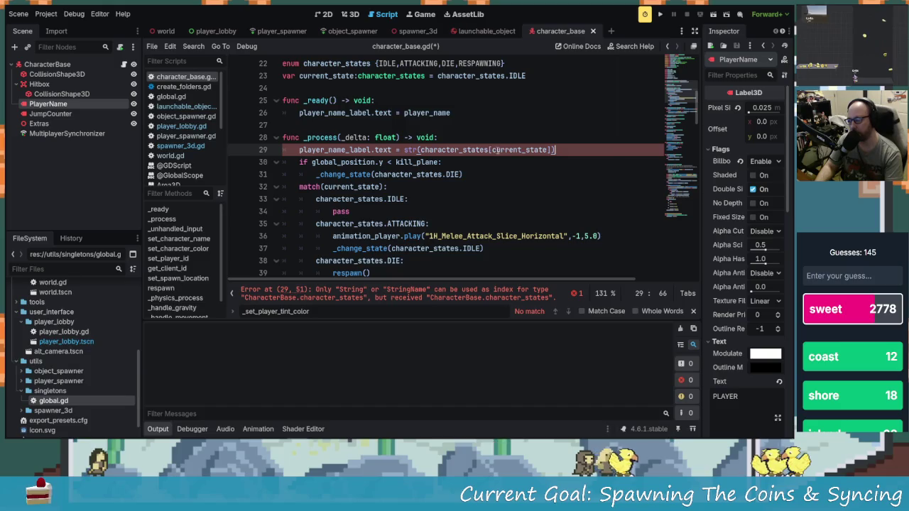
type("keys()")
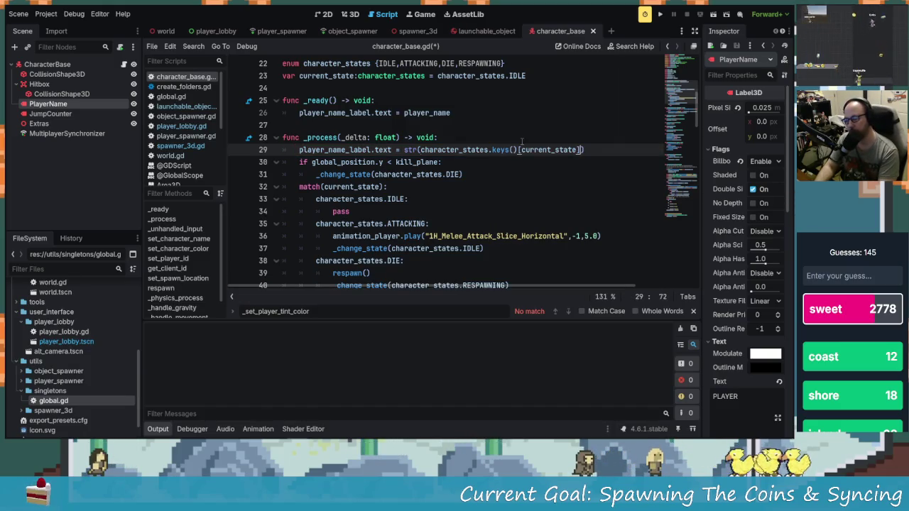
type(")")
key("ctrl+s")
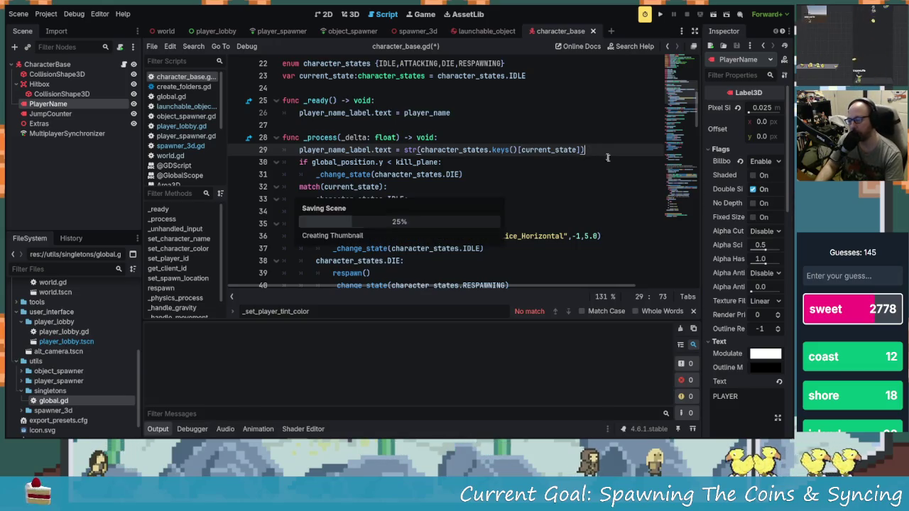
left_click(659, 14)
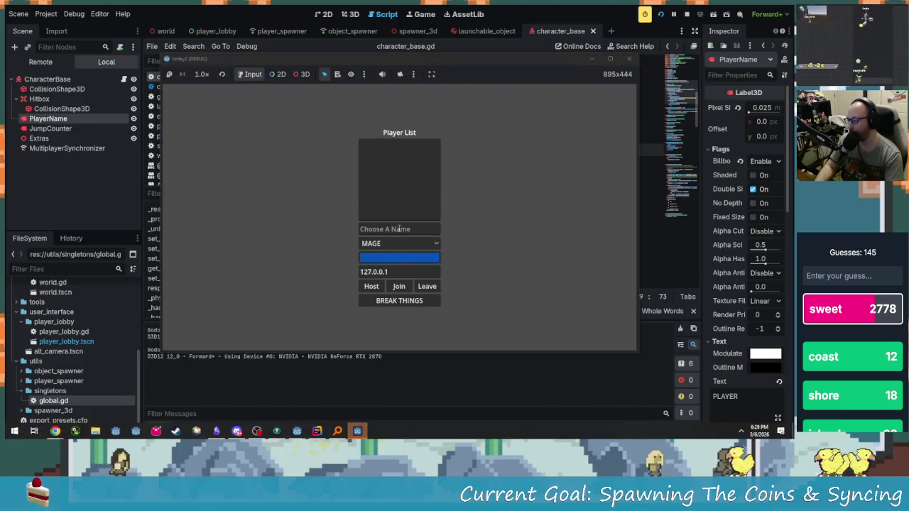
type("adsgsgdas")
- Pick DRUID in one game window, keep MAGE in the other, and tile them side by side
left_click(396, 243)
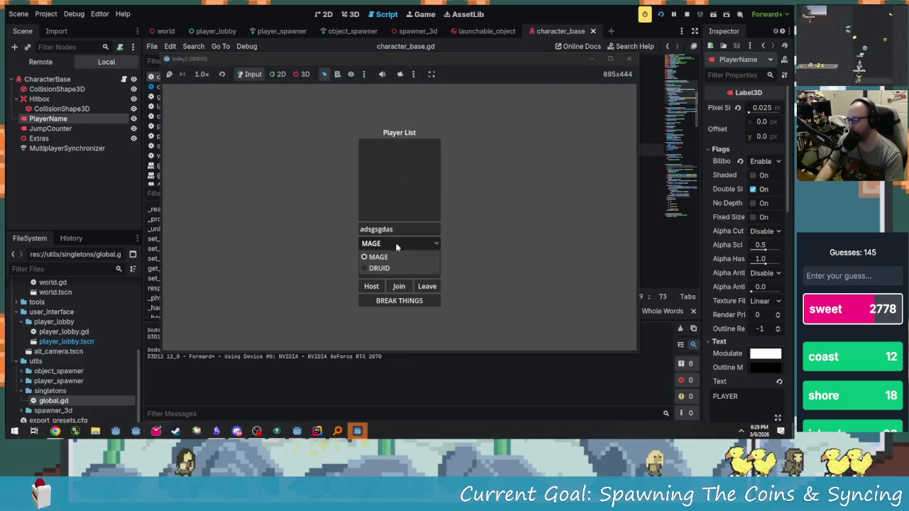
left_click(383, 267)
mouse_move(455, 62)
left_mouse_down()
mouse_move(526, 67)
mouse_move(660, 55)
mouse_move(674, 42)
left_mouse_up()
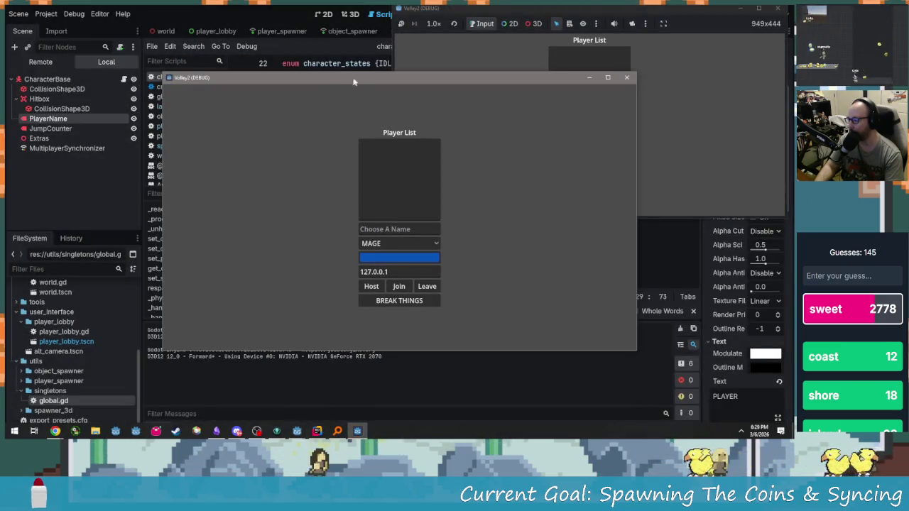
left_click_drag(354, 82, 199, 14)
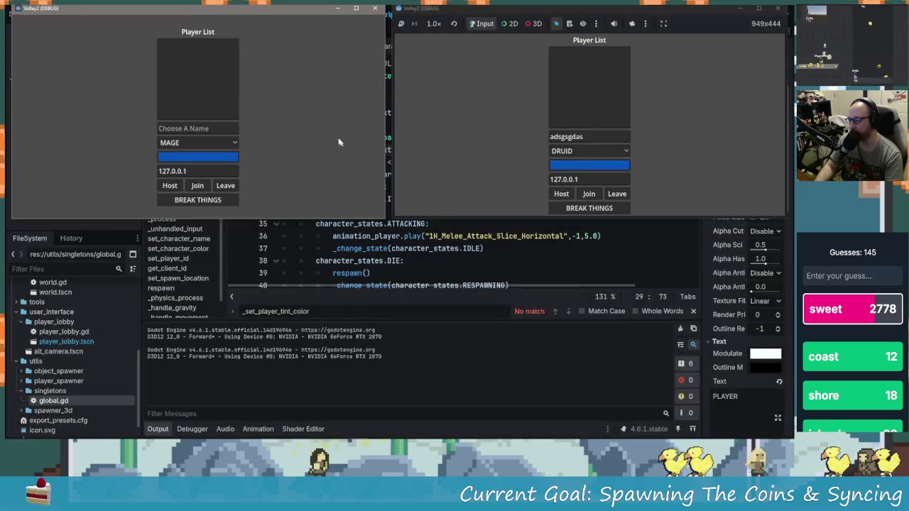
left_click(218, 144)
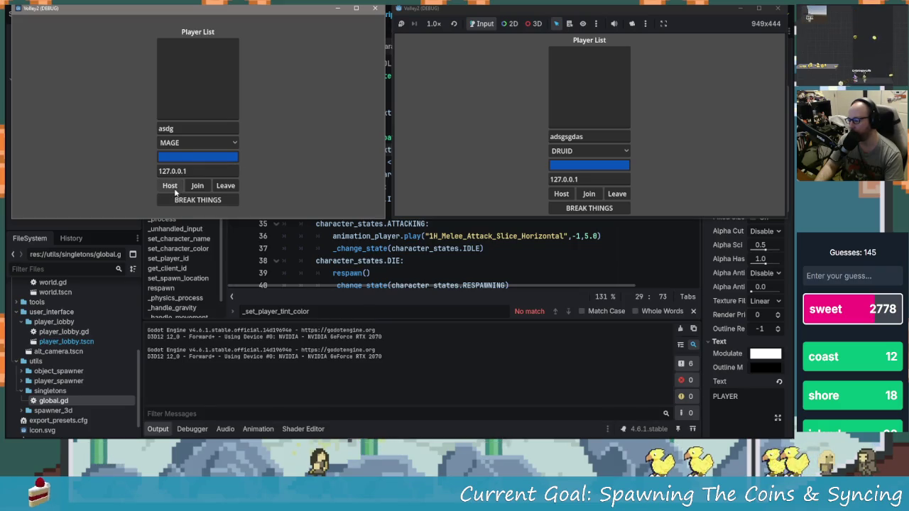
- Host from the right window, join from the left, and start the match
left_click(561, 198)
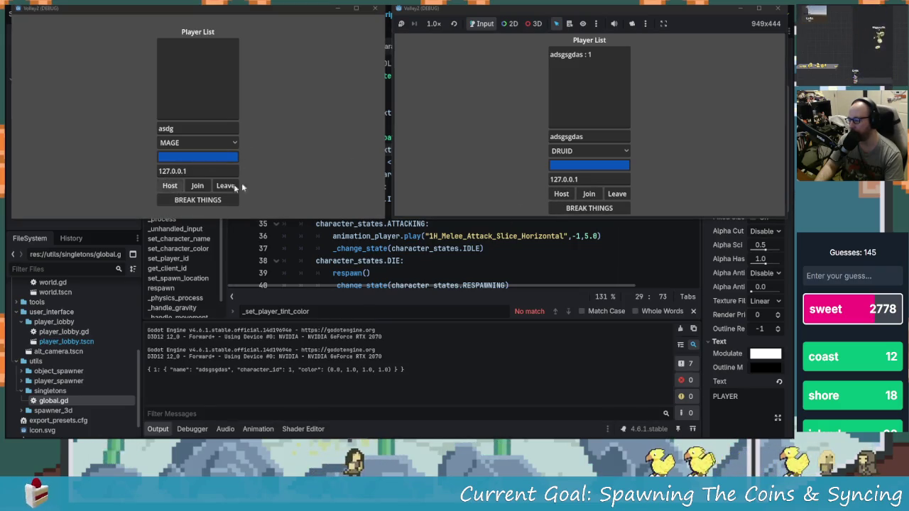
left_click(170, 184)
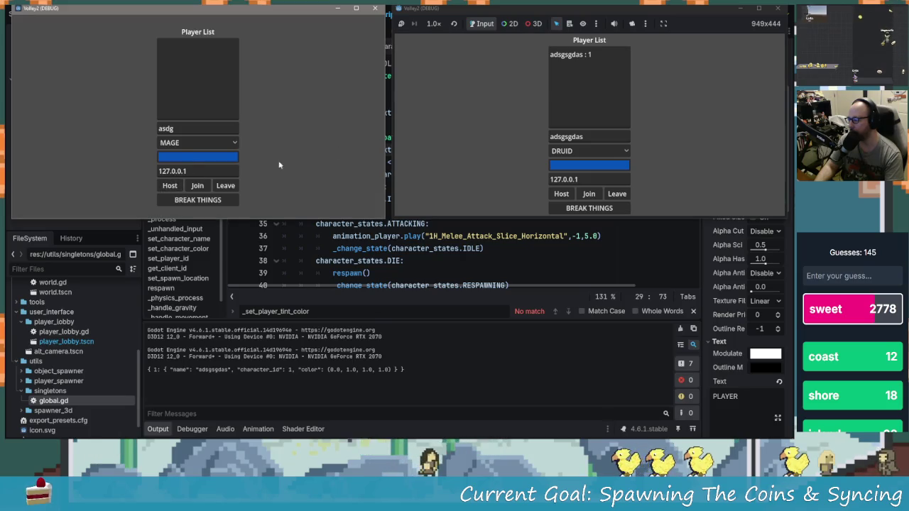
left_click(199, 187)
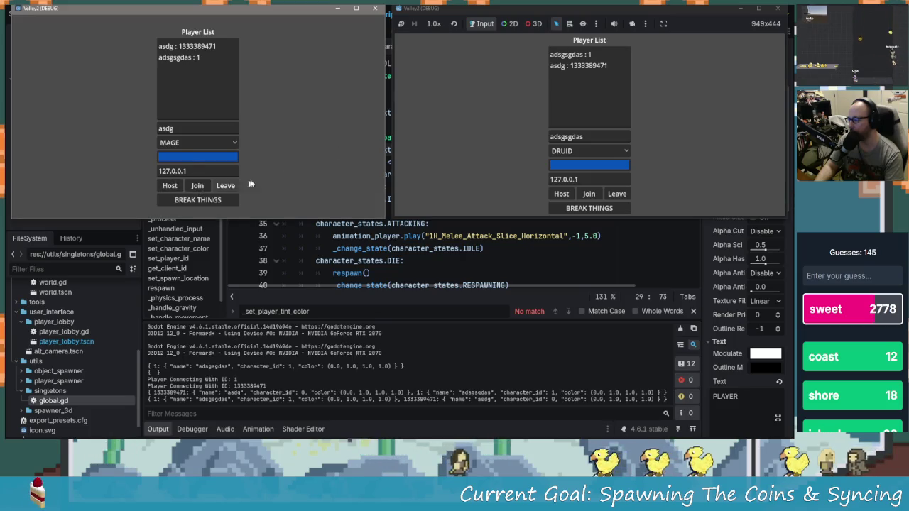
left_click(627, 197)
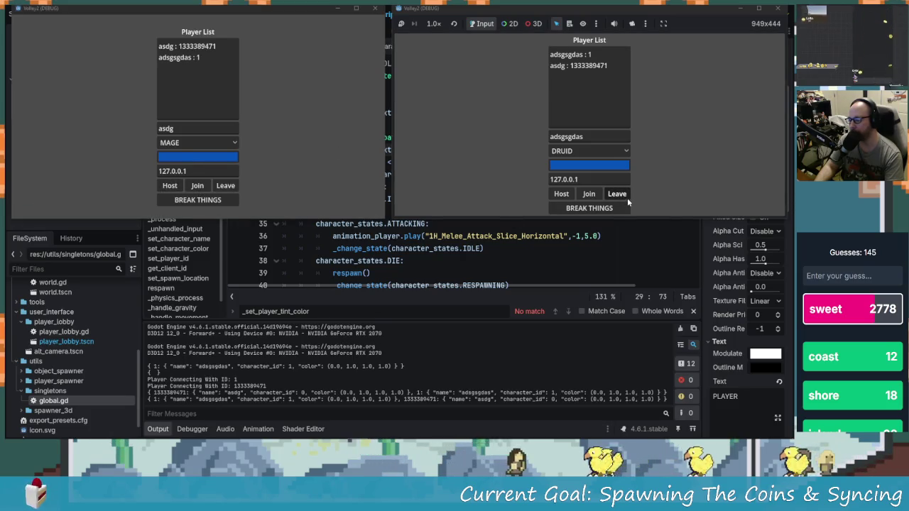
left_click(579, 196)
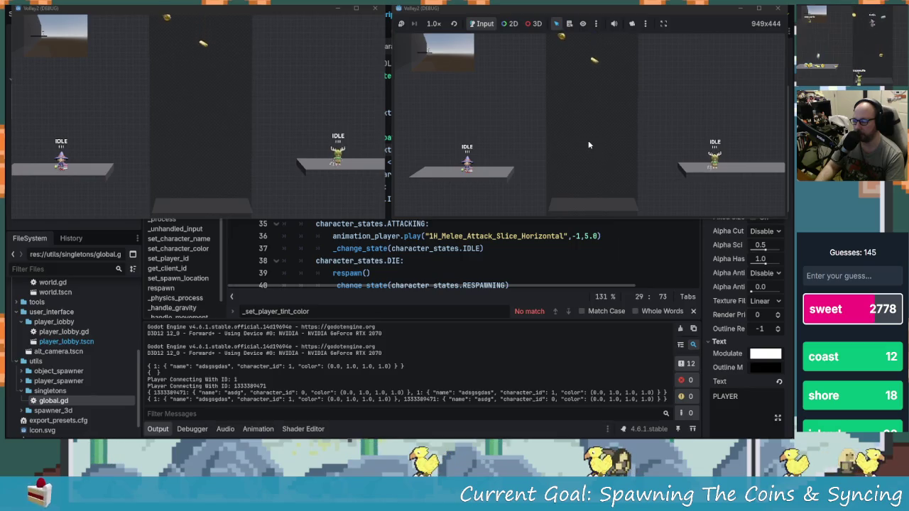
- Walk and jump the green druid off the platform edge, watch it respawn, then return to the script
key("Left")
key("space")
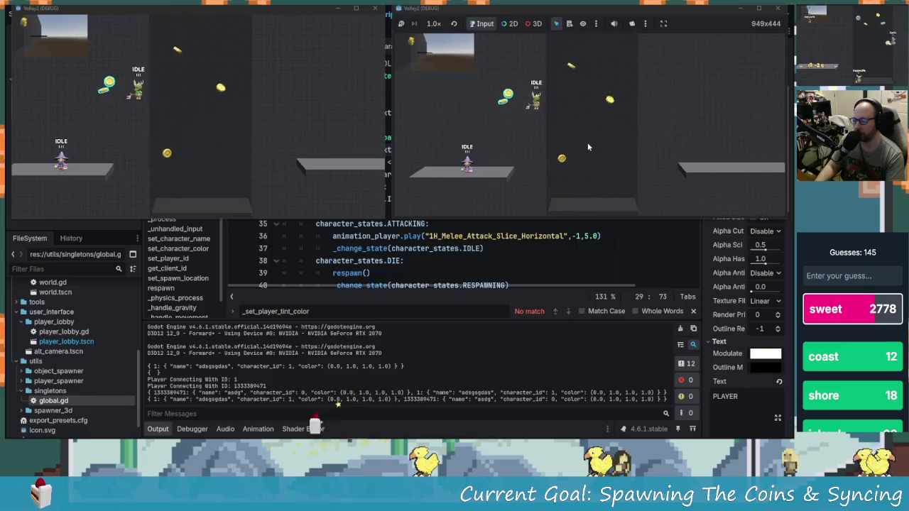
key("Left")
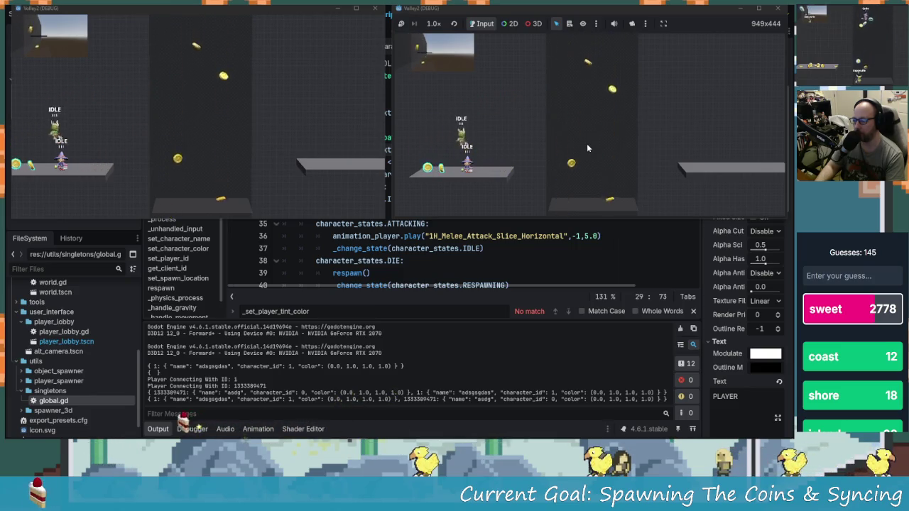
key("Right")
key("space")
key("Right")
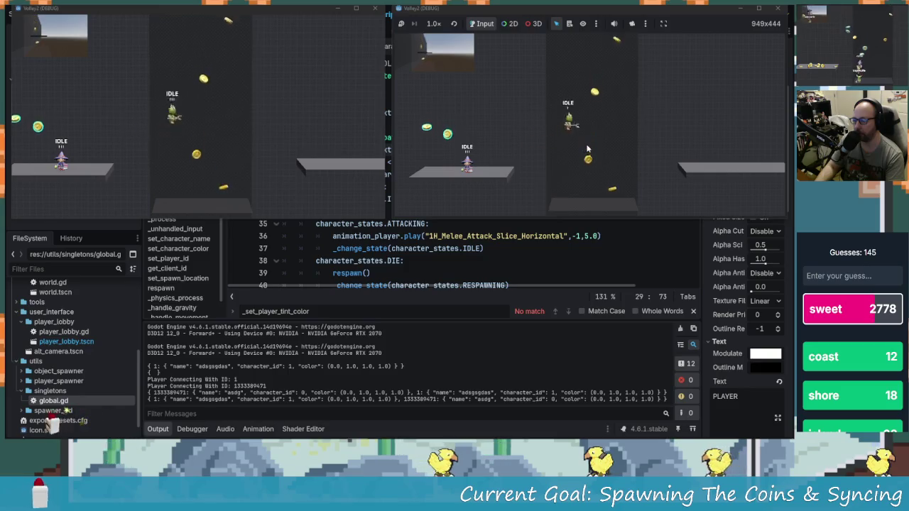
key("Right")
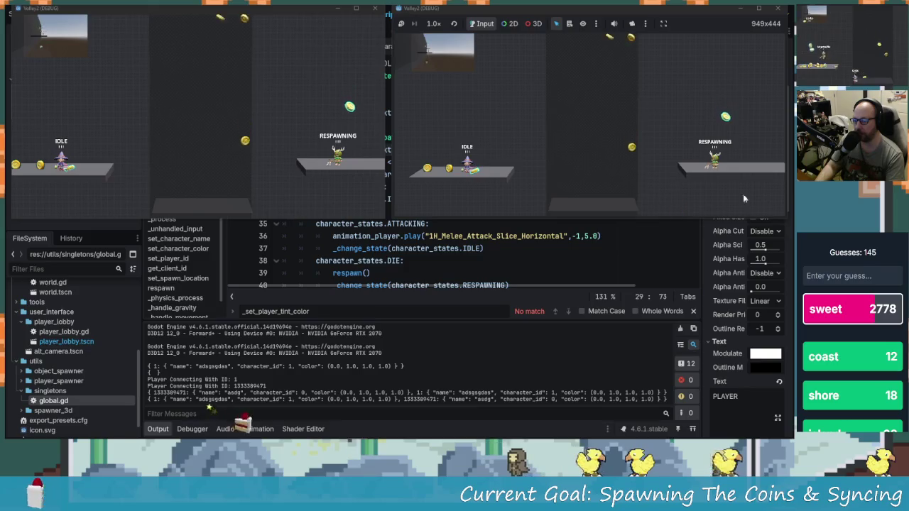
key("Left")
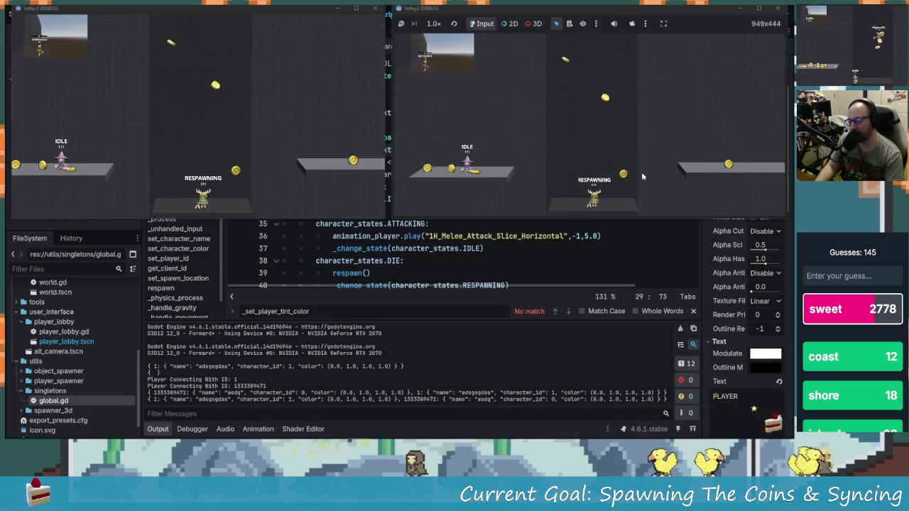
left_click(455, 261)
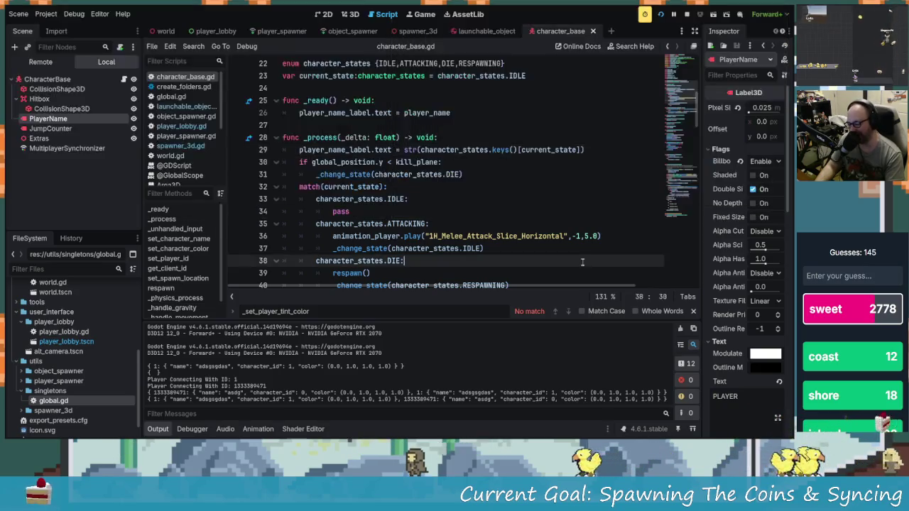
- Scroll through character_base.gd, highlighting the attack animation call and the respawn() call
scroll(470, 210, "down", 3)
scroll(473, 204, "up", 1)
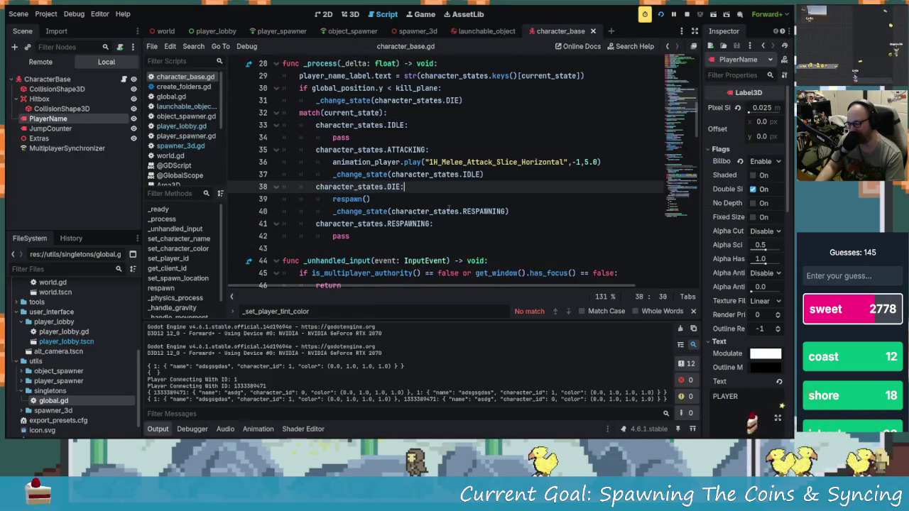
left_click_drag(332, 162, 449, 162)
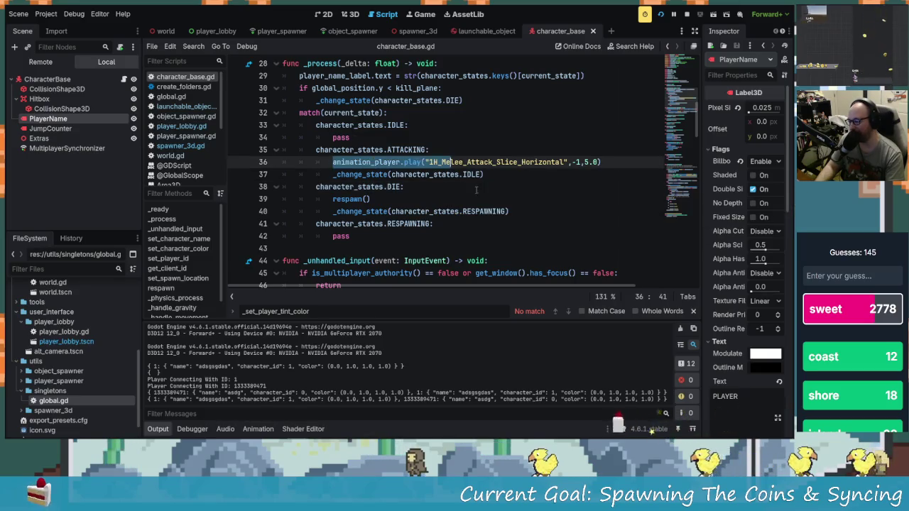
left_click(412, 202)
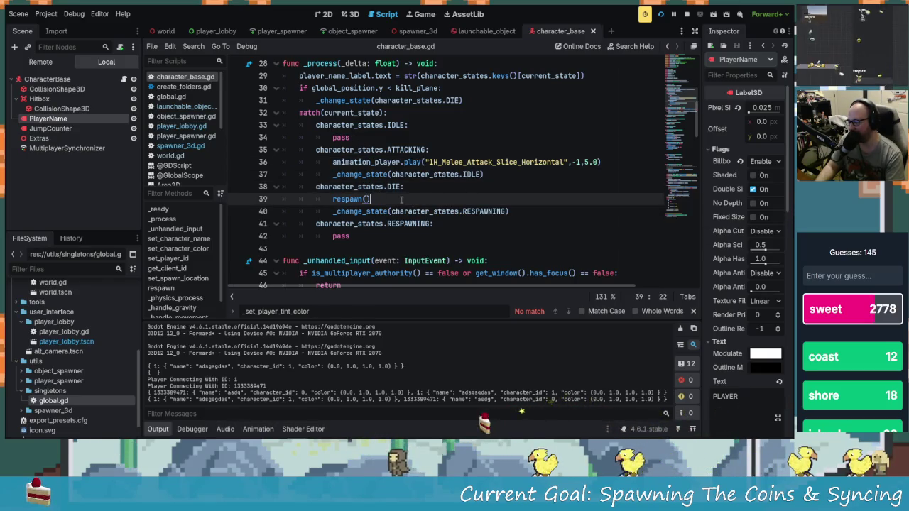
scroll(411, 204, "down", 1)
scroll(400, 191, "up", 1)
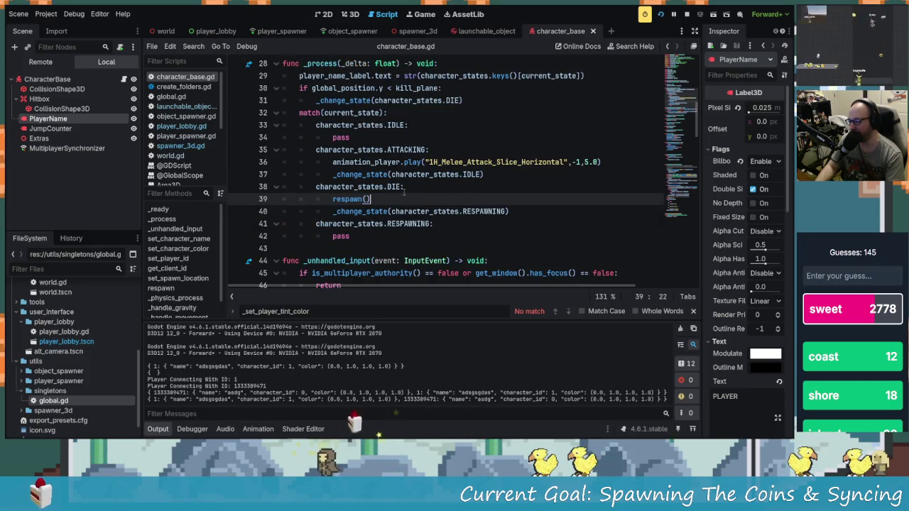
scroll(415, 194, "down", 6)
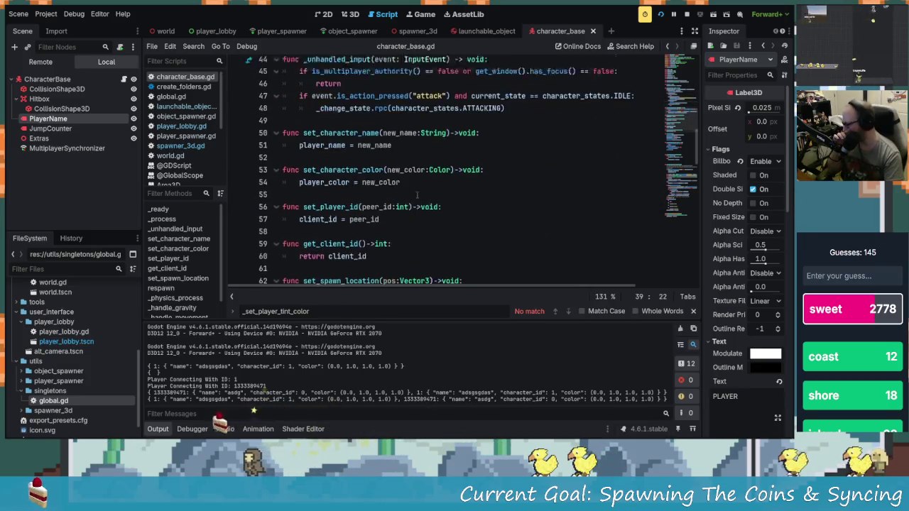
scroll(414, 194, "down", 6)
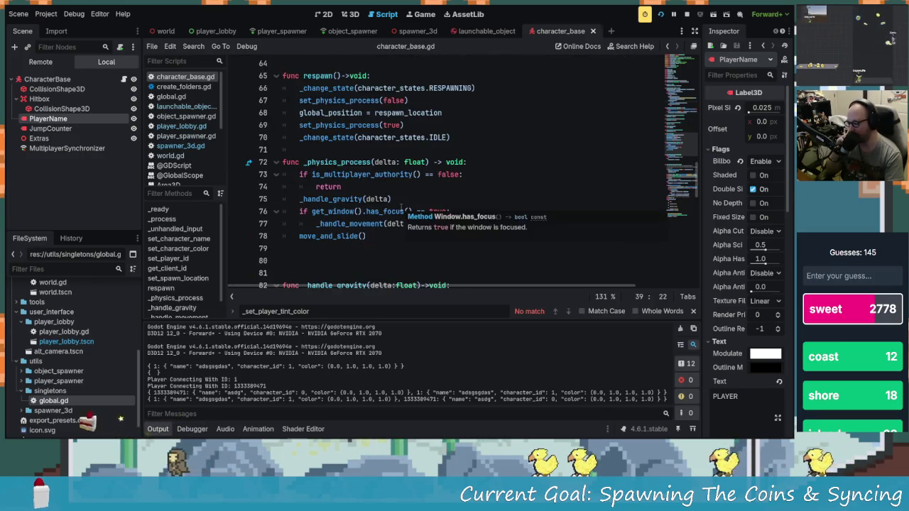
scroll(423, 226, "down", 4)
scroll(423, 226, "down", 13)
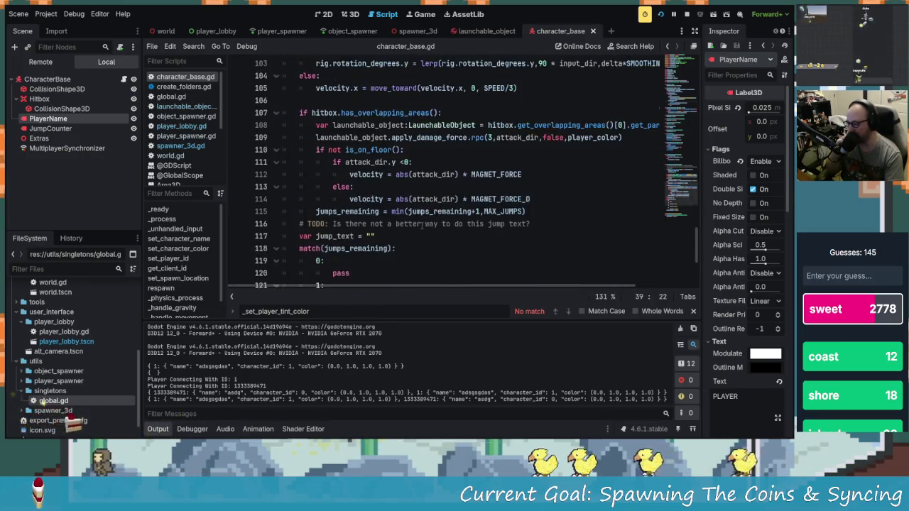
- Scroll back to the DIE branch and jump from respawn() on line 39 to its definition
scroll(398, 265, "up", 9)
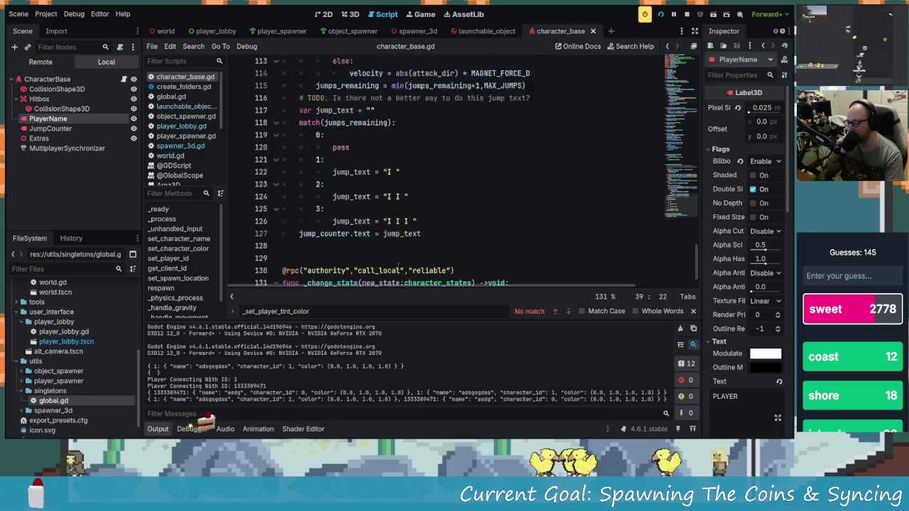
scroll(398, 265, "up", 7)
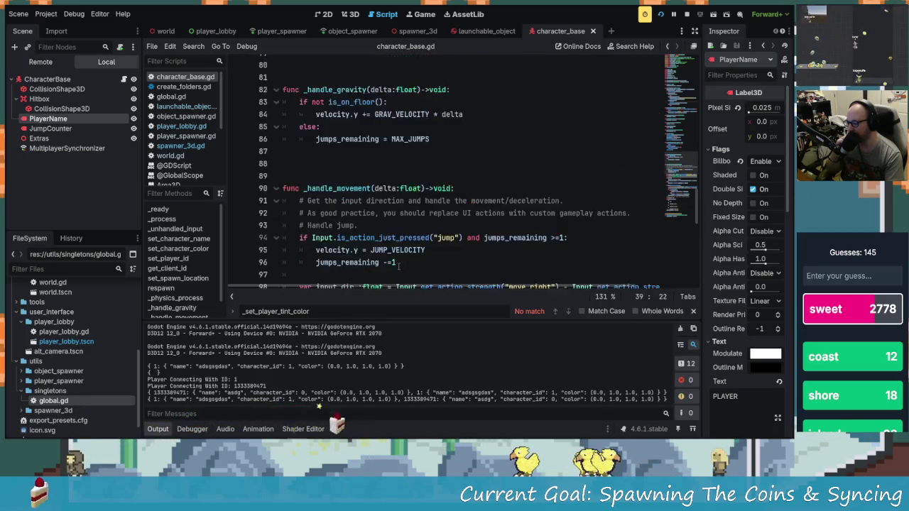
scroll(387, 252, "up", 9)
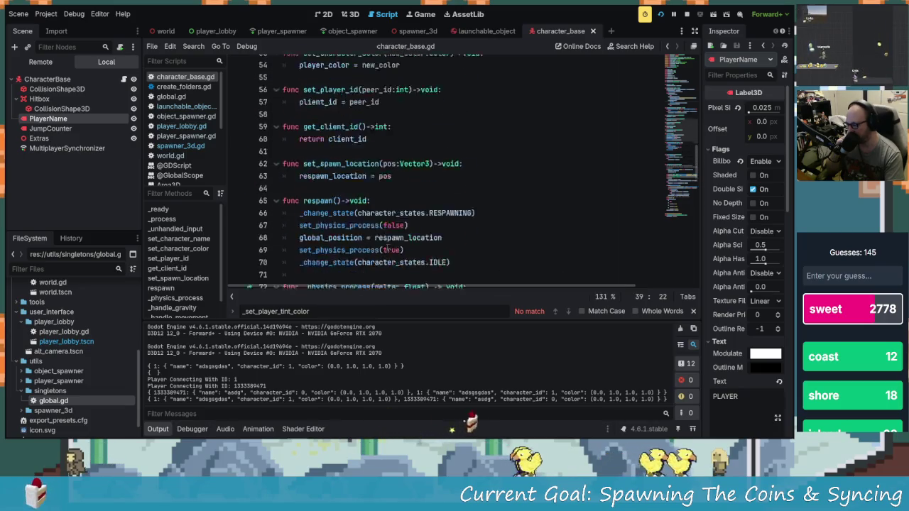
scroll(375, 242, "up", 2)
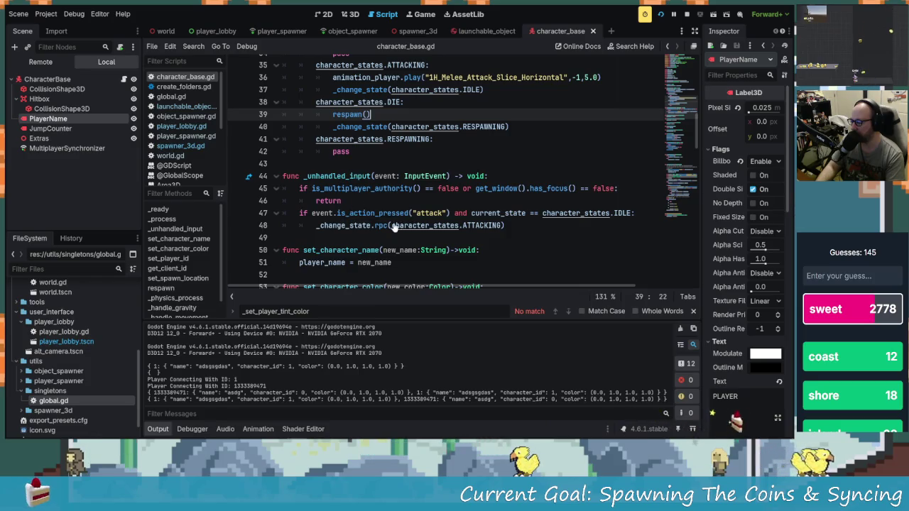
scroll(388, 199, "up", 2)
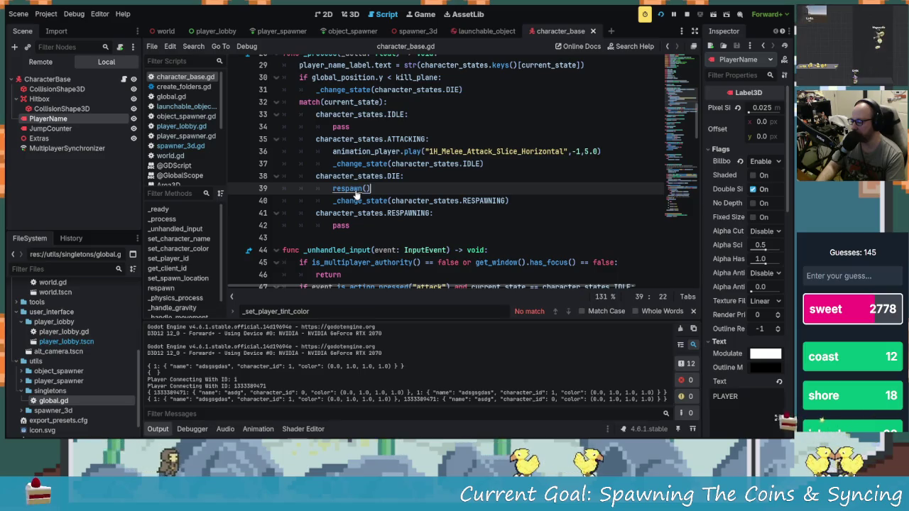
scroll(357, 193, "up", 1)
left_click(387, 211)
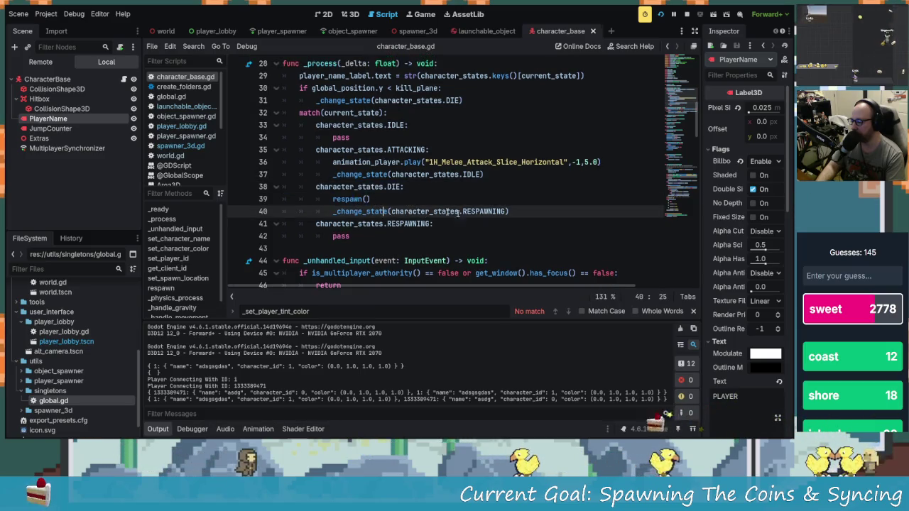
left_click(357, 200, "ctrl")
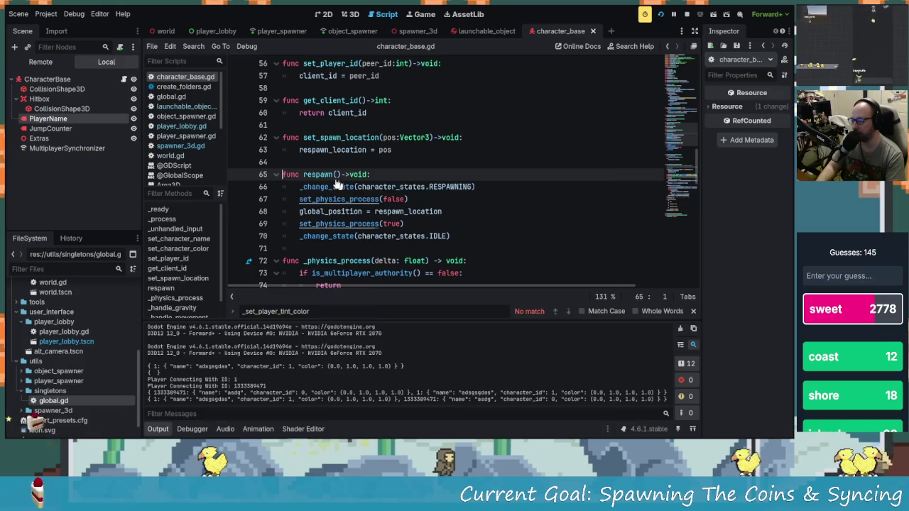
left_click(323, 174)
- Delete the _change_state(character_states.RESPAWNING) line under DIE and save character_base.gd
scroll(369, 184, "up", 6)
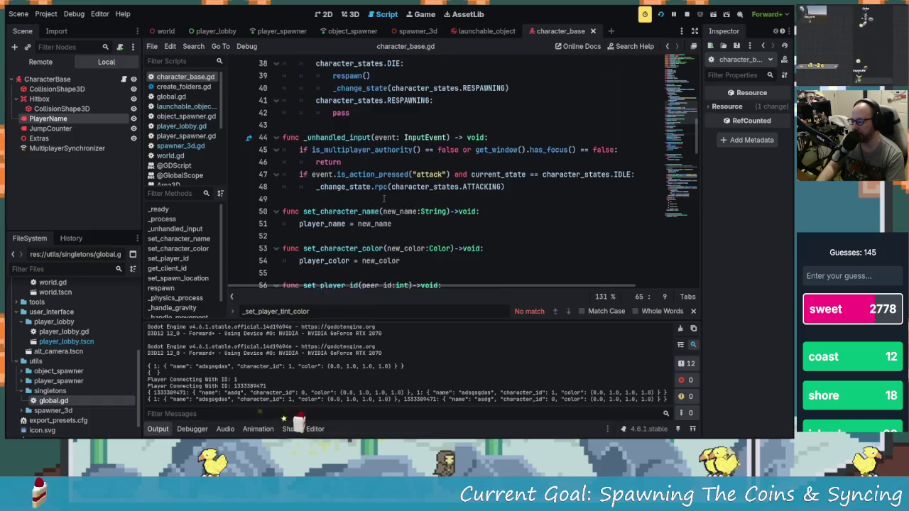
scroll(384, 200, "up", 3)
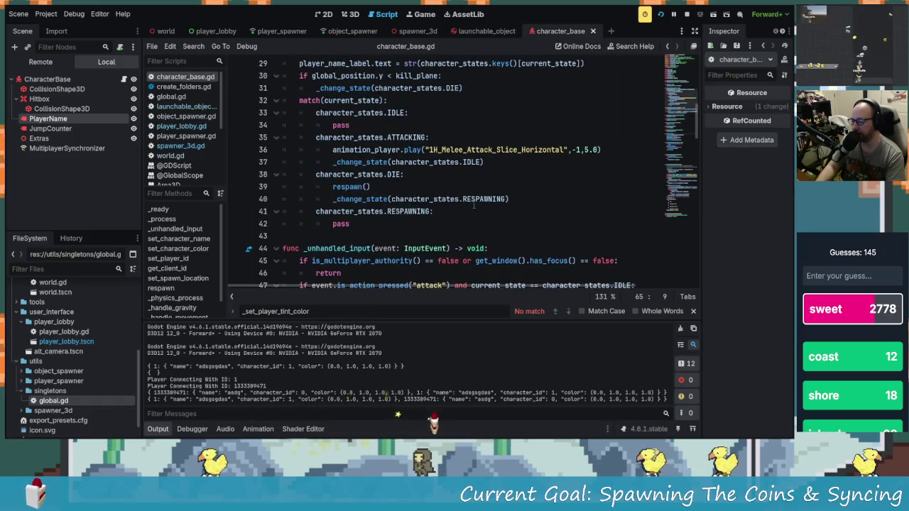
scroll(353, 195, "down", 1)
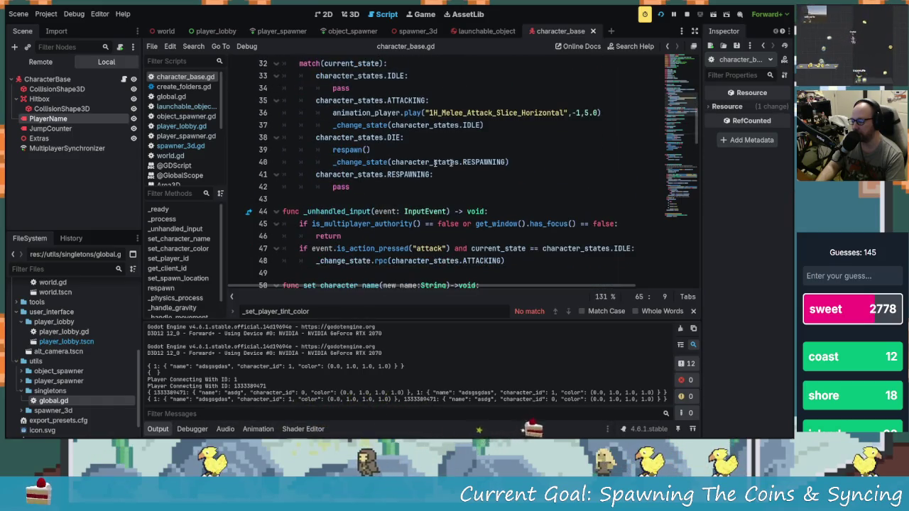
left_click(334, 162)
scroll(369, 174, "up", 1)
scroll(393, 183, "down", 1)
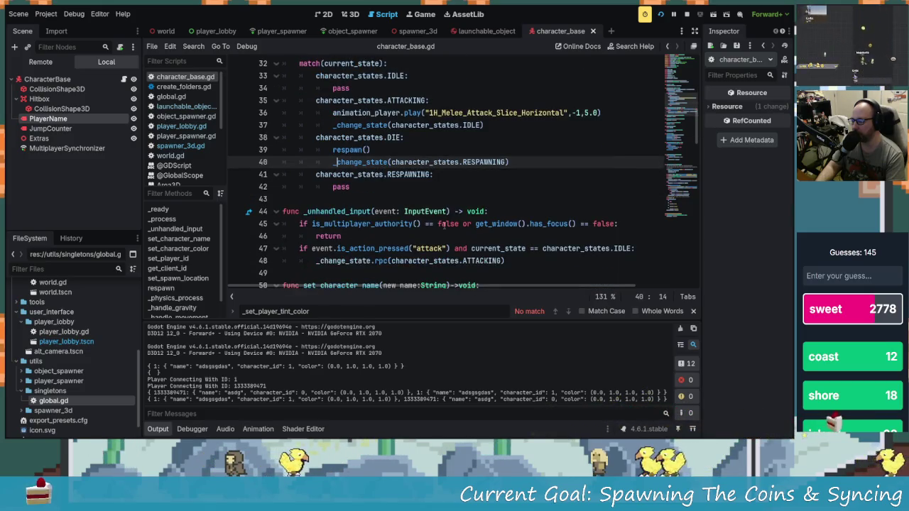
left_click_drag(509, 162, 330, 163)
key("BackSpace")
key("BackSpace")
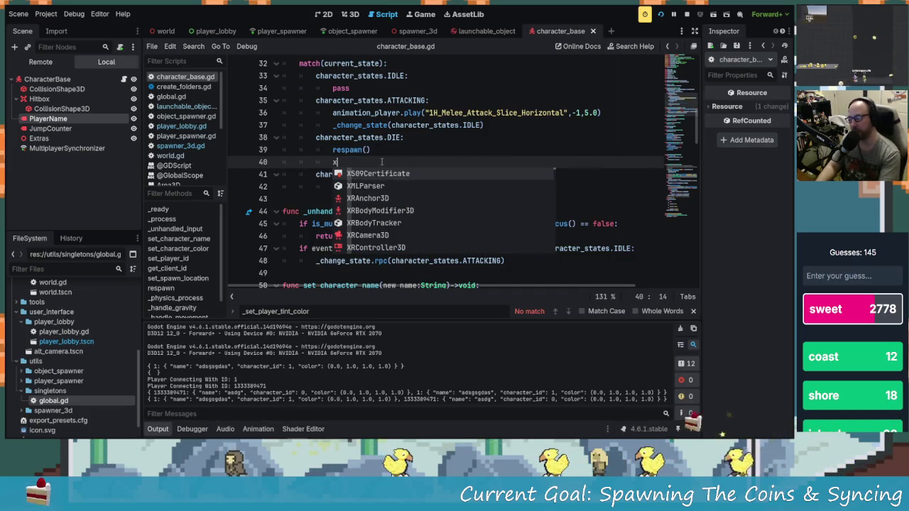
key("Escape")
key("BackSpace")
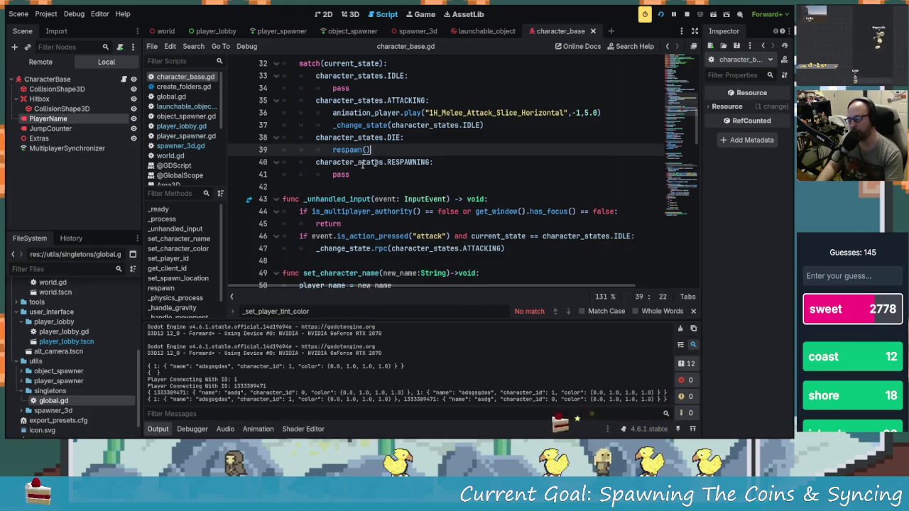
left_click(348, 151, "ctrl")
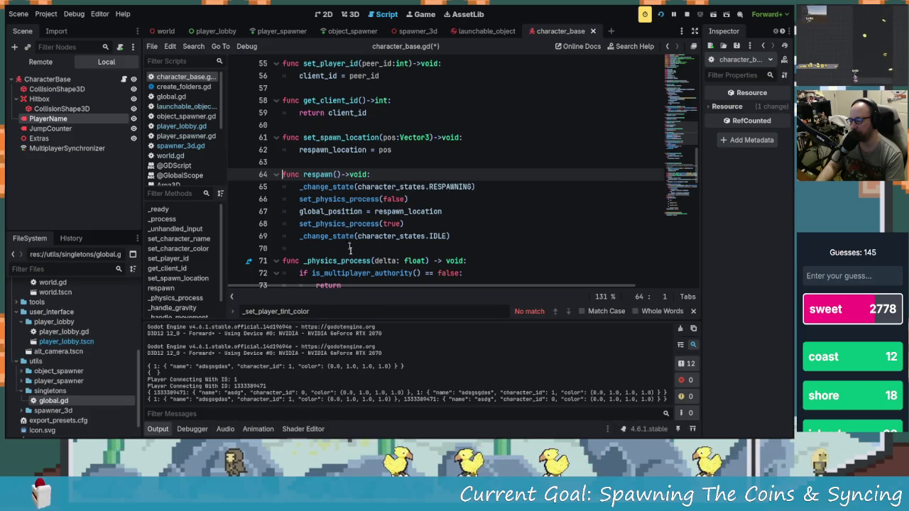
key("ctrl+s")
type("adgadg")
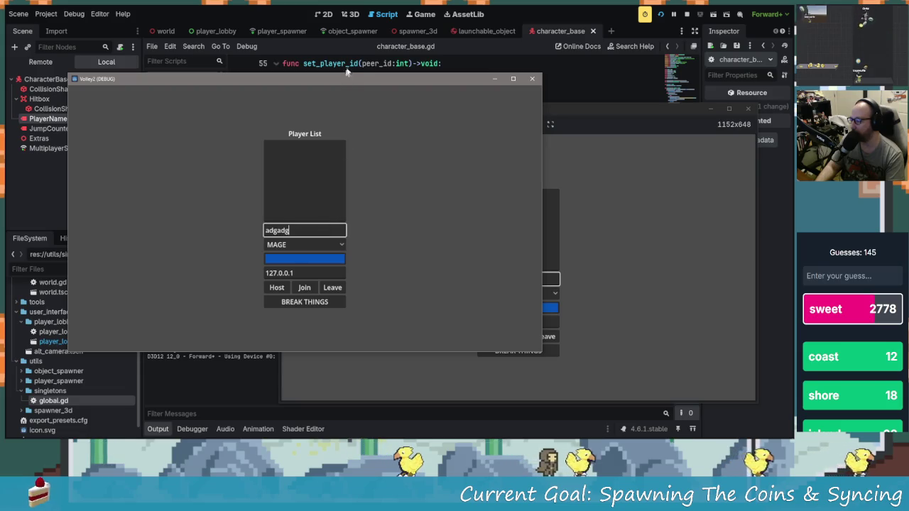
- Reposition the first debug window, join from the second, and start the match with BREAK THINGS
left_click_drag(355, 82, 292, 32)
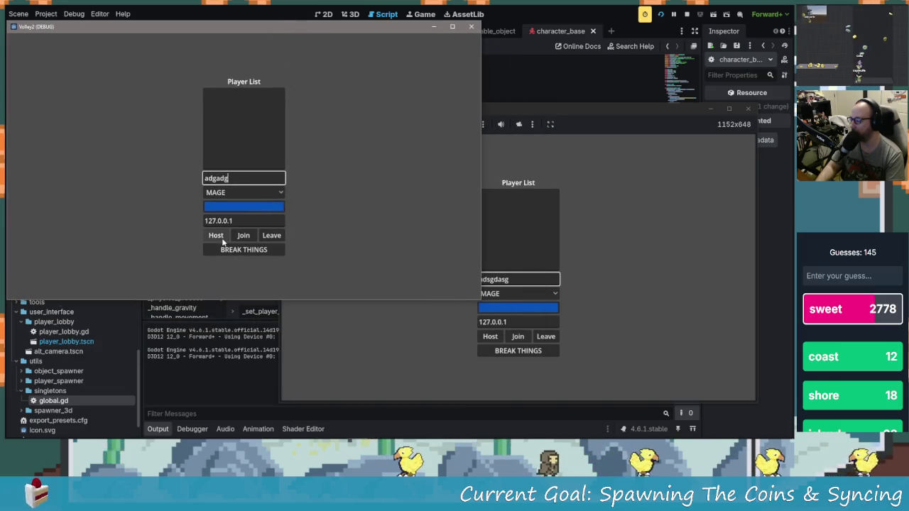
left_click(505, 343)
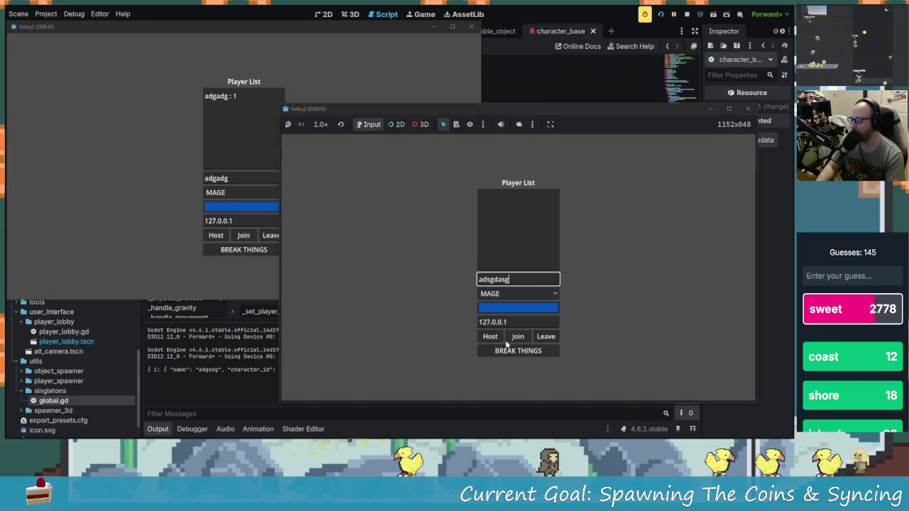
left_click(519, 339)
left_click(239, 256)
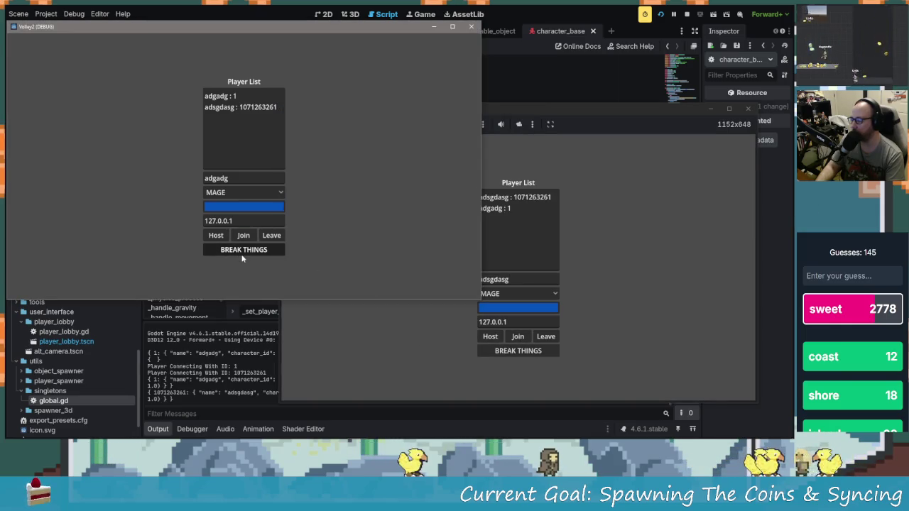
left_click(241, 254)
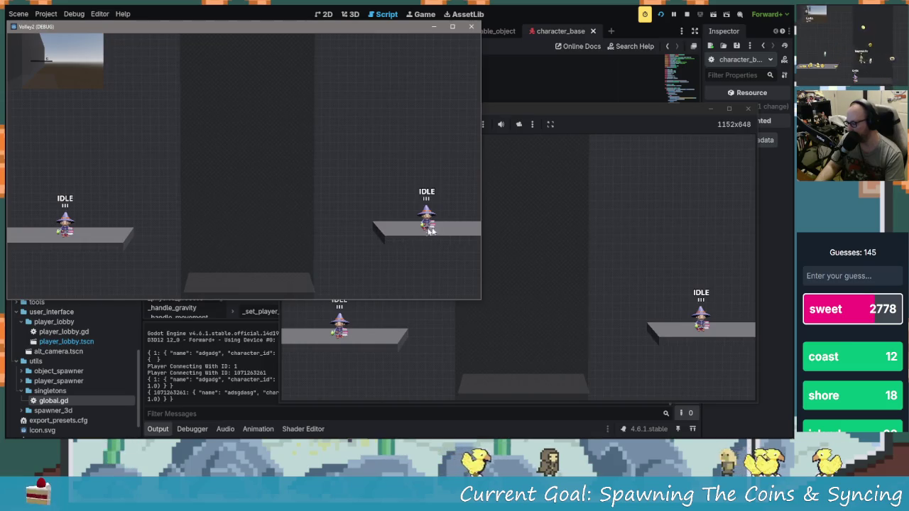
- Move, jump and attack with the wizard across platforms while coins fall in sync
key("a")
left_click(426, 209)
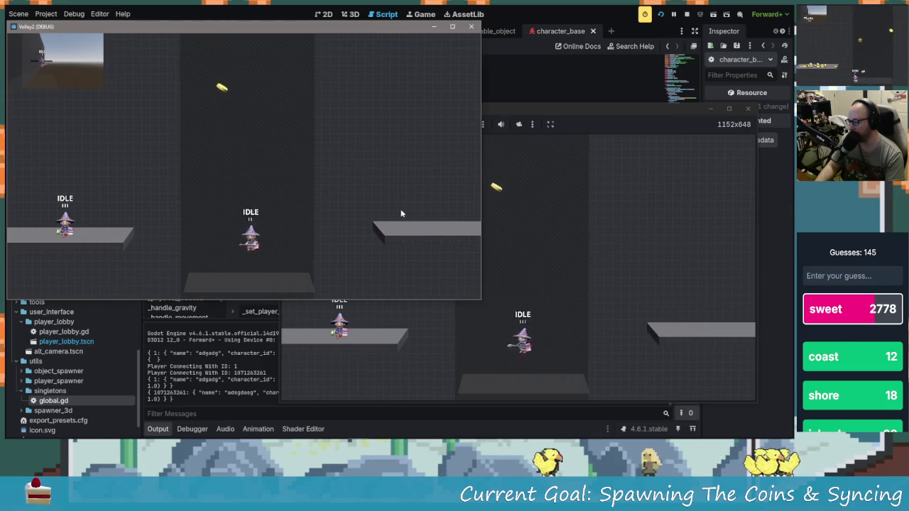
left_click(399, 214)
key("space")
key("d")
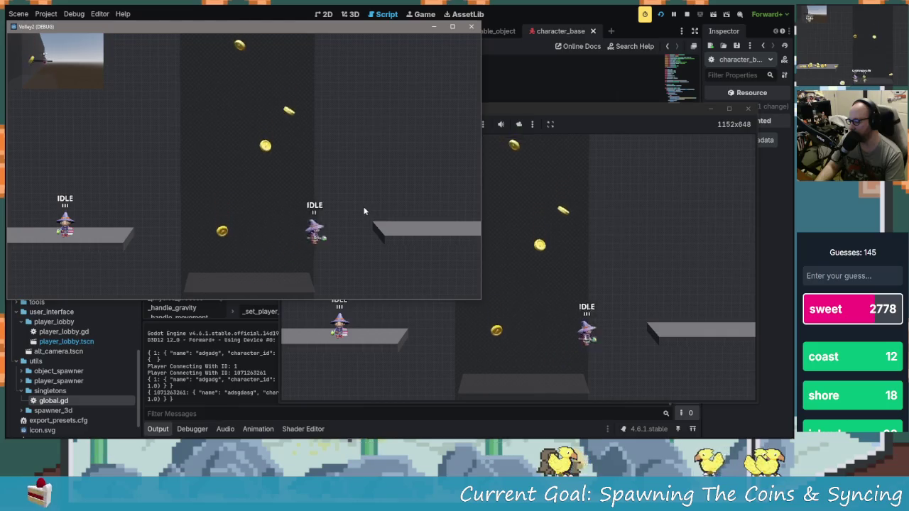
key("space")
left_click(360, 205)
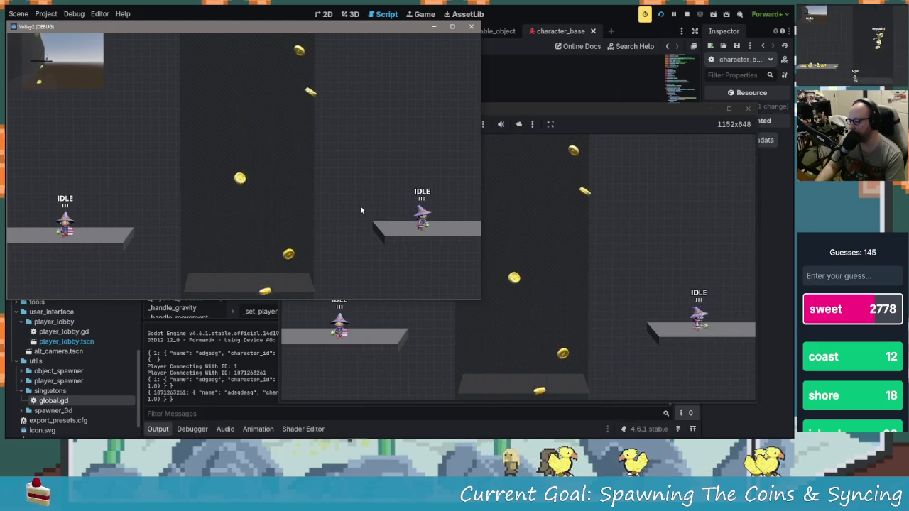
key("a")
left_click(360, 210)
key("space")
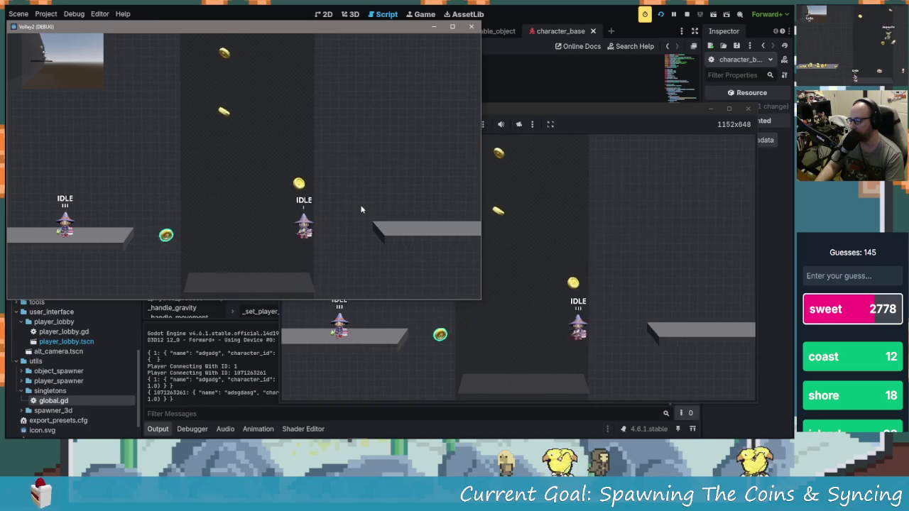
key("a")
key("space")
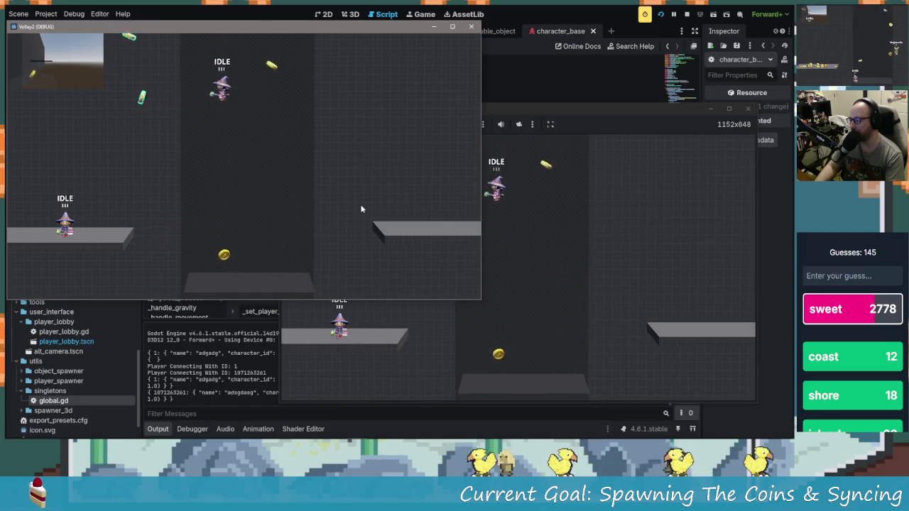
key("d")
key("space")
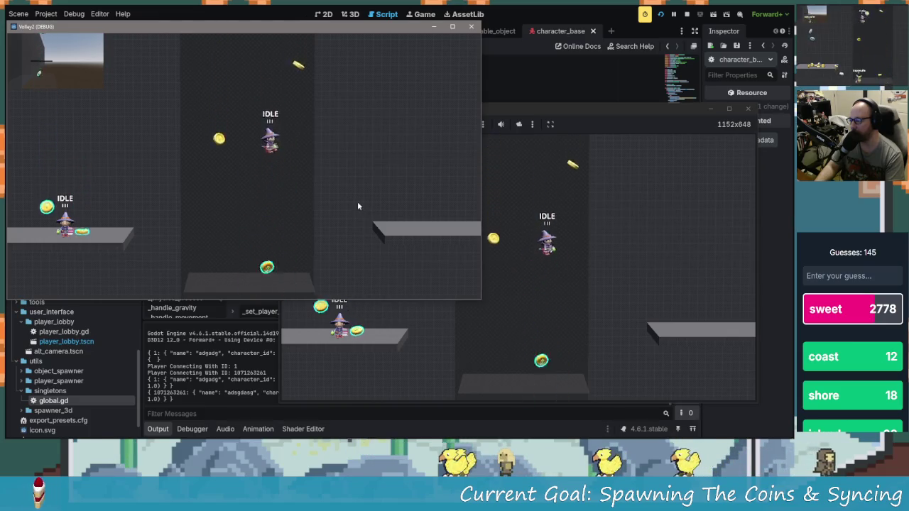
key("a")
key("d")
key("space")
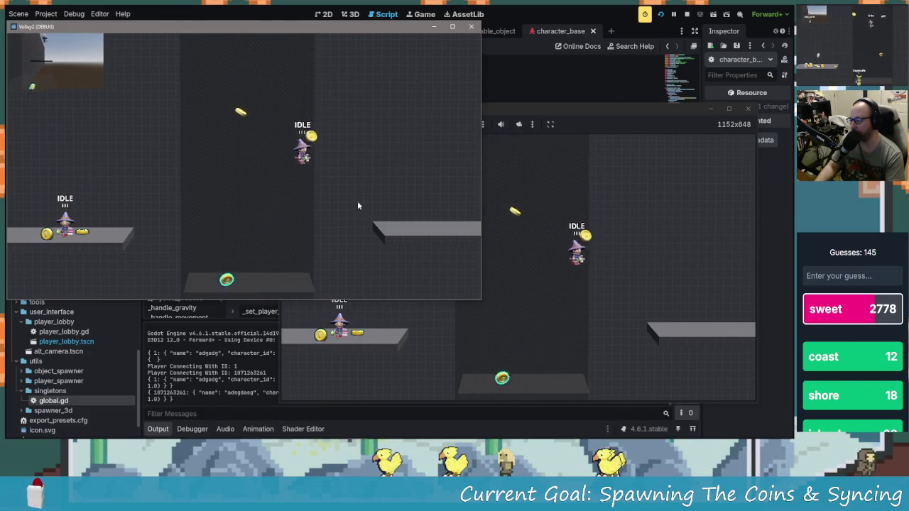
key("space")
key("a")
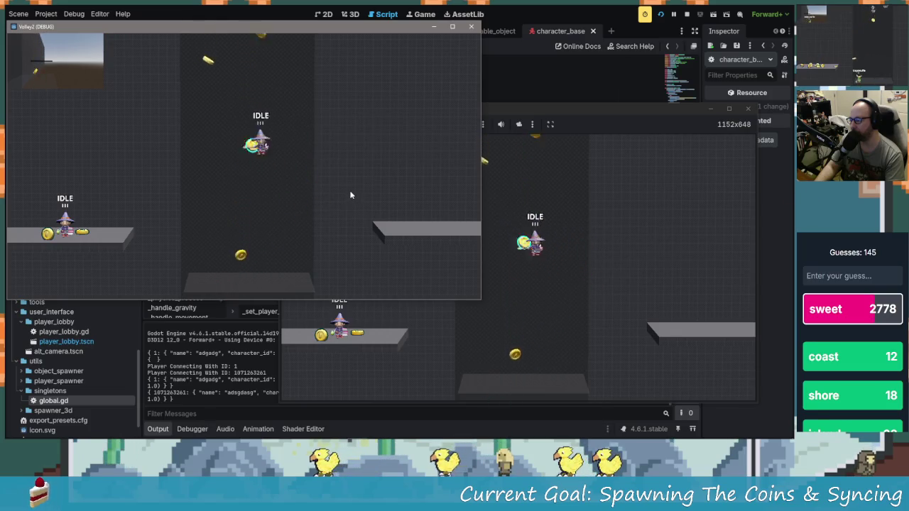
key("d")
key("space")
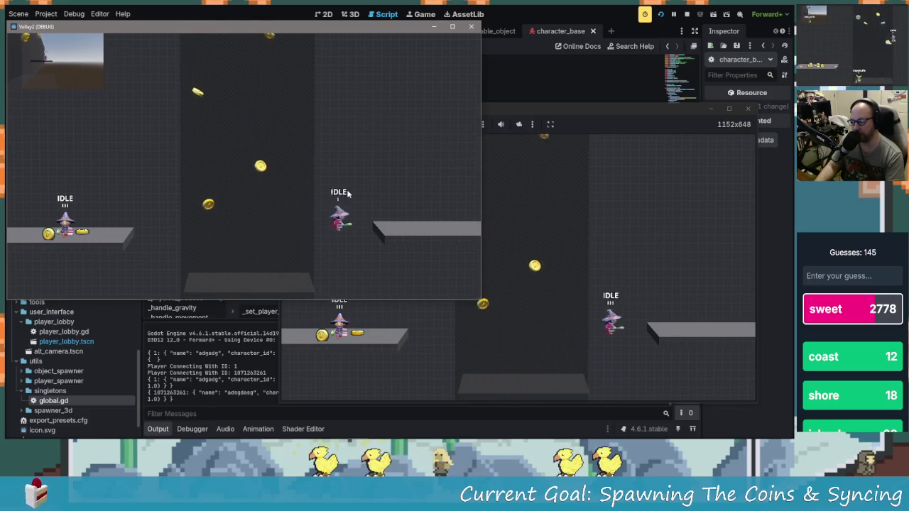
key("a")
key("space")
key("d")
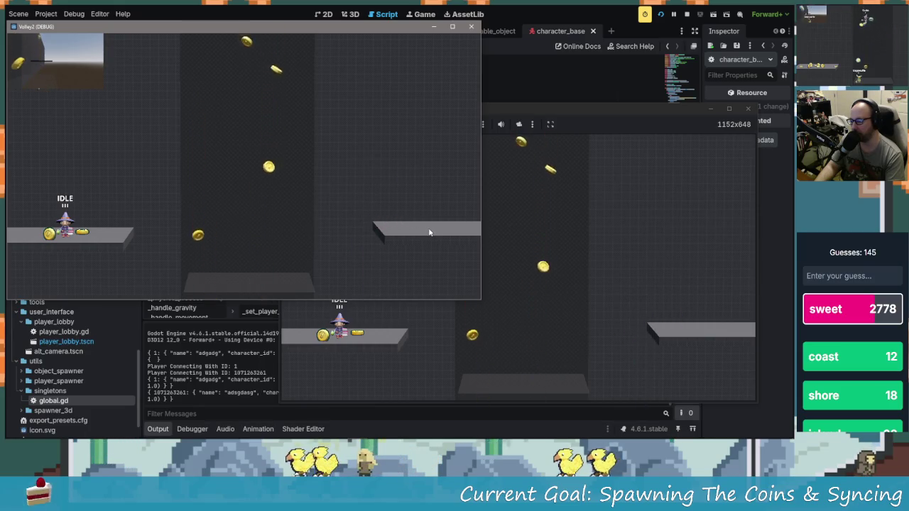
key("a")
key("space")
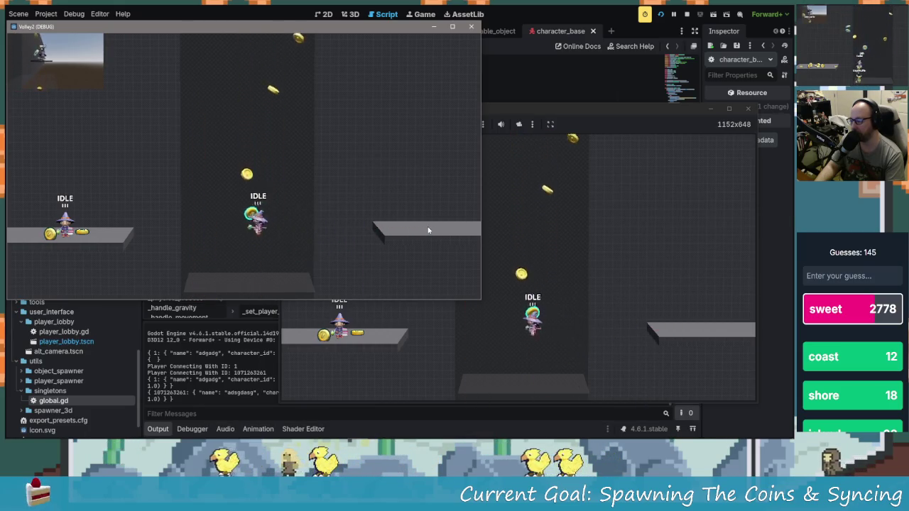
key("d")
left_click(423, 229)
key("d")
key("space")
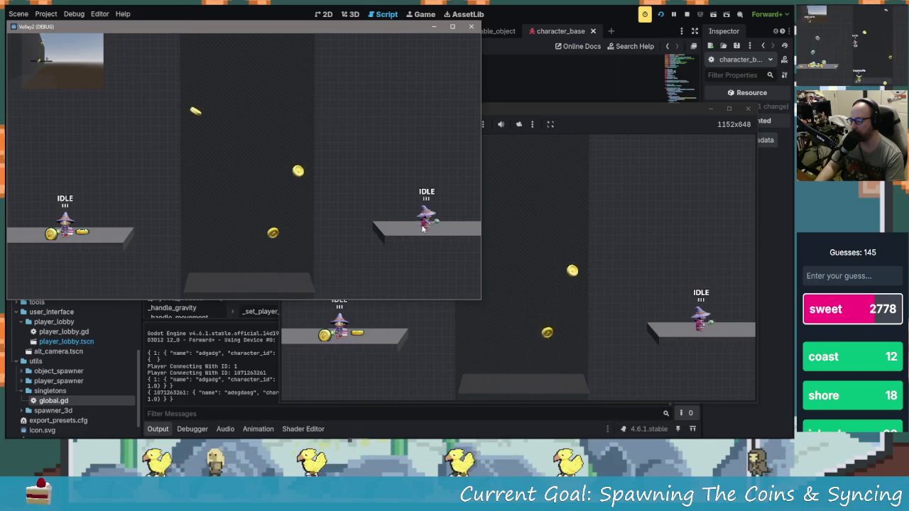
key("a")
key("a")
key("space")
key("d")
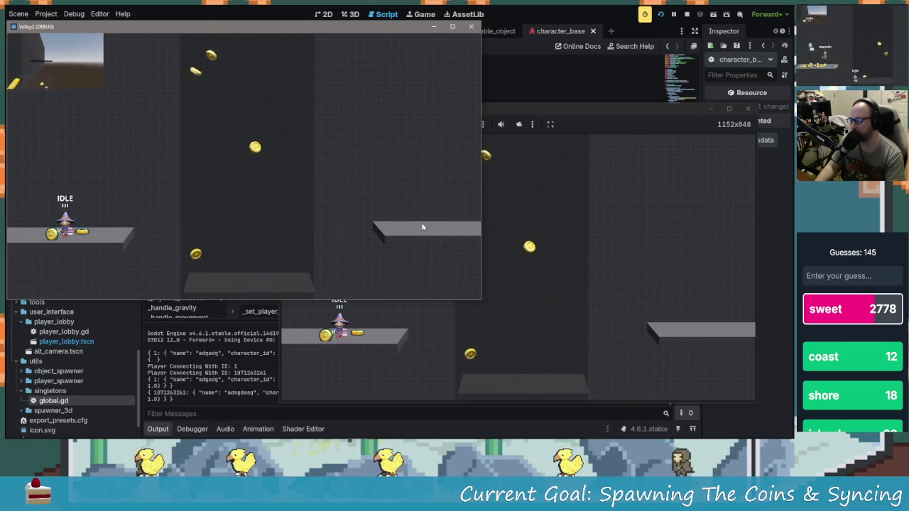
key("space")
key("a")
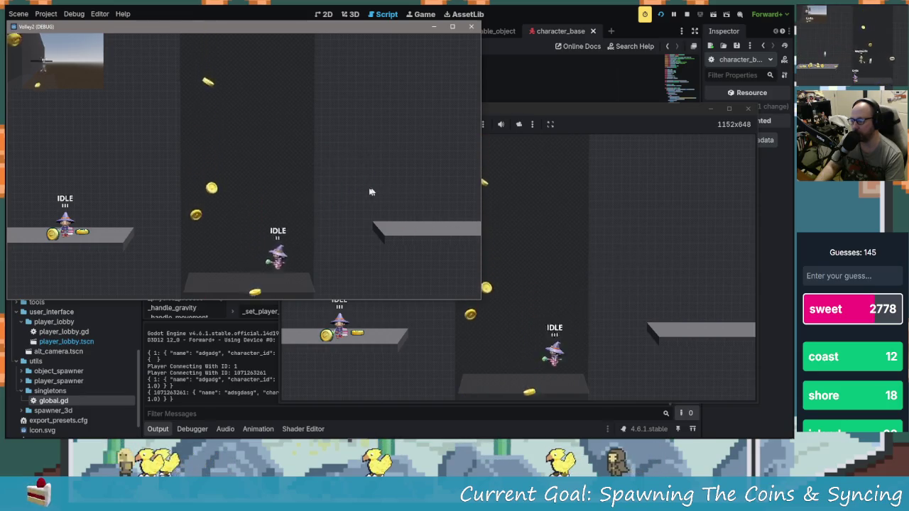
key("space")
key("a")
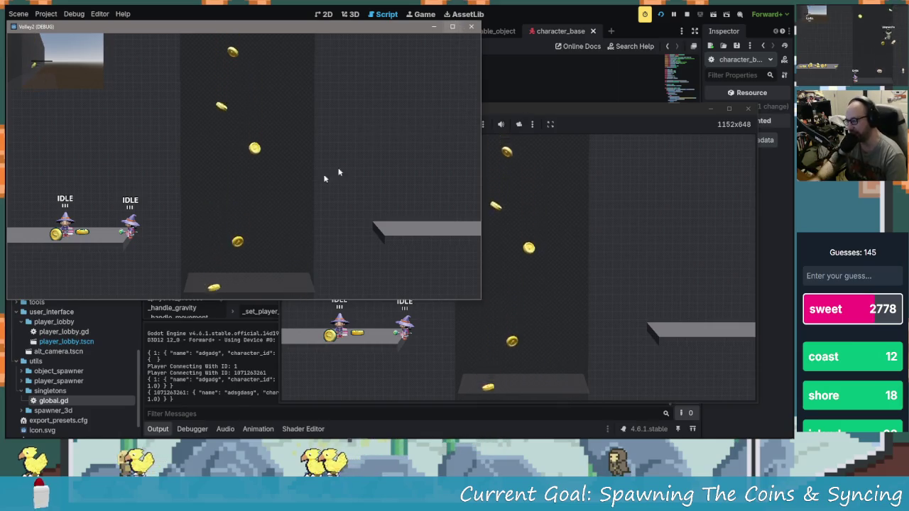
- Walk the second instance's wizard off its platform, then close that game window
left_click(609, 230)
key("Right")
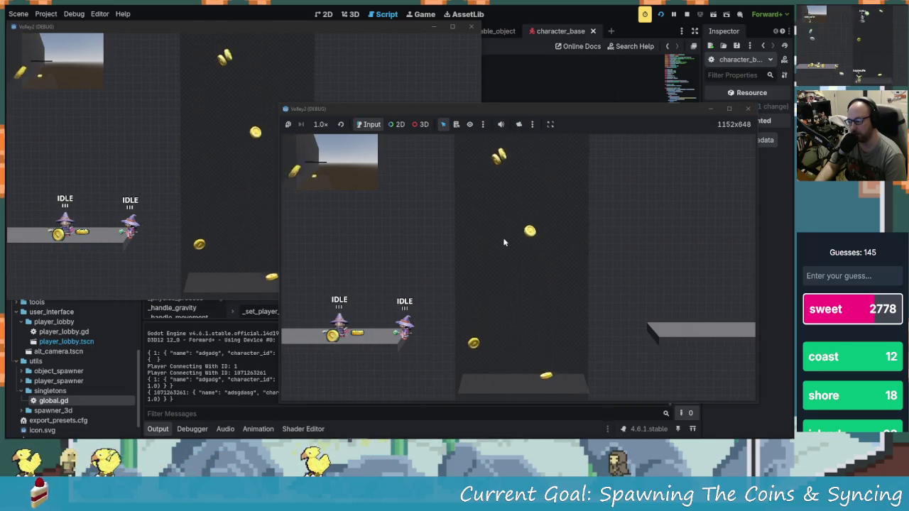
left_click(749, 109)
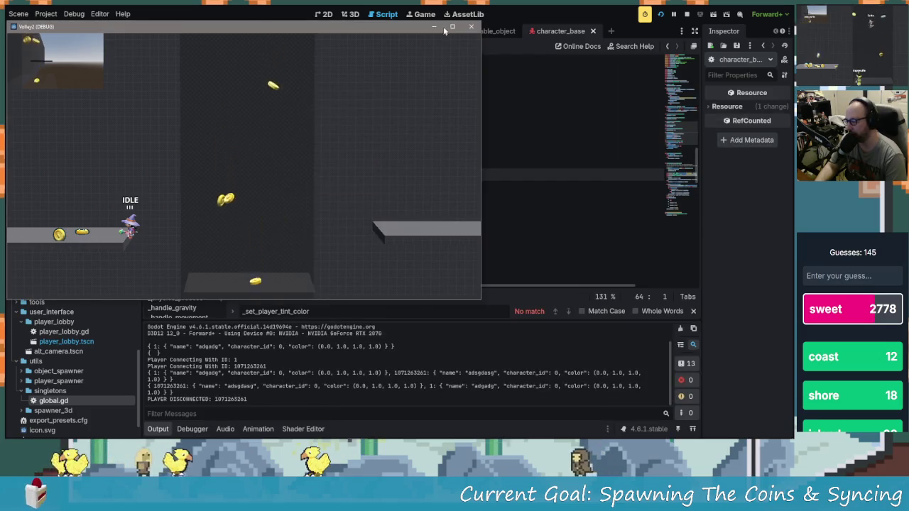
- Close the last debug window, save the scene, and scroll up to the respawn function
left_click(473, 31)
key("ctrl+s")
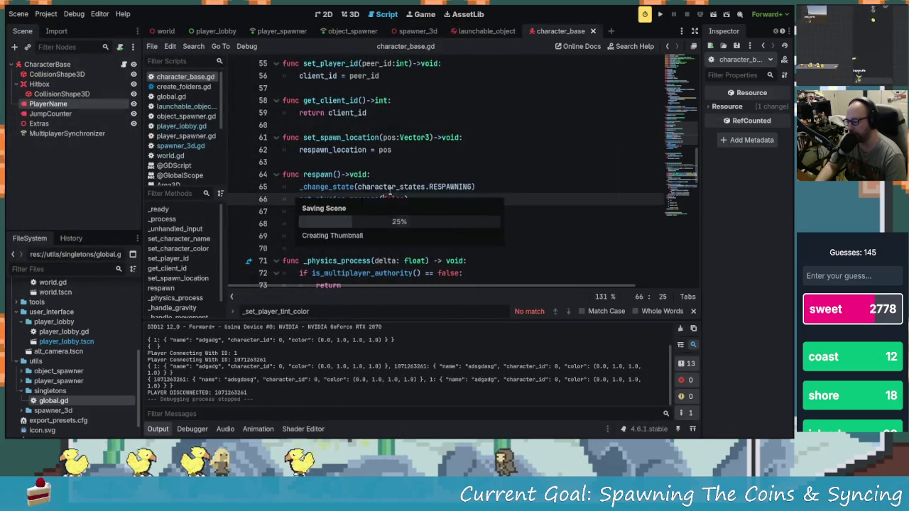
scroll(403, 220, "up", 4)
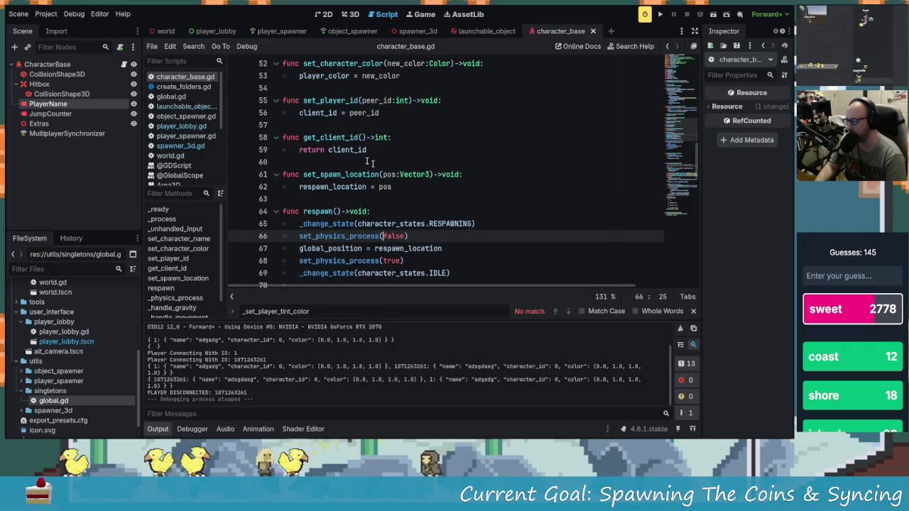
mouse_move(299, 420)
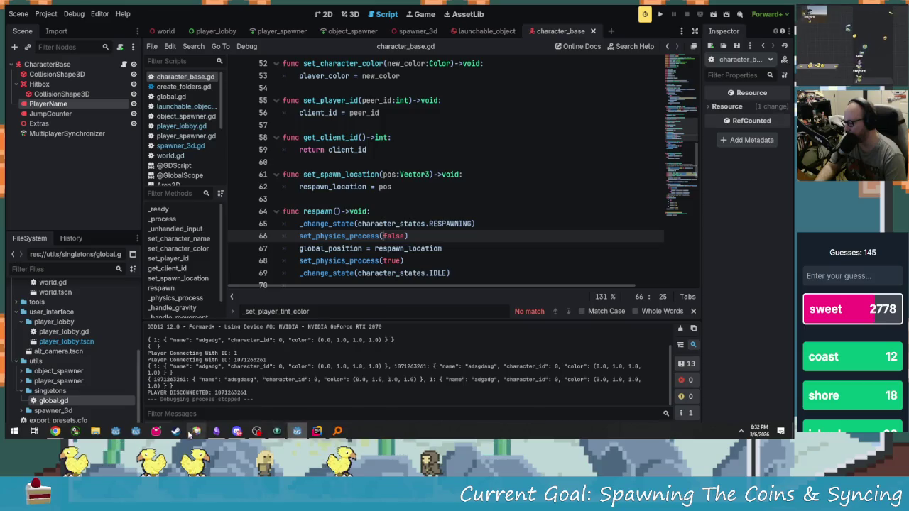
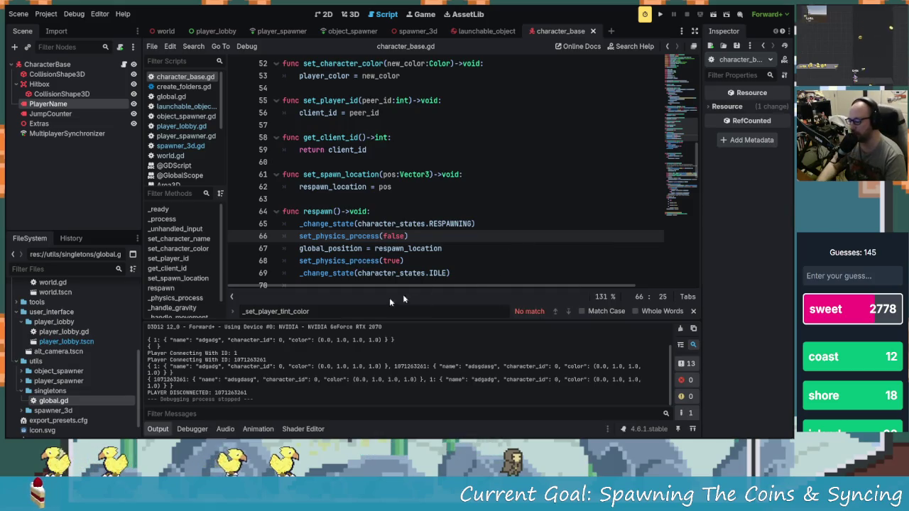
- Set the launchable object's linear_velocity and angular_velocity to replicate On Change, then run the project
left_click(84, 134)
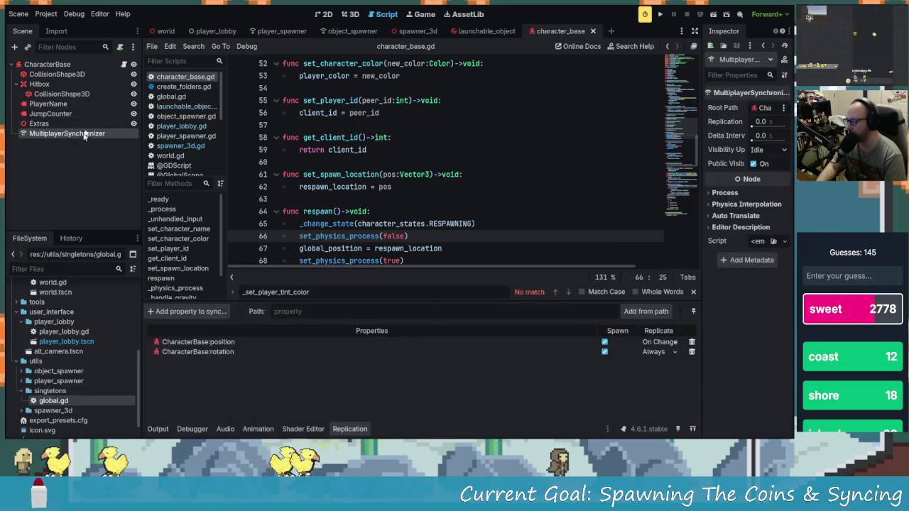
left_click(462, 32)
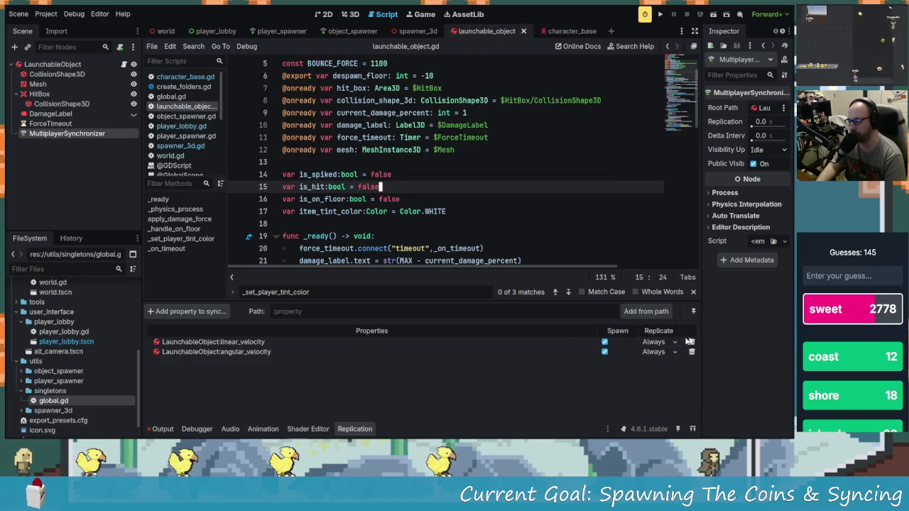
left_click(656, 342)
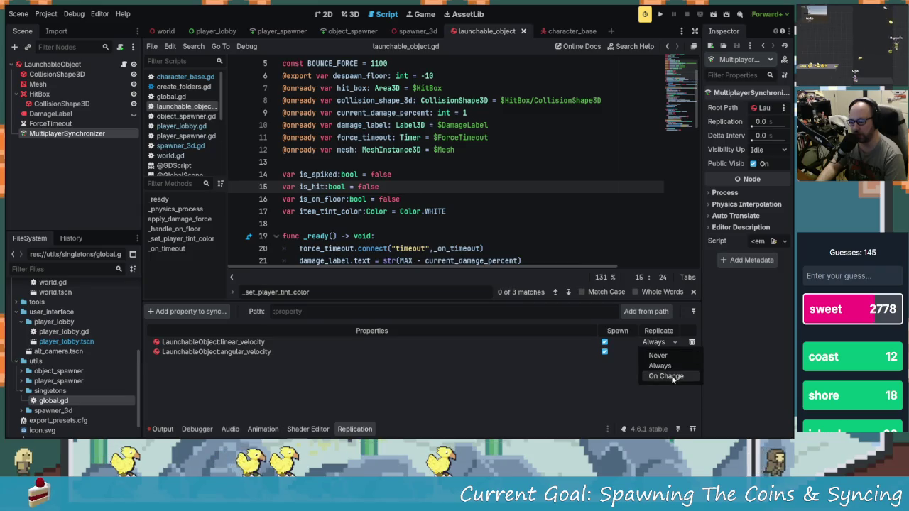
left_click(666, 376)
left_click(666, 385)
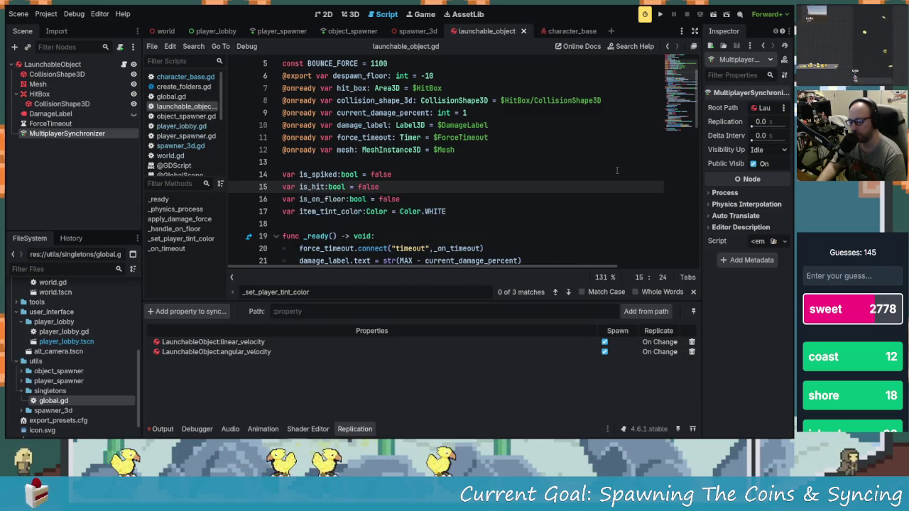
left_click(660, 16)
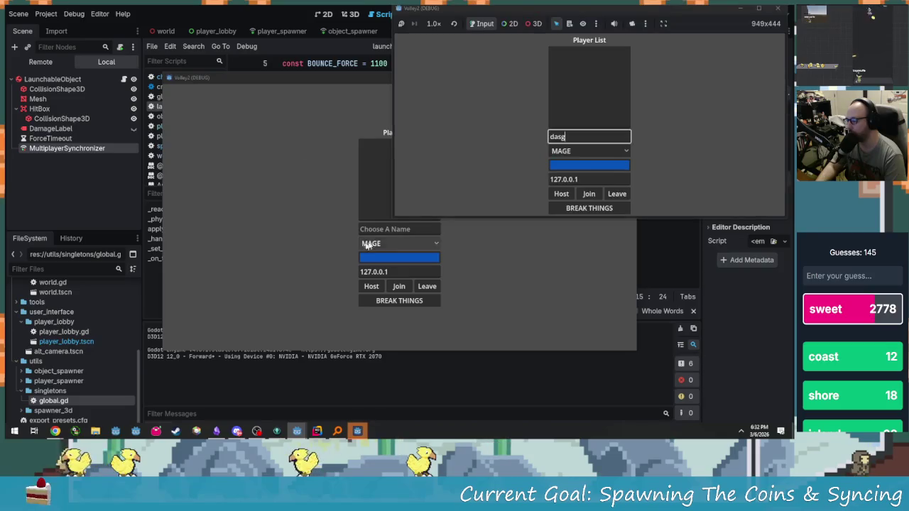
- Move the second game window top-left, host the lobby there, and join from the other window
mouse_move(342, 75)
left_mouse_down()
mouse_move(230, 8)
mouse_move(221, 10)
left_mouse_up()
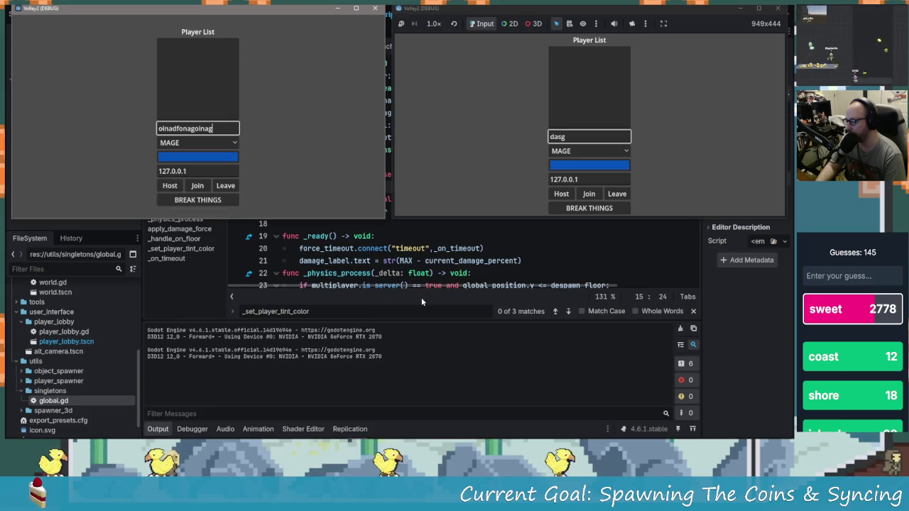
left_click(170, 186)
left_click(588, 194)
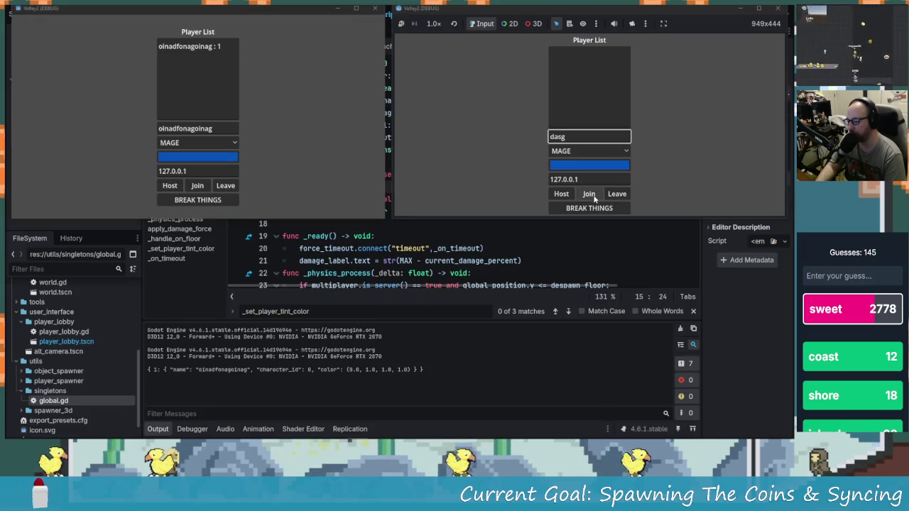
left_click(209, 201)
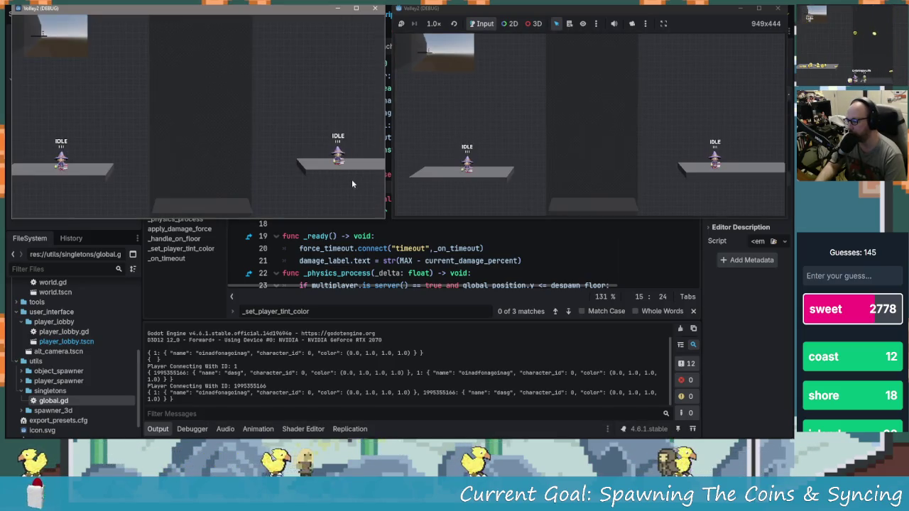
- Move and fly the wizard around the platforms to watch the falling coins sync
key("space")
key("a")
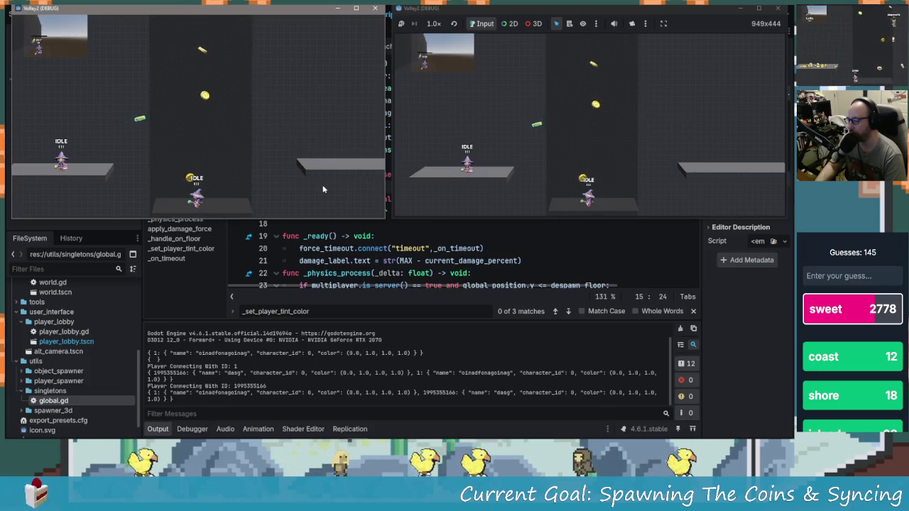
key("d")
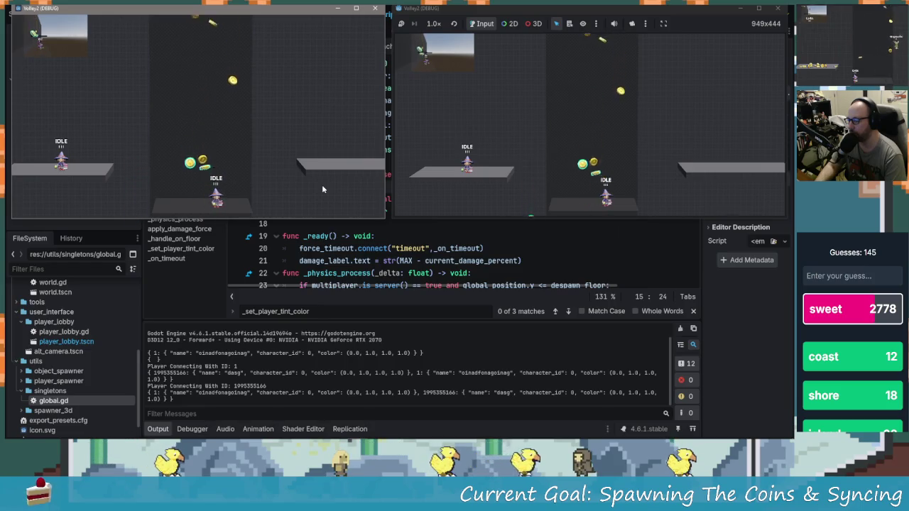
key("a")
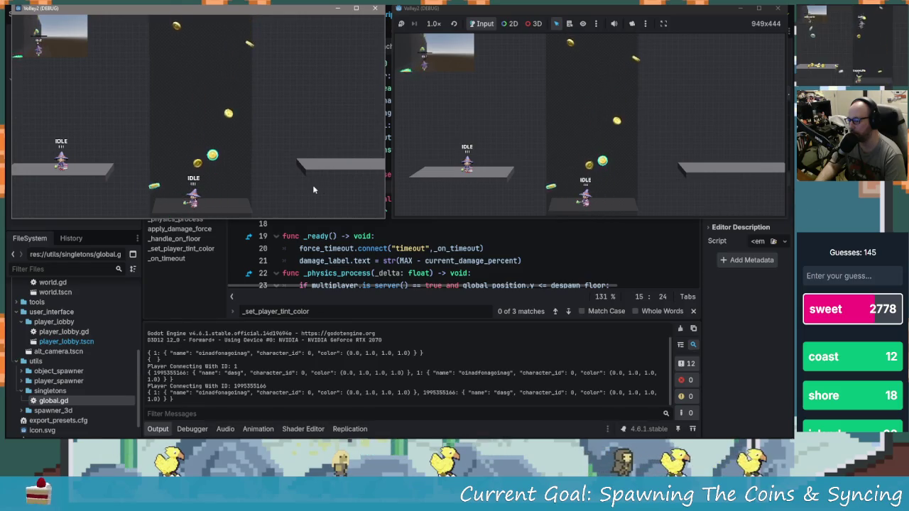
key("d")
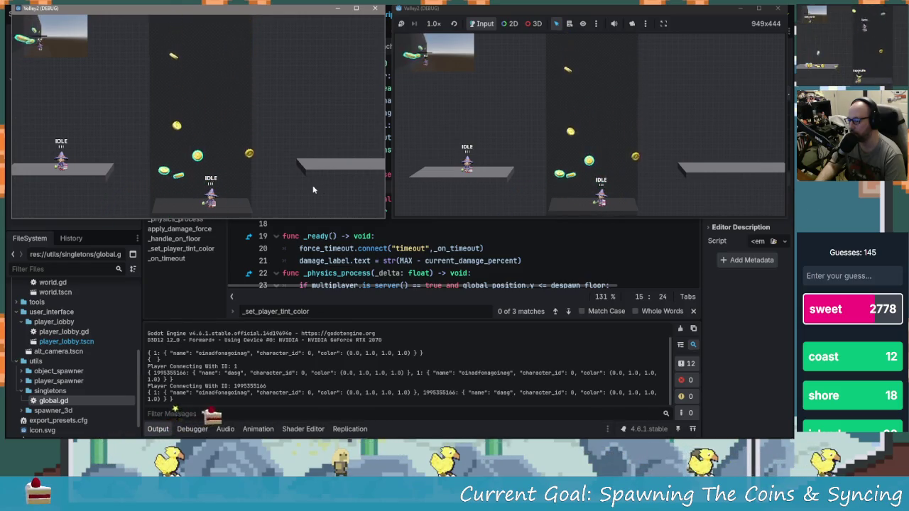
key("a")
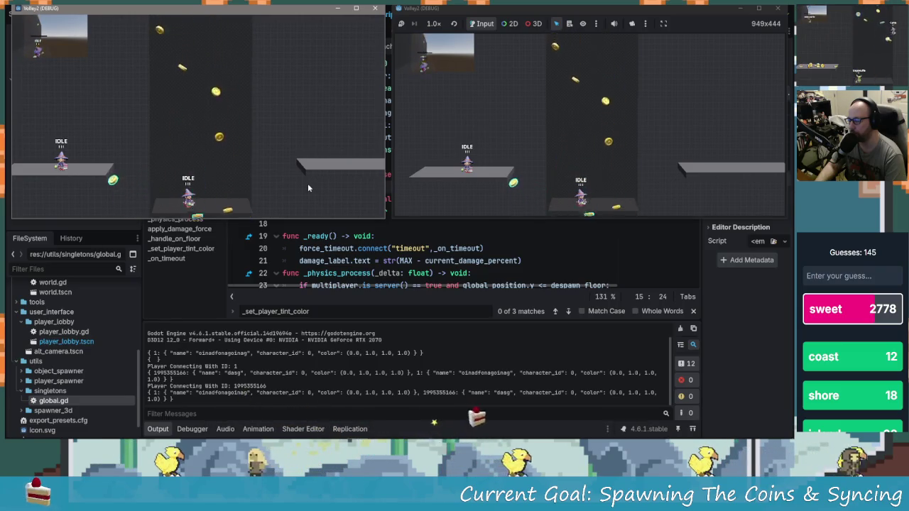
key("space")
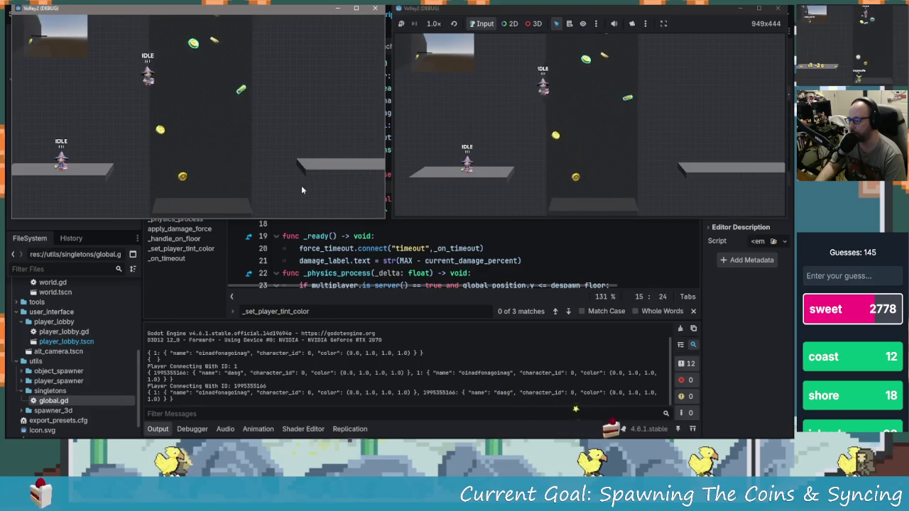
key("space")
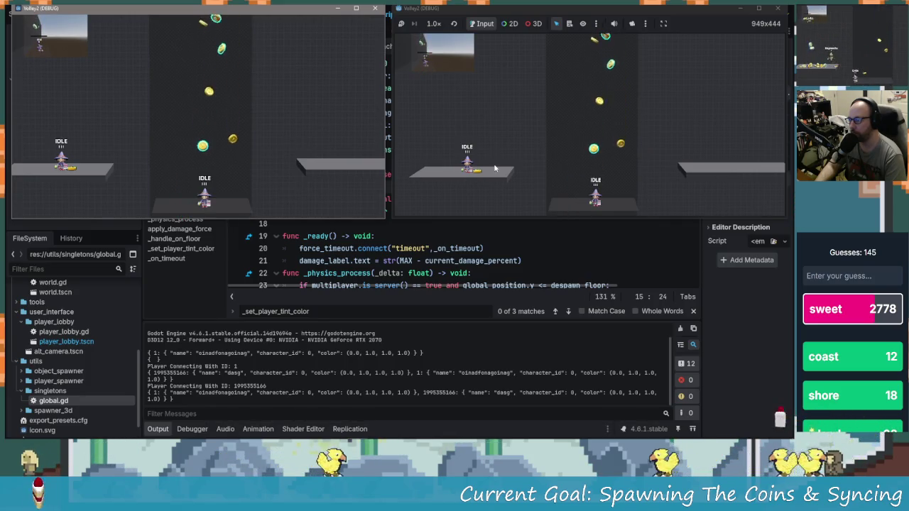
key("space")
key("Right")
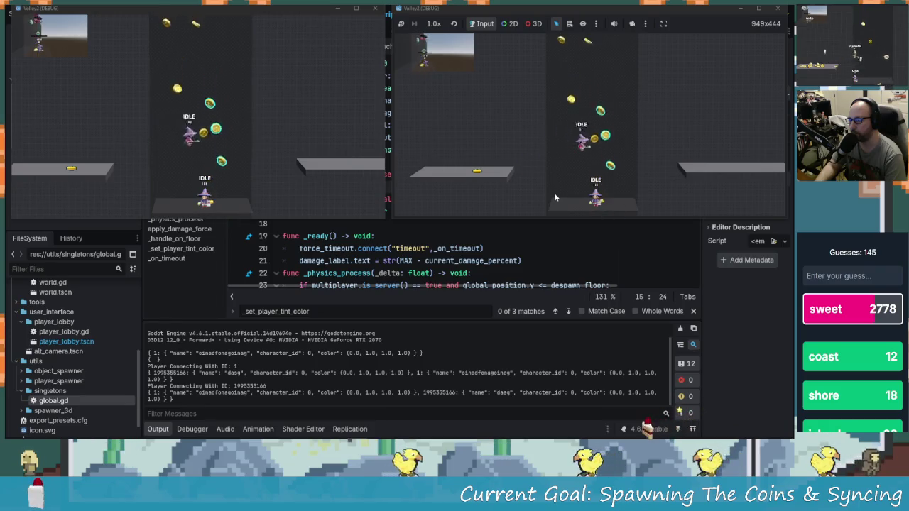
key("space")
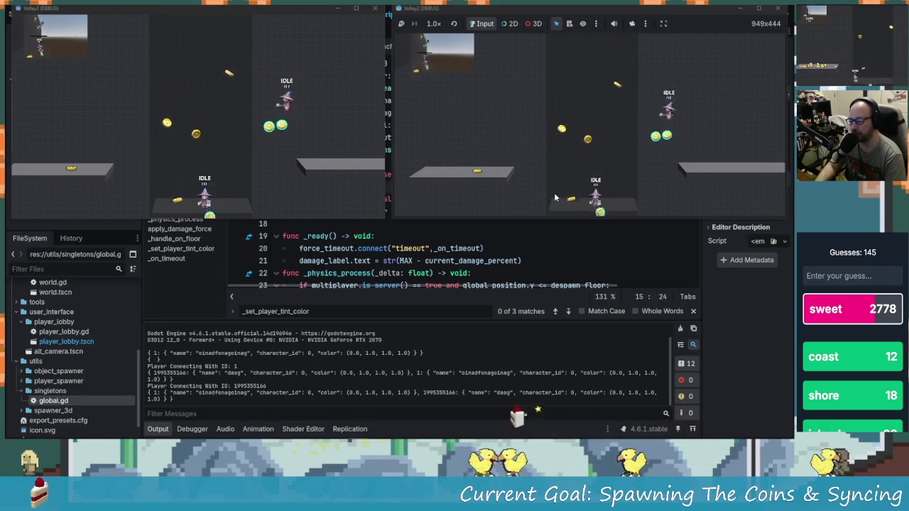
key("Left")
key("space")
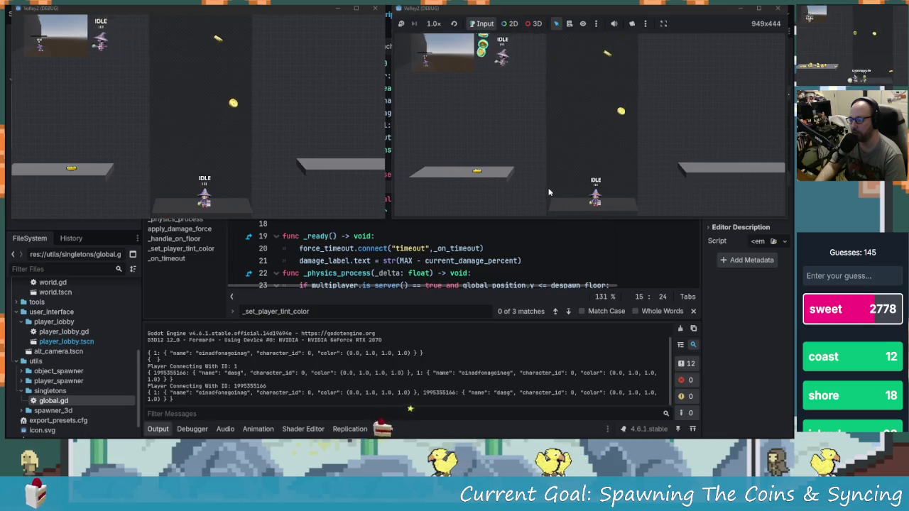
key("Right")
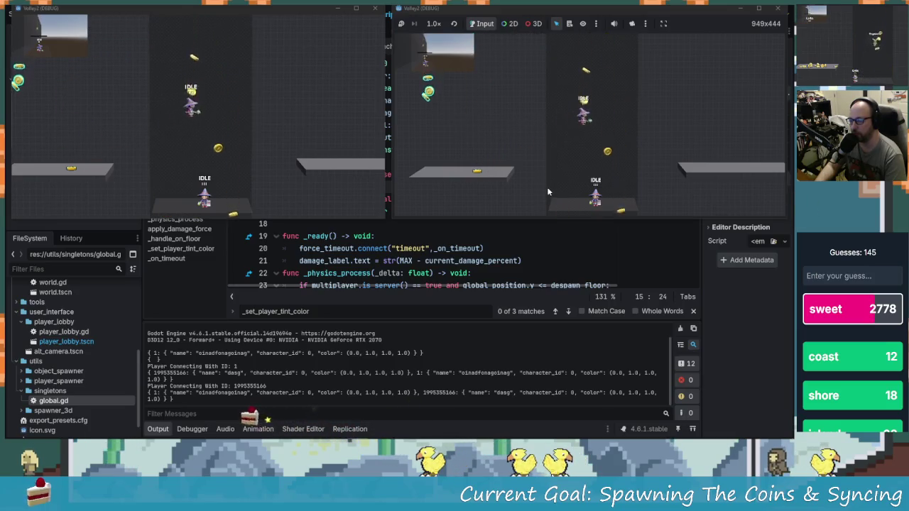
key("space")
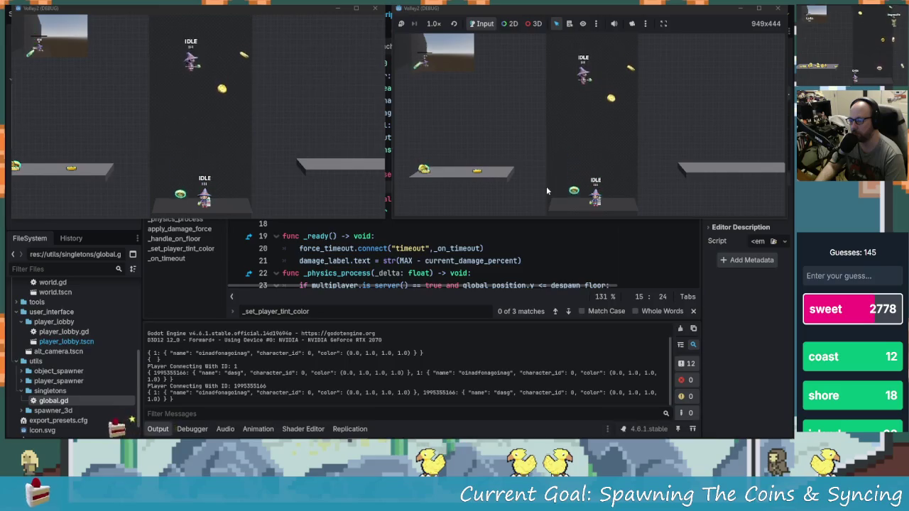
key("Right")
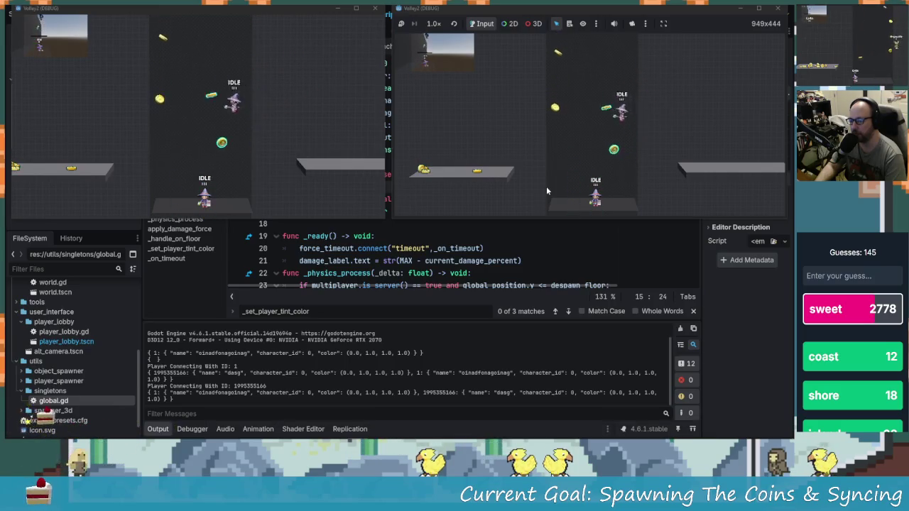
key("Left")
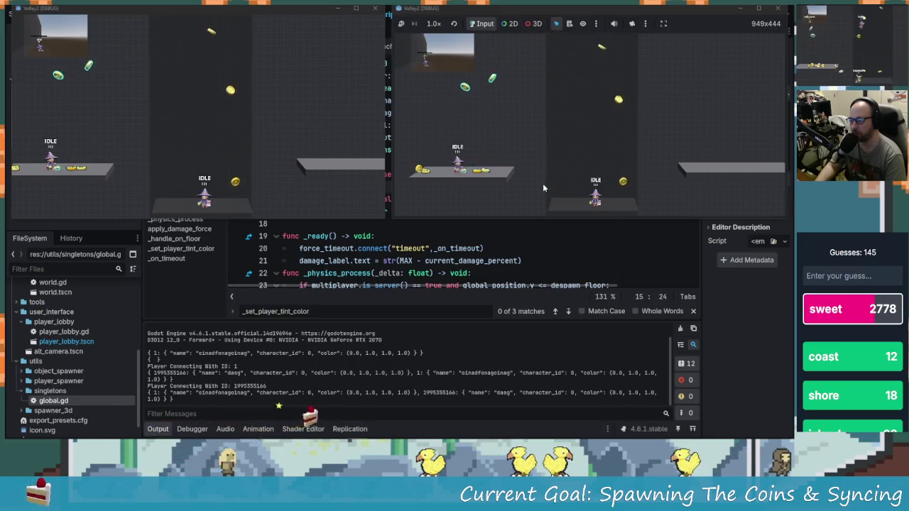
key("Right")
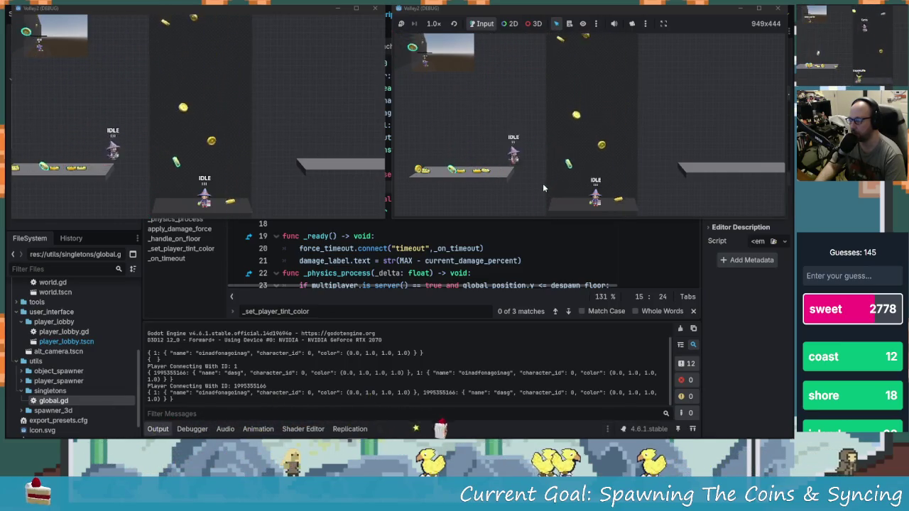
key("Right")
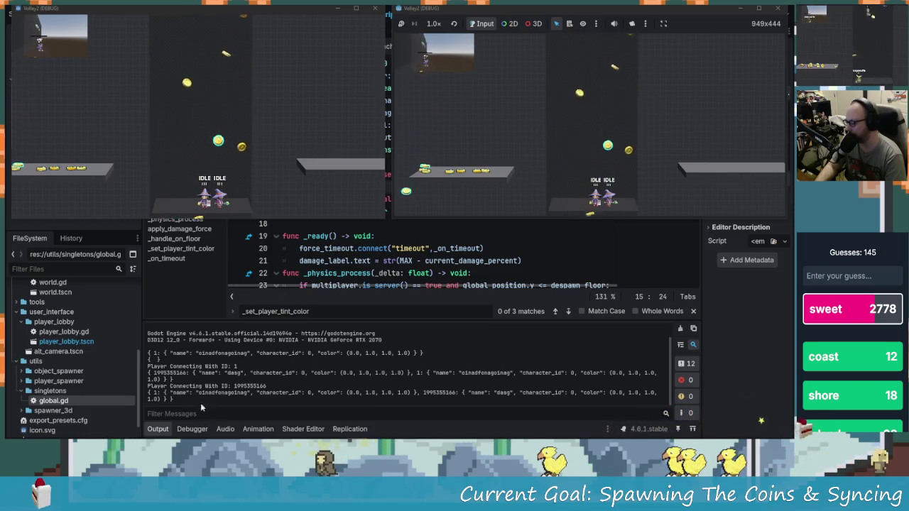
- Back in the editor, set linear_velocity replication to Always
left_click(273, 409)
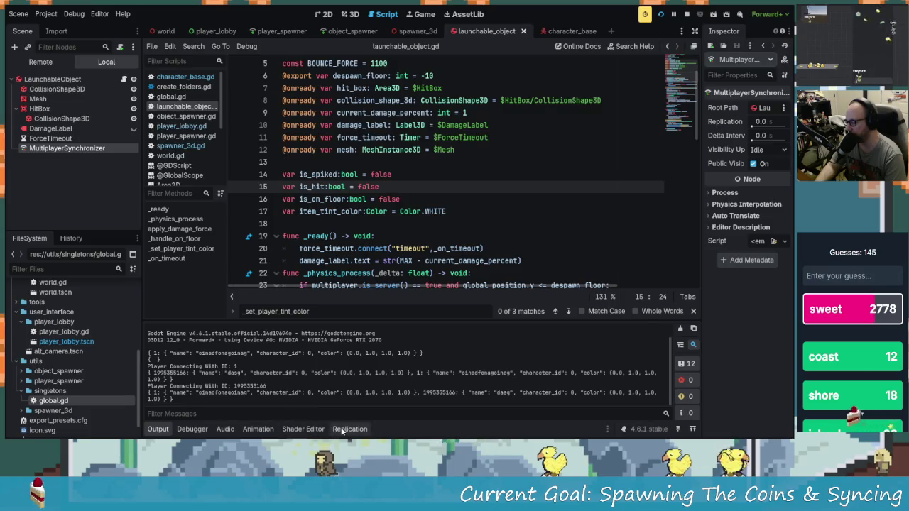
left_click(350, 429)
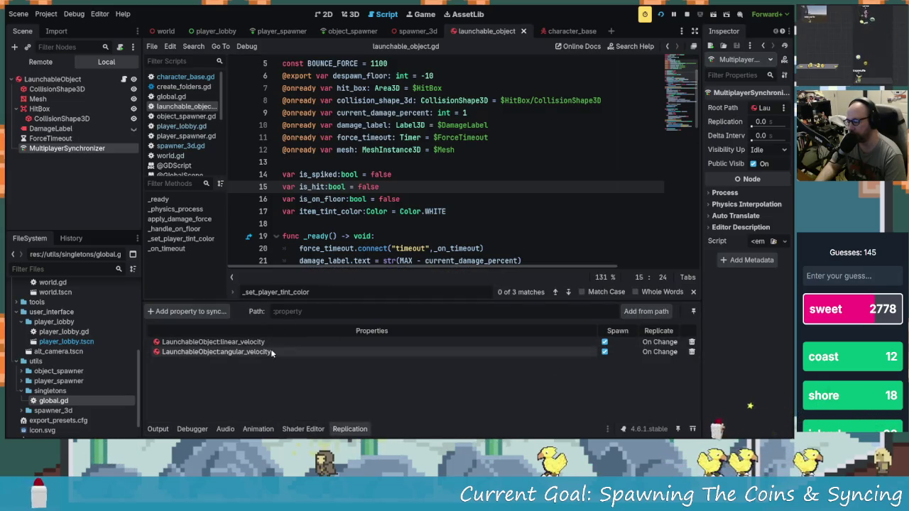
left_click(671, 344)
left_click(652, 363)
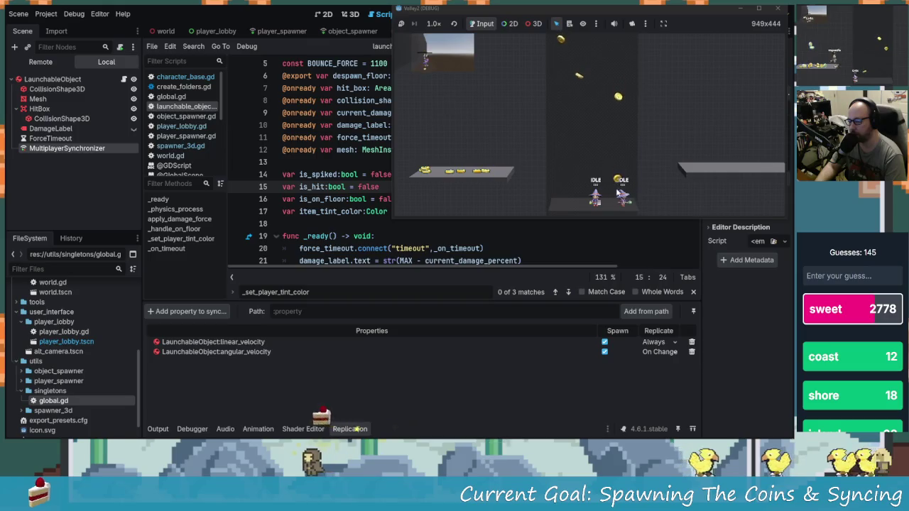
- Return to the game windows and make the client's player jump to compare coin positions
key("alt+Tab")
key("alt+Tab")
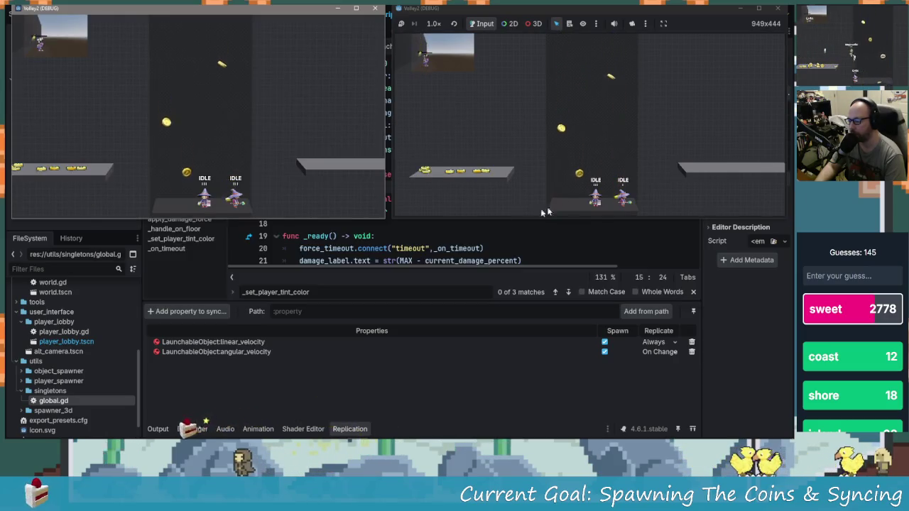
left_click(622, 202)
key("space")
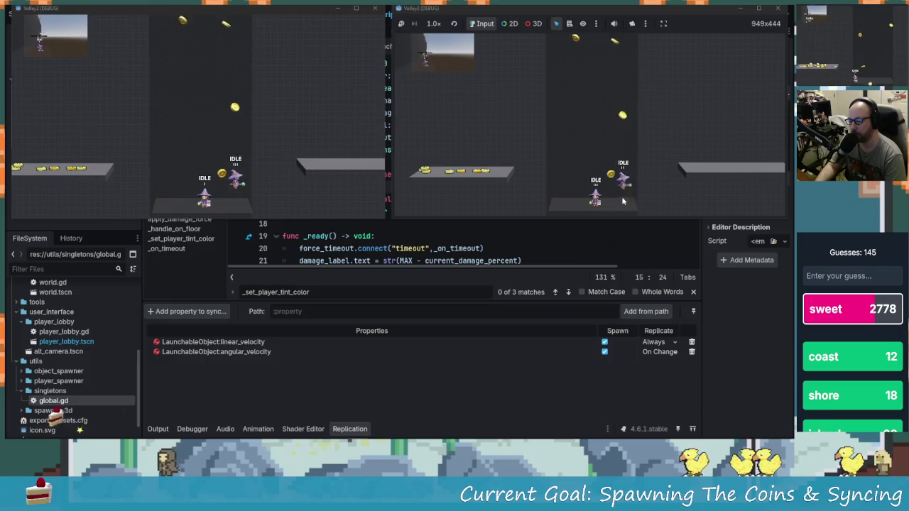
key("space")
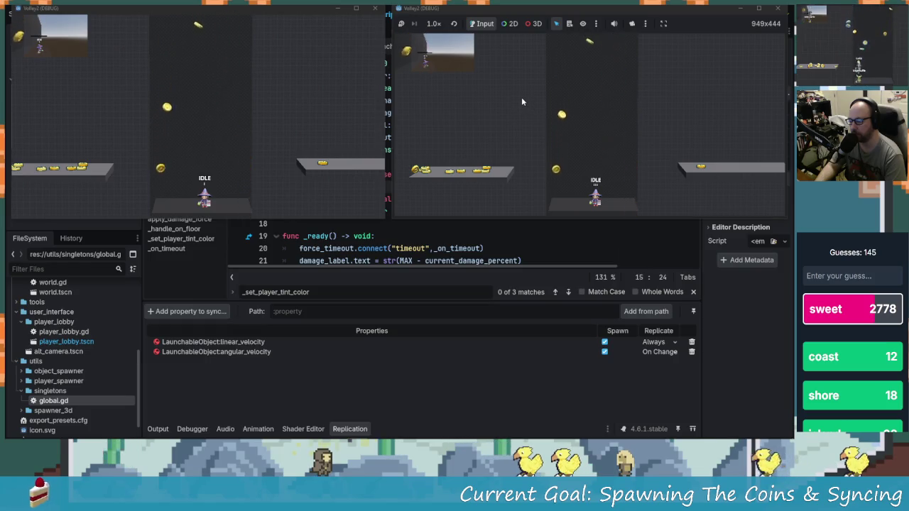
- Set linear_velocity back to On Change, matching angular_velocity, and run the project with F5
left_click(659, 352)
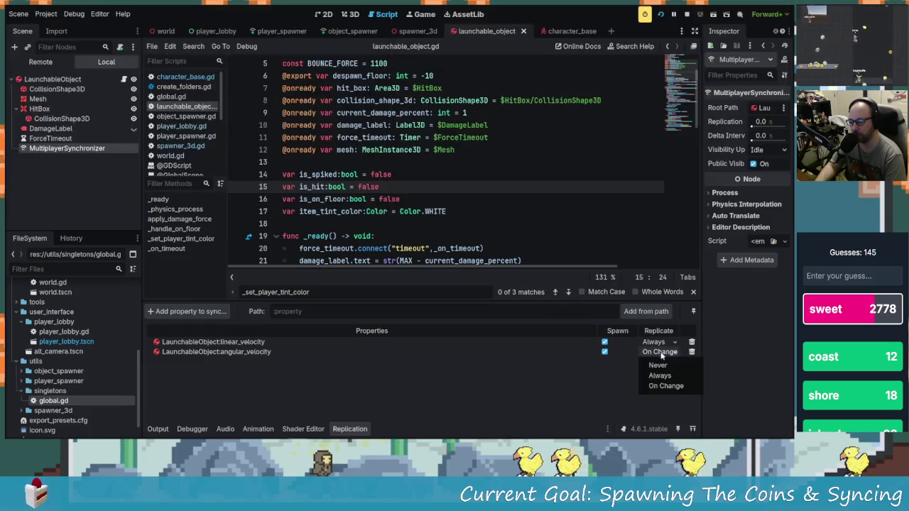
left_click(676, 386)
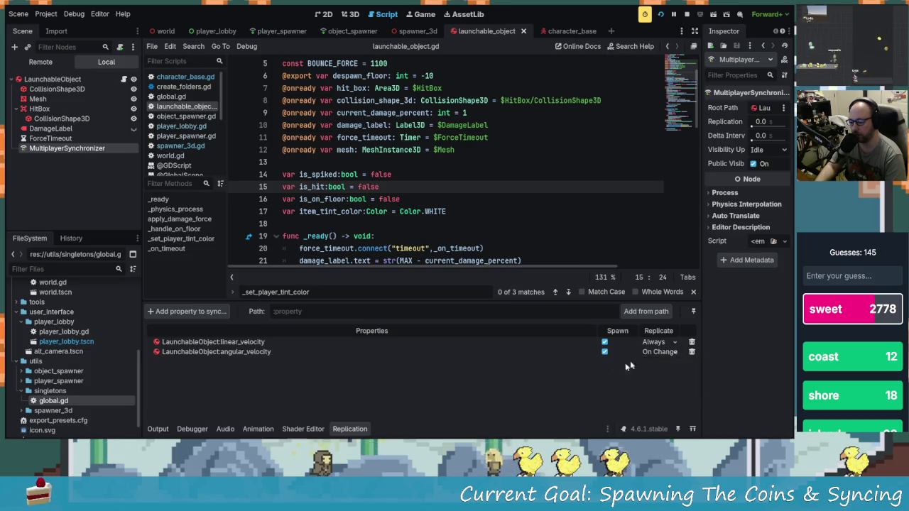
left_click(660, 351)
left_click(665, 385)
left_click(654, 342)
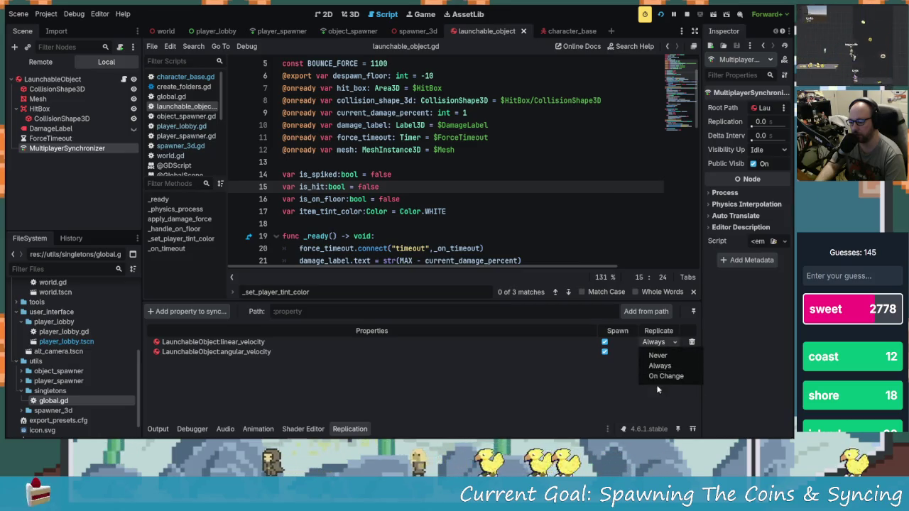
left_click(668, 377)
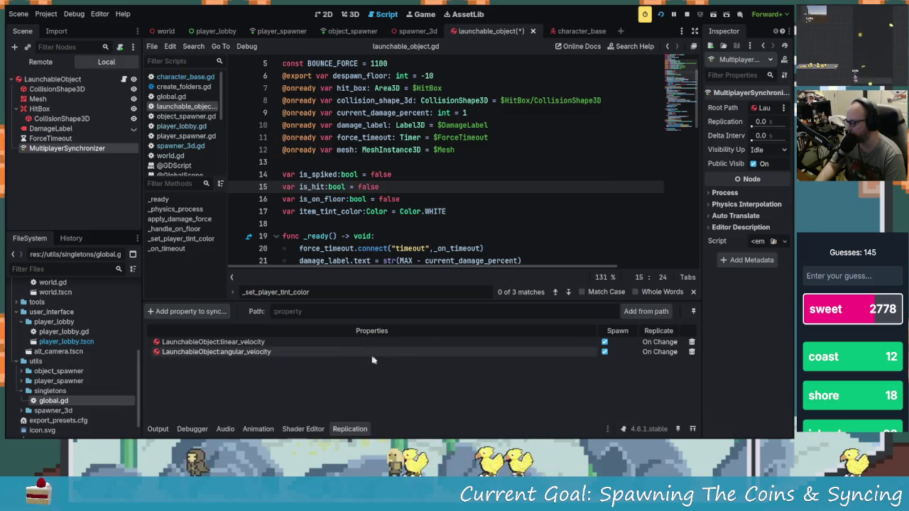
key("F5")
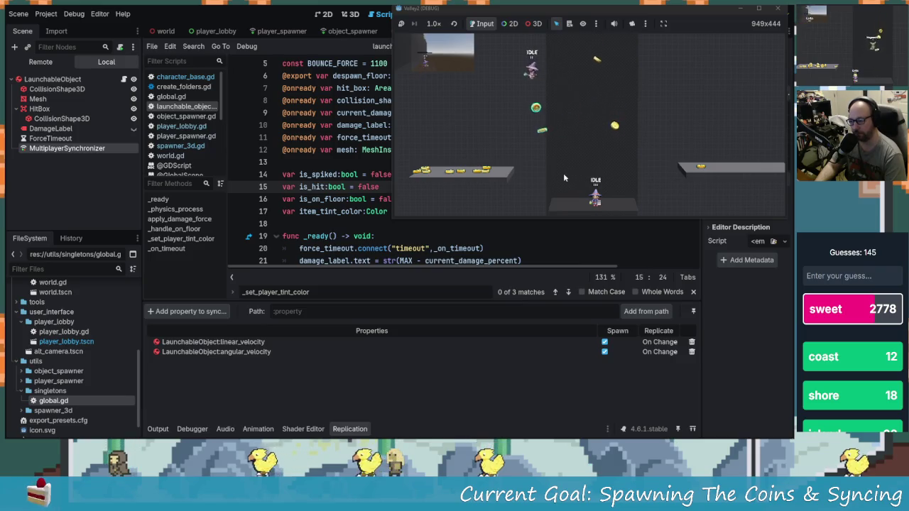
- Close the client game instance and restart the game with fresh instances
key("alt+Tab")
left_click(396, 194)
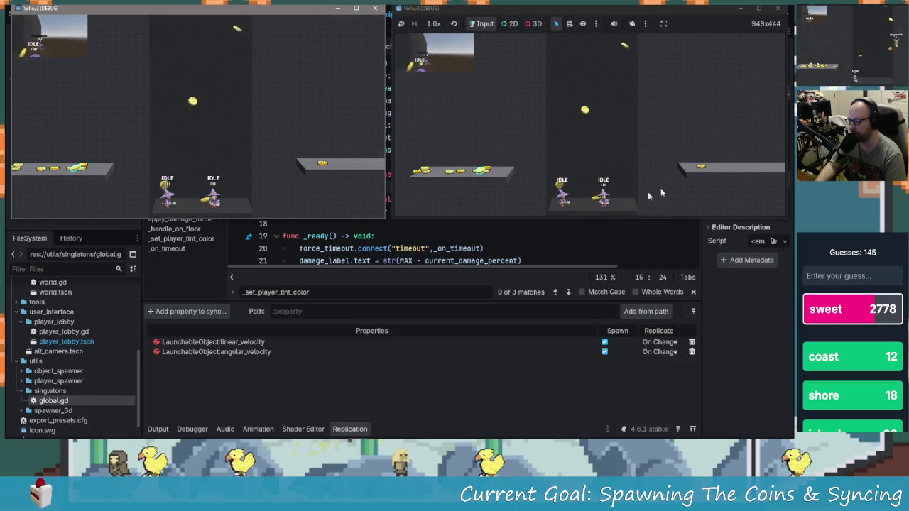
left_click(778, 8)
left_click(661, 15)
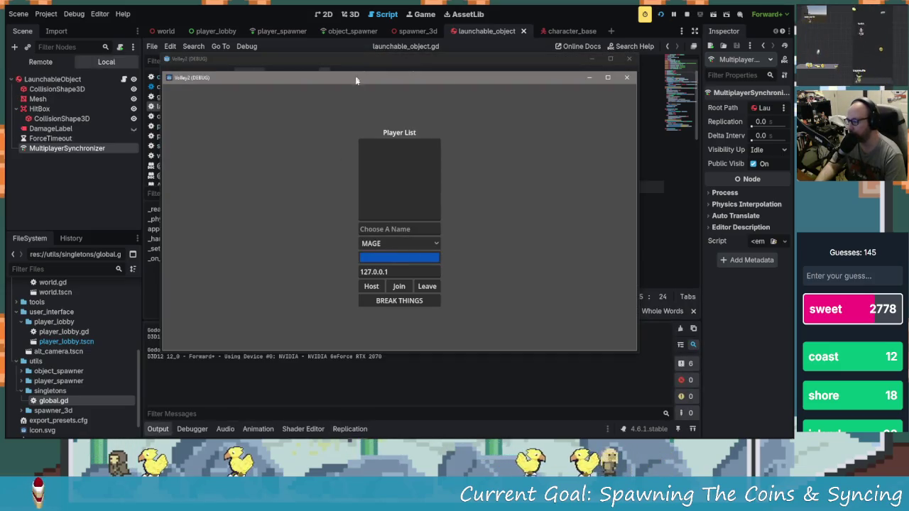
- Give P1 a green colour and the DRUID class, and move that window top-left
left_click(416, 264)
left_click(455, 141)
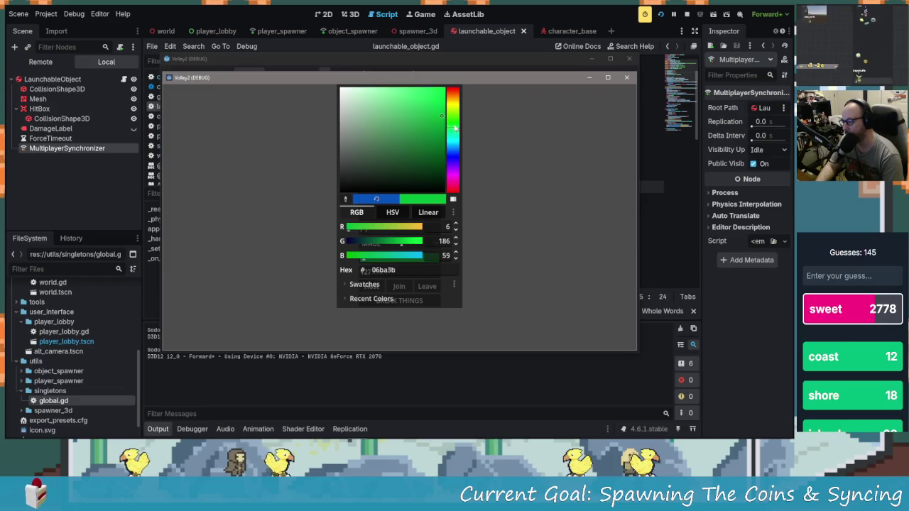
left_click(522, 190)
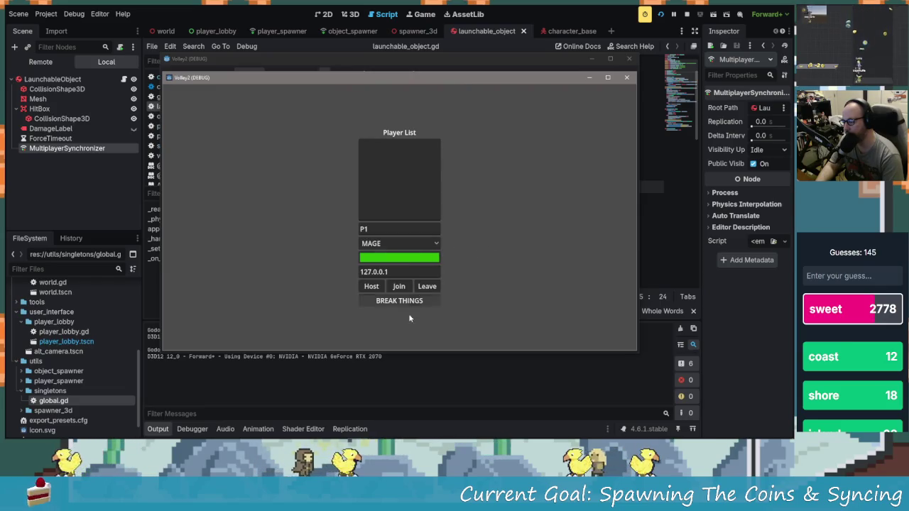
left_click(411, 243)
left_click(394, 266)
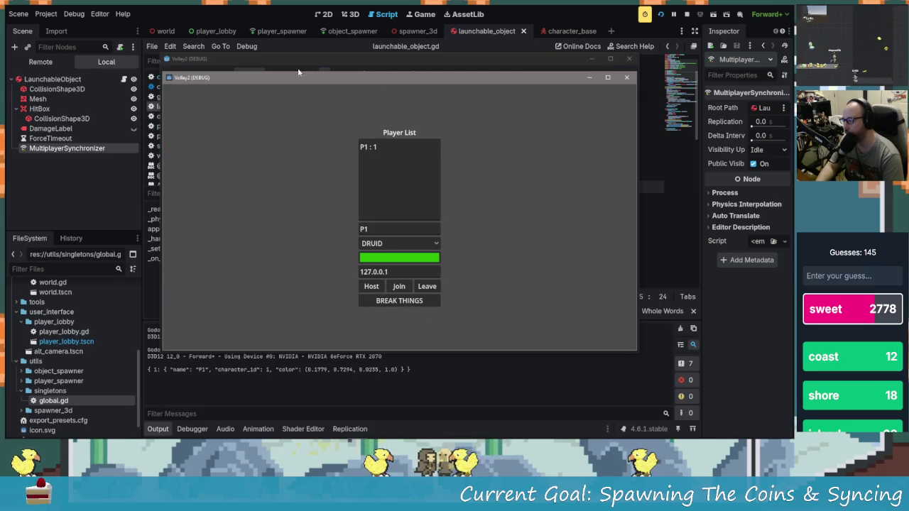
mouse_move(298, 71)
left_mouse_down()
mouse_move(277, 29)
mouse_move(170, 36)
left_mouse_up()
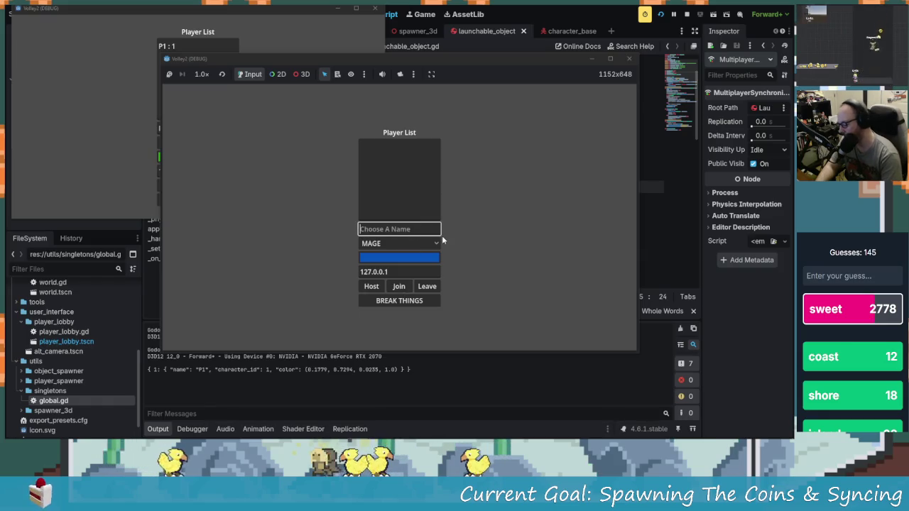
- Join from the second instance as P2 and place its window top-right
type("P2")
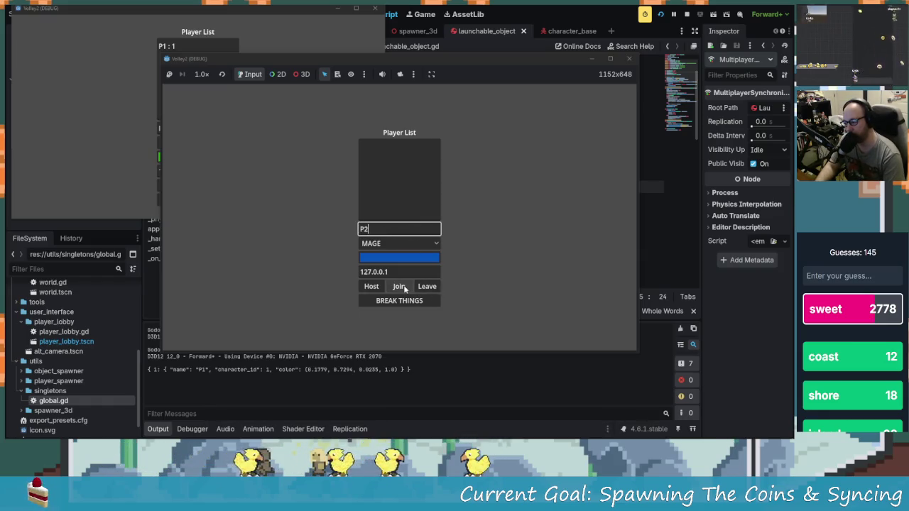
left_click(403, 287)
left_click_drag(405, 64, 515, 21)
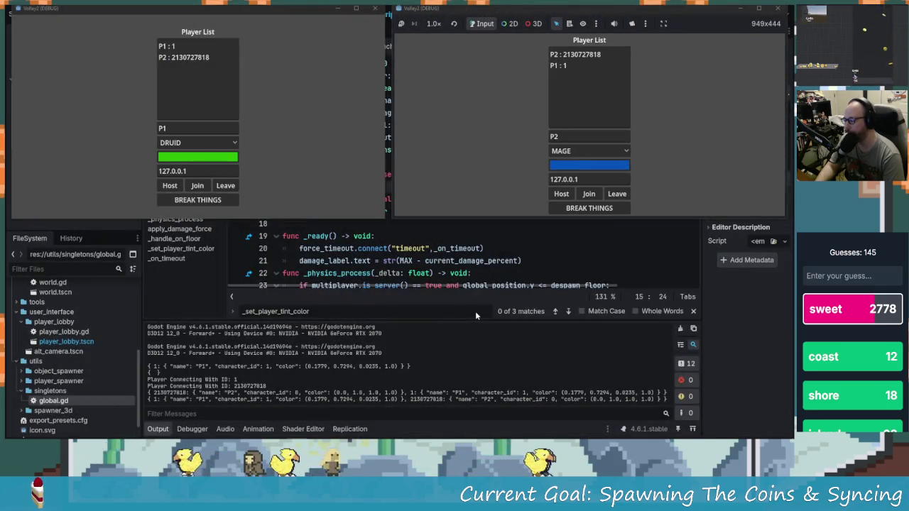
left_click(203, 204)
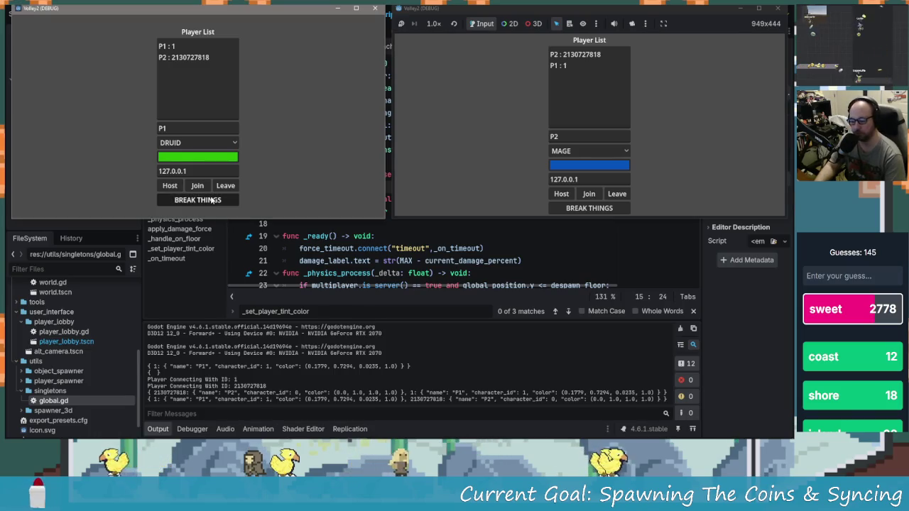
- Start the match and move the druid around the platforms in the host window as coins fall
left_click(211, 200)
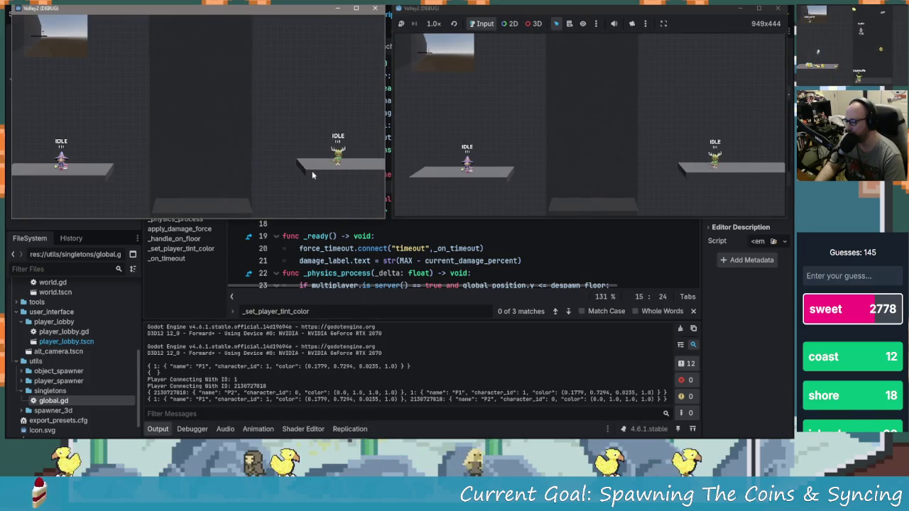
key("space")
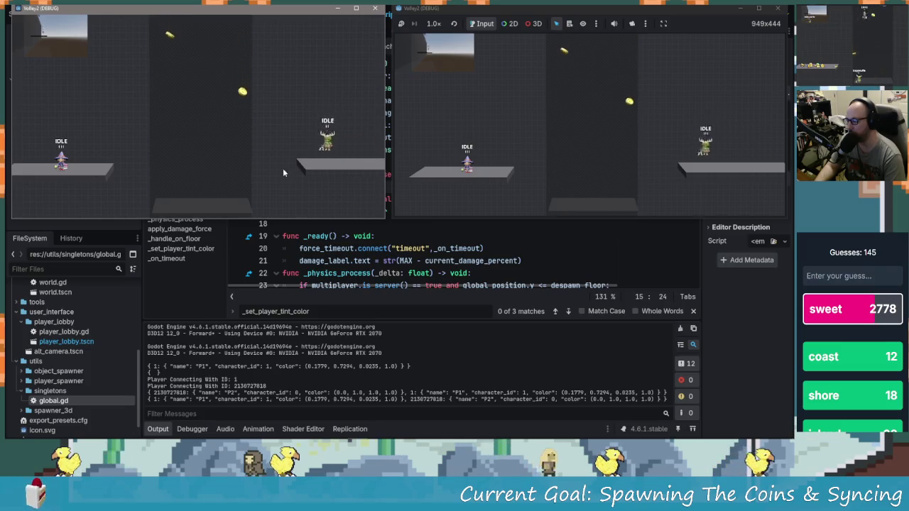
key("space")
key("Left")
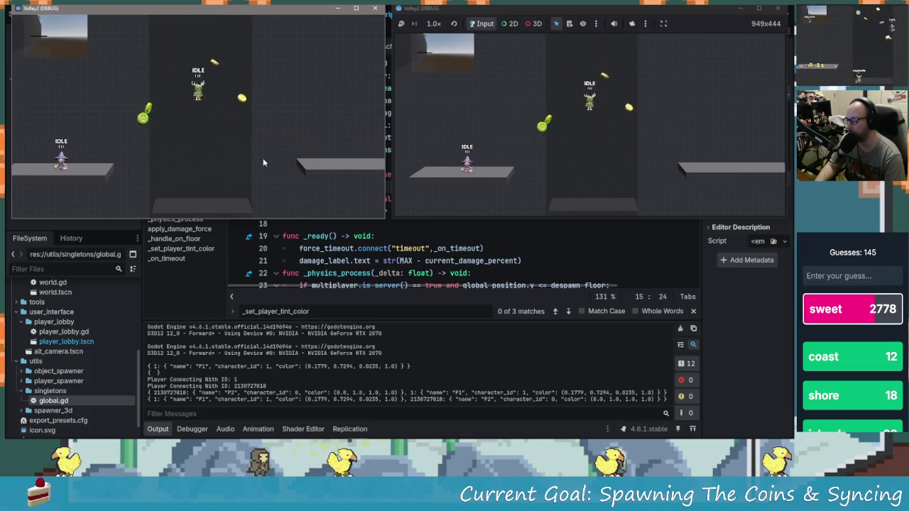
key("space")
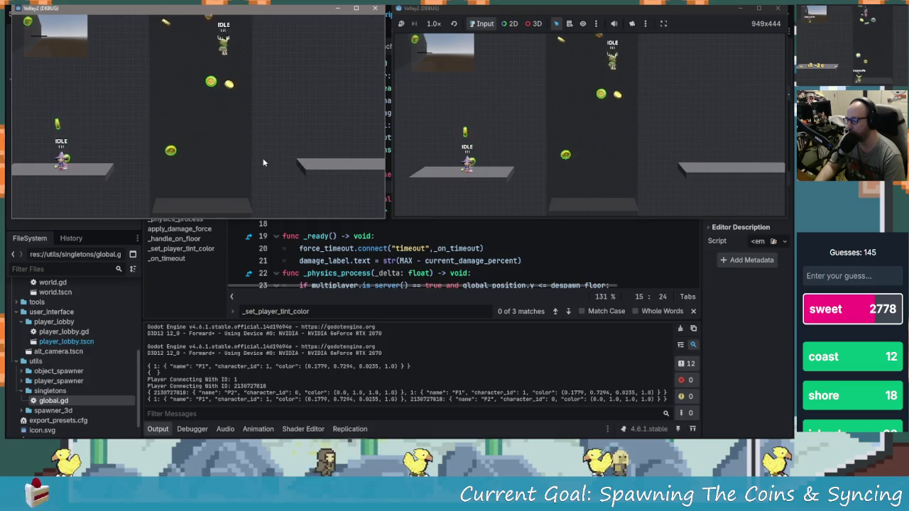
key("Left")
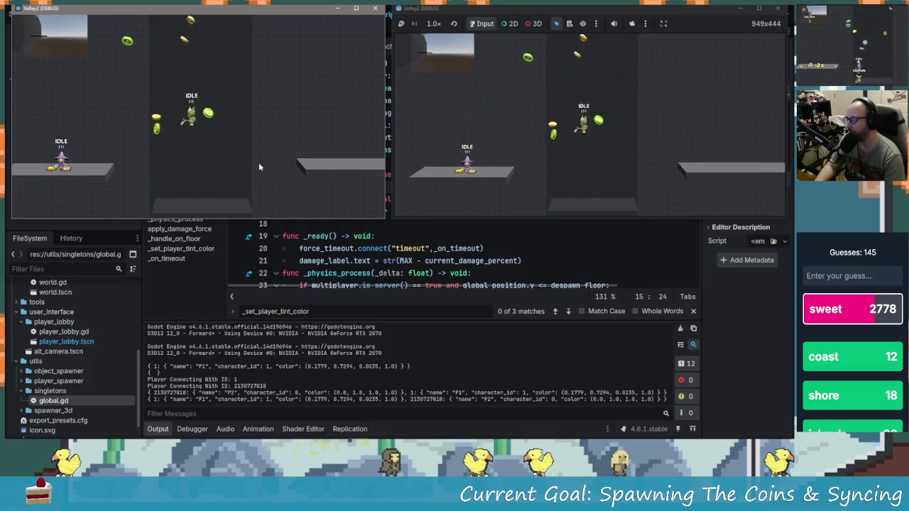
key("space")
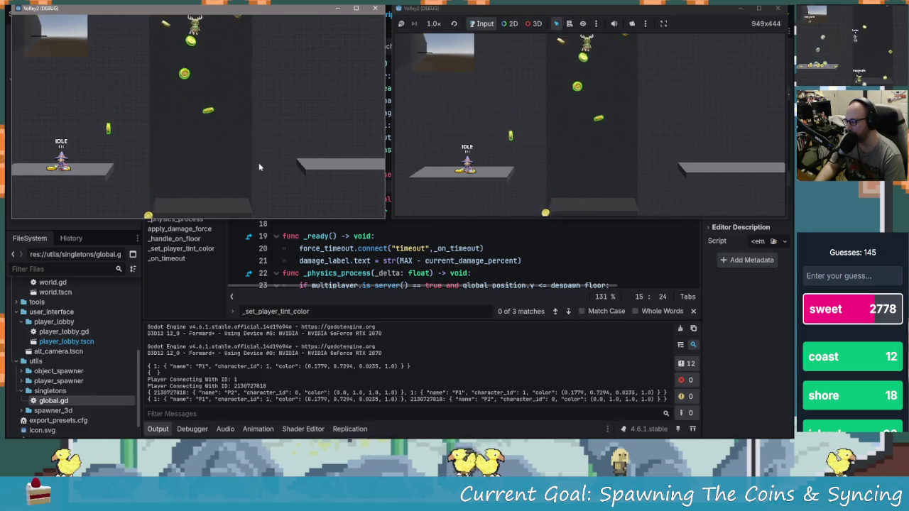
key("Left")
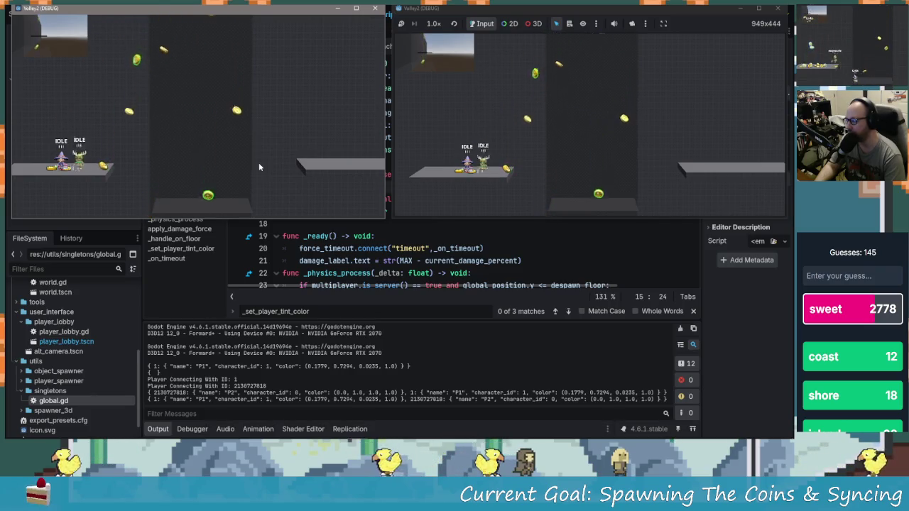
key("Right")
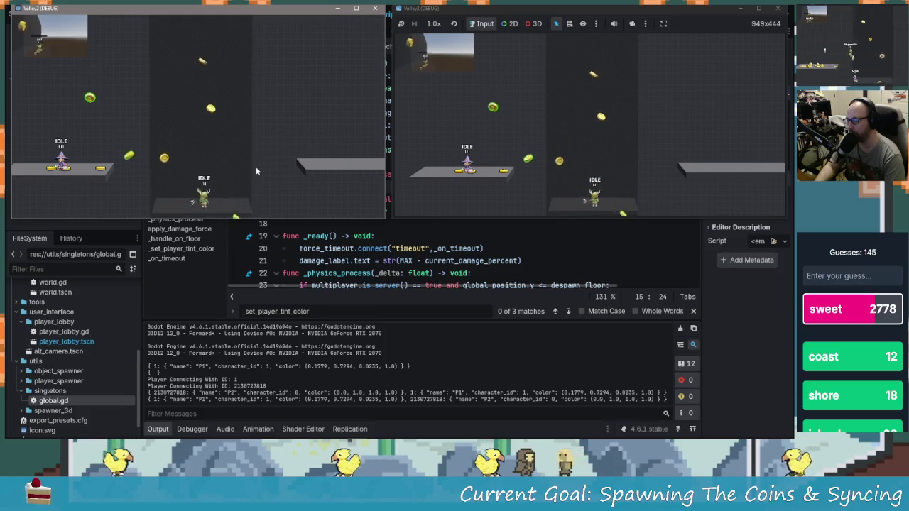
key("space")
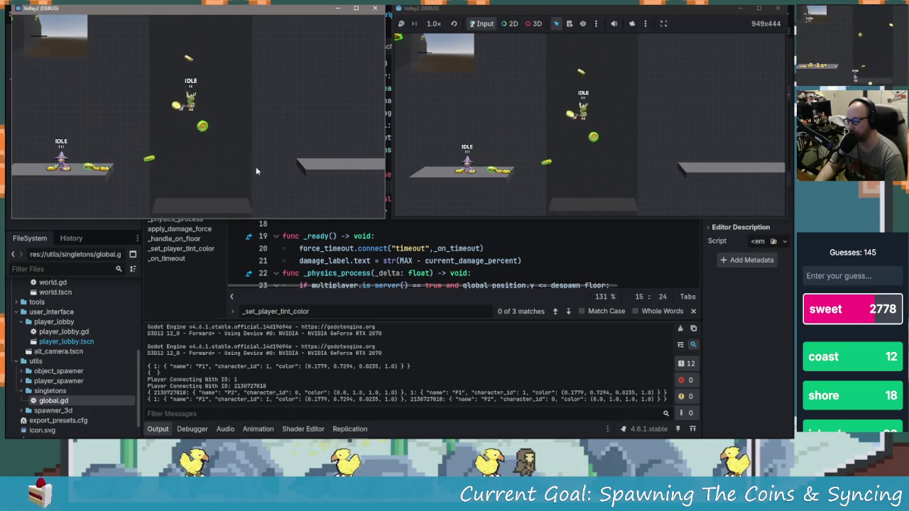
key("Right")
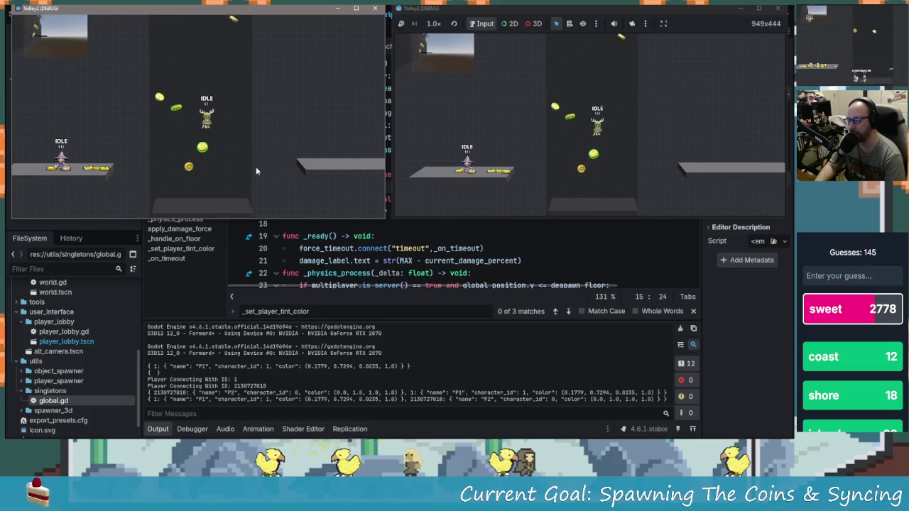
key("space")
key("Right")
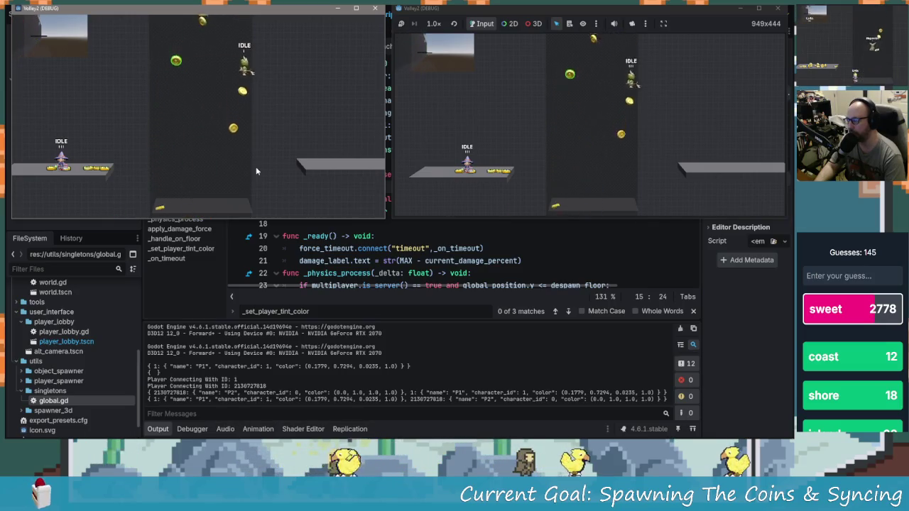
key("Left")
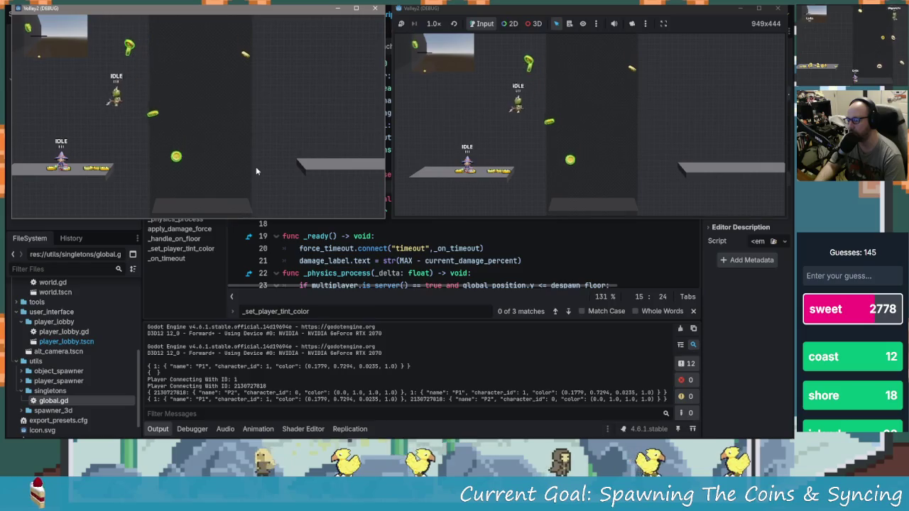
- Move and attack with the mage in the client window, then close the client window
left_click(464, 197)
key("space")
key("Right")
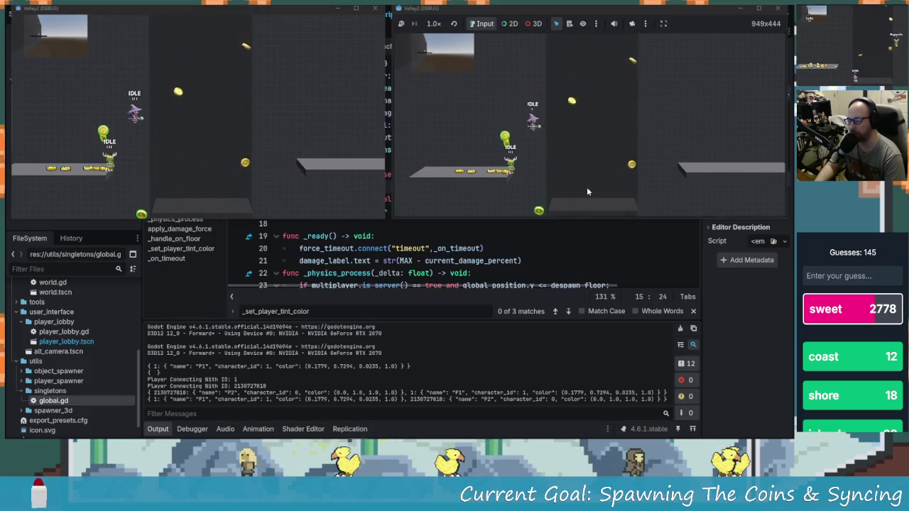
key("Right")
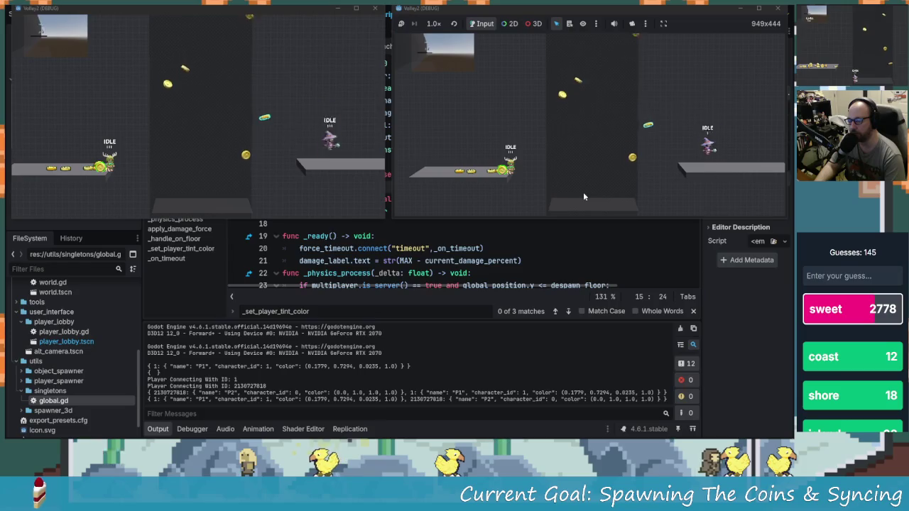
key("space")
key("Left")
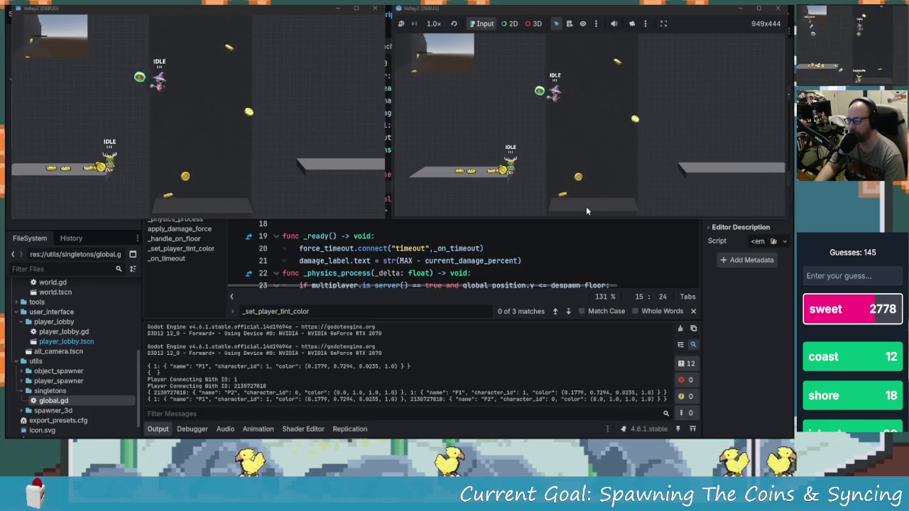
key("space")
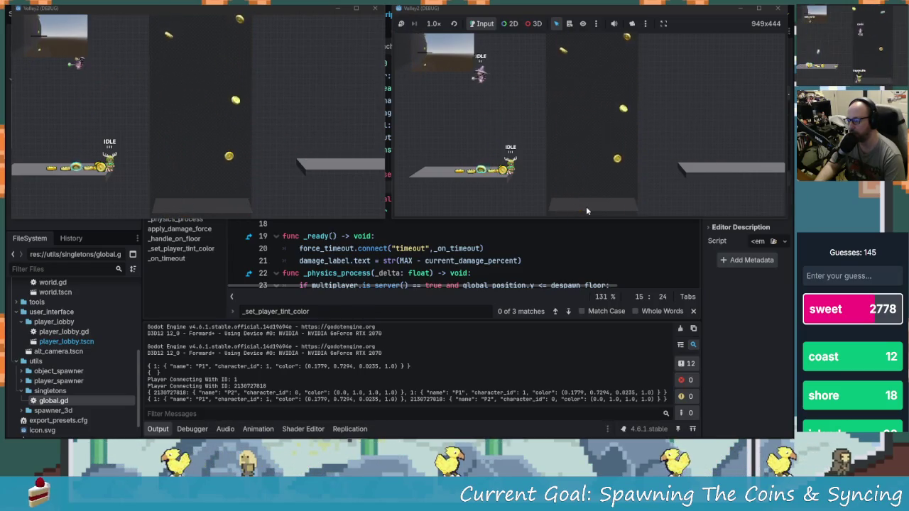
key("space")
key("x")
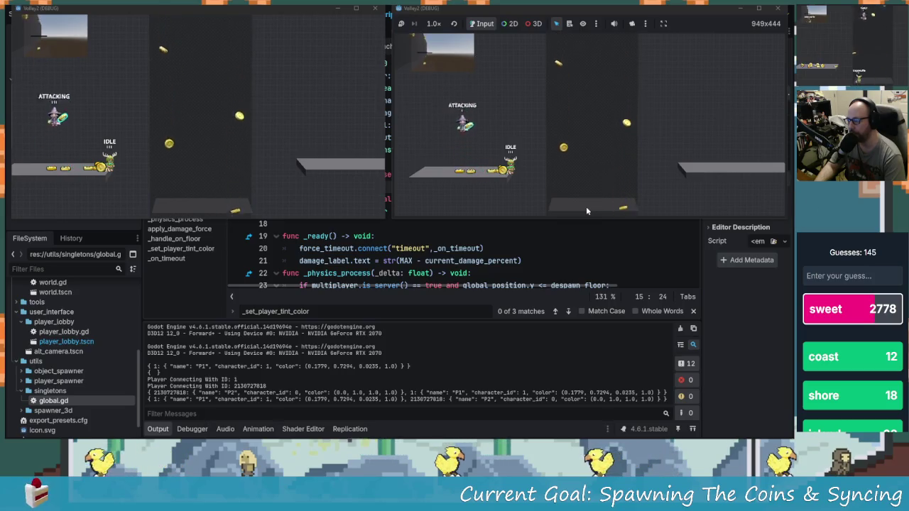
key("Right")
key("space")
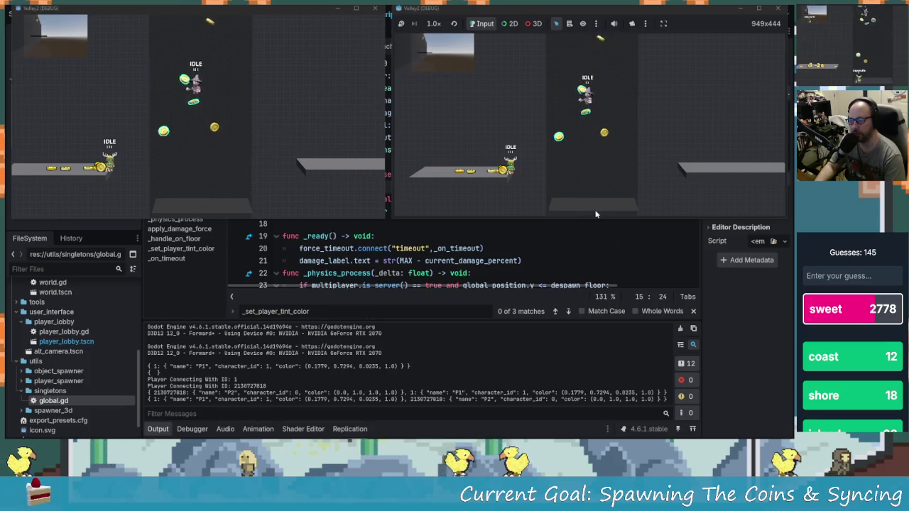
key("space")
key("Left")
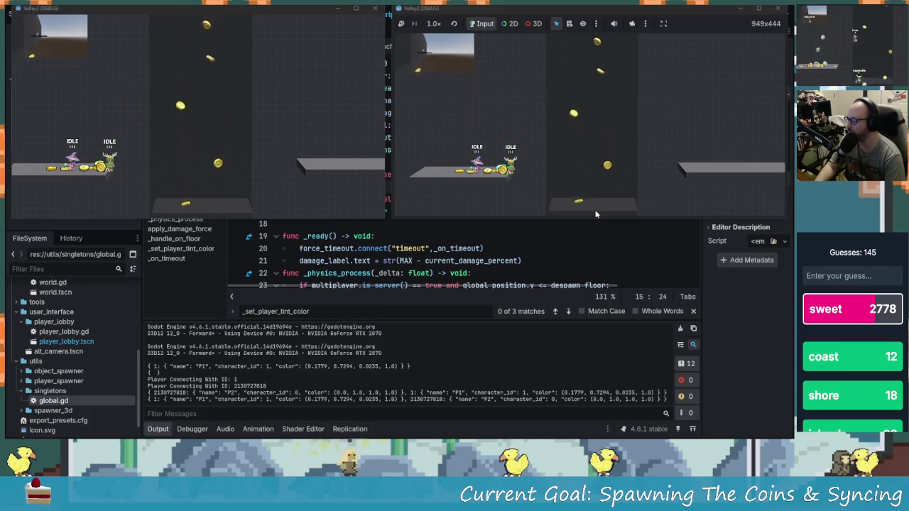
key("space")
key("Right")
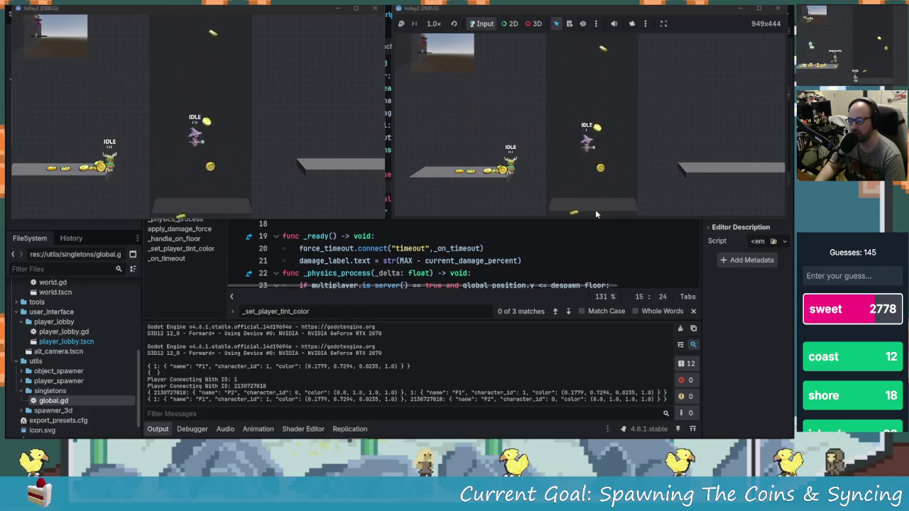
key("space")
key("Right")
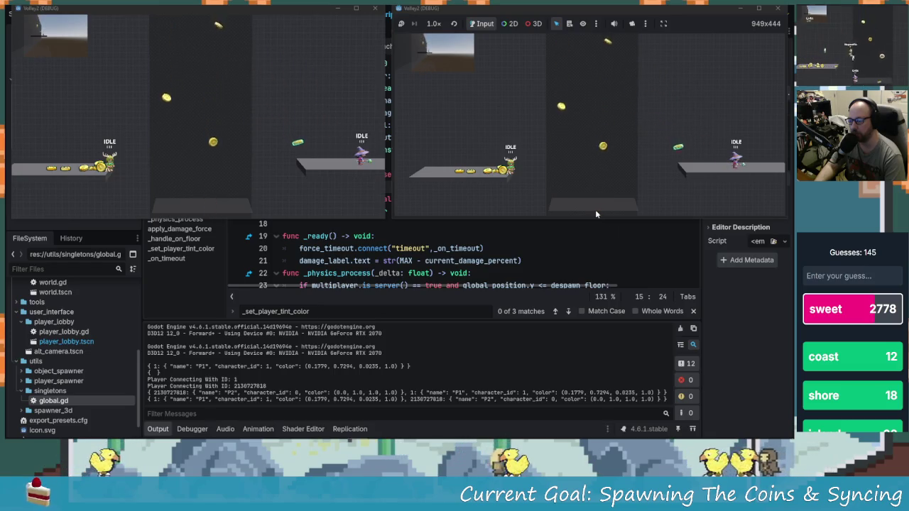
key("space")
key("Left")
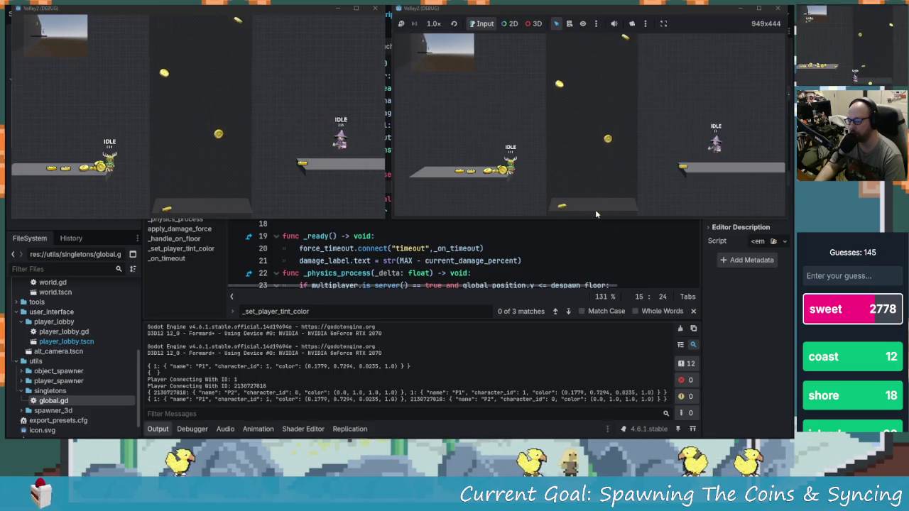
key("Left")
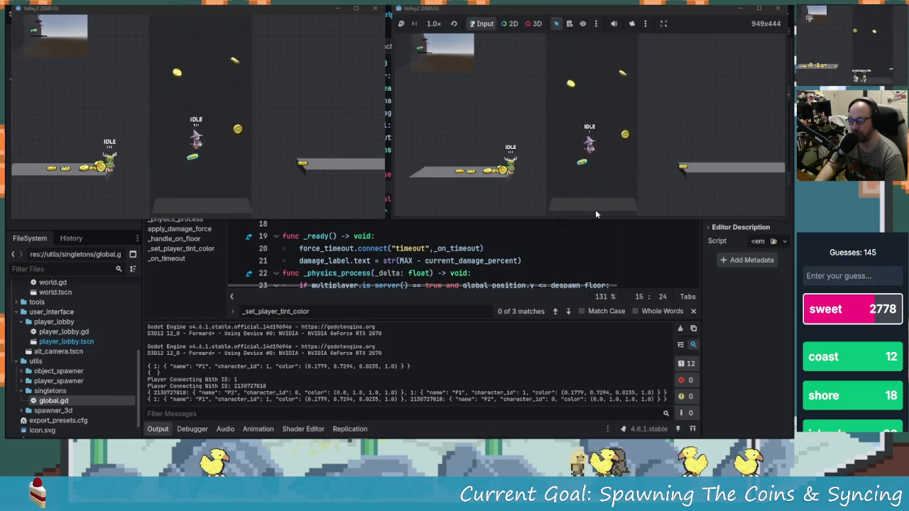
key("space")
key("Left")
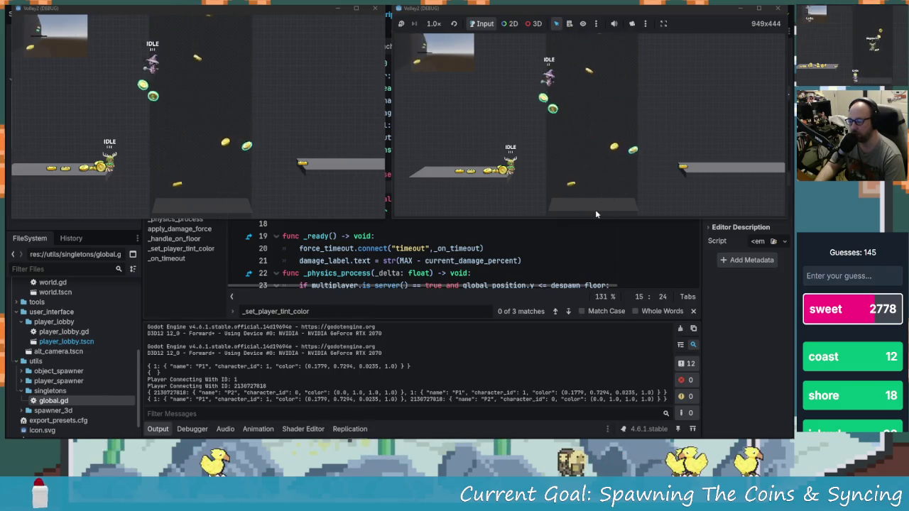
key("Left")
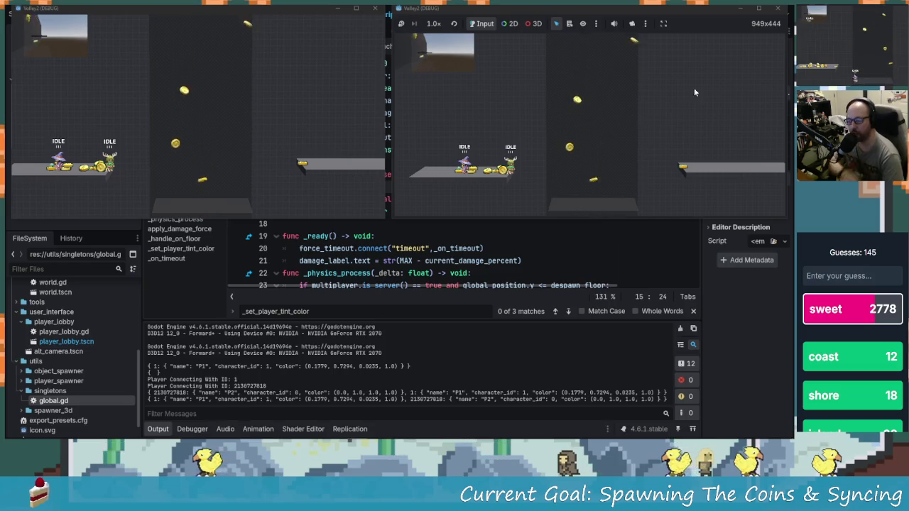
left_click(777, 10)
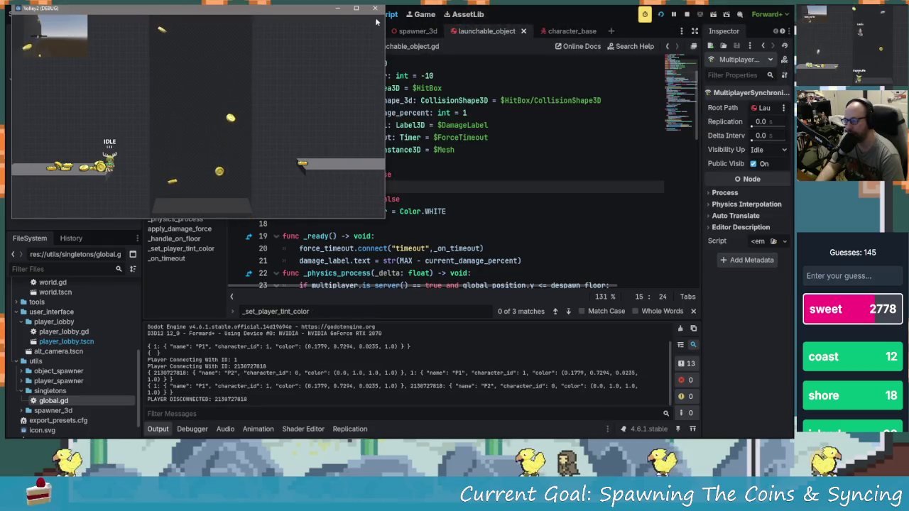
- Save the launchable_object scene with Ctrl+S and switch to GitKraken
left_click(503, 200)
key("ctrl+s")
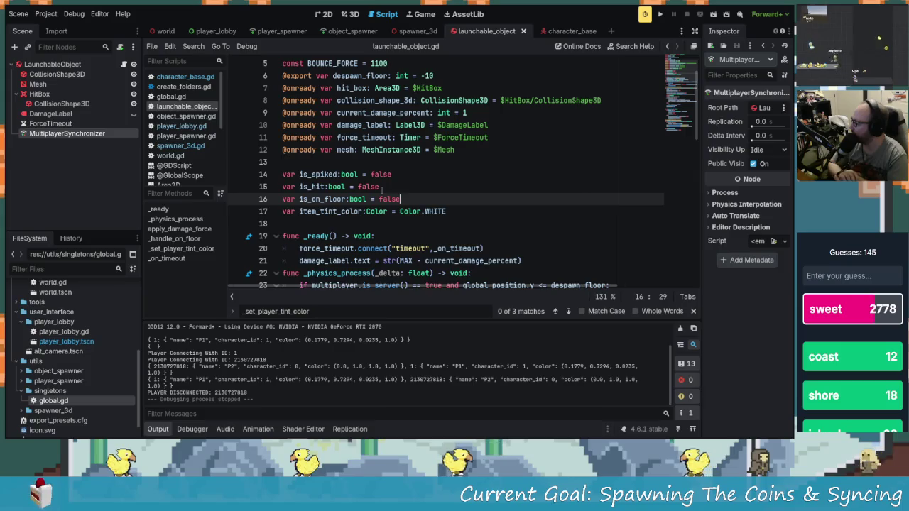
left_click(425, 163)
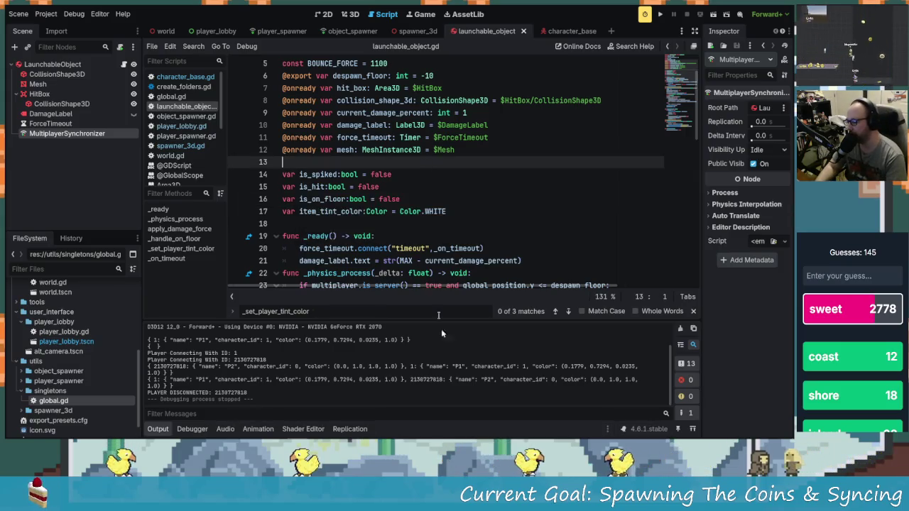
left_click(274, 434)
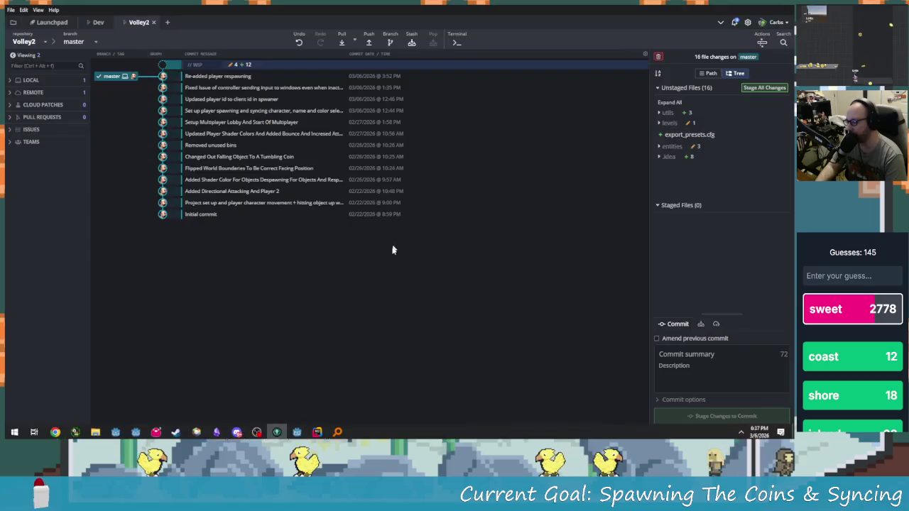
- Expand utils in the unstaged files and review the object_spawner.tscn and object_spawner.gd diffs
left_click(667, 112)
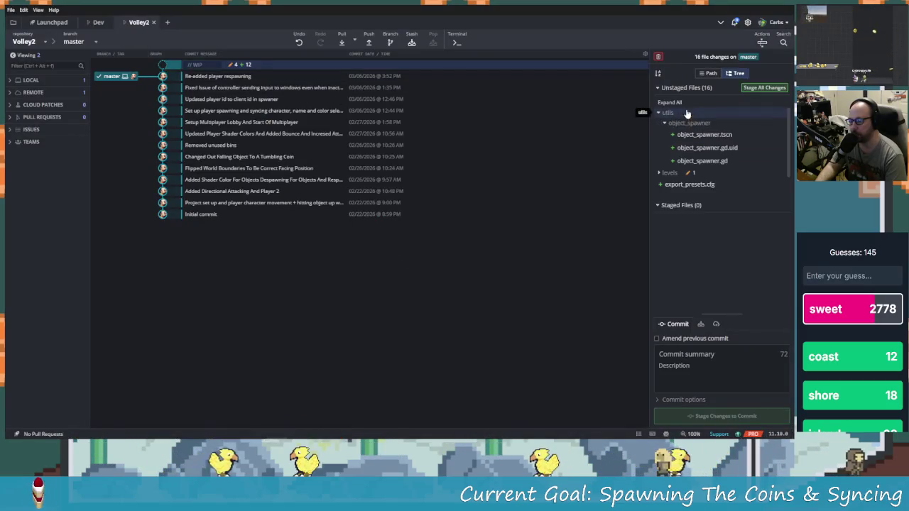
left_click(717, 136)
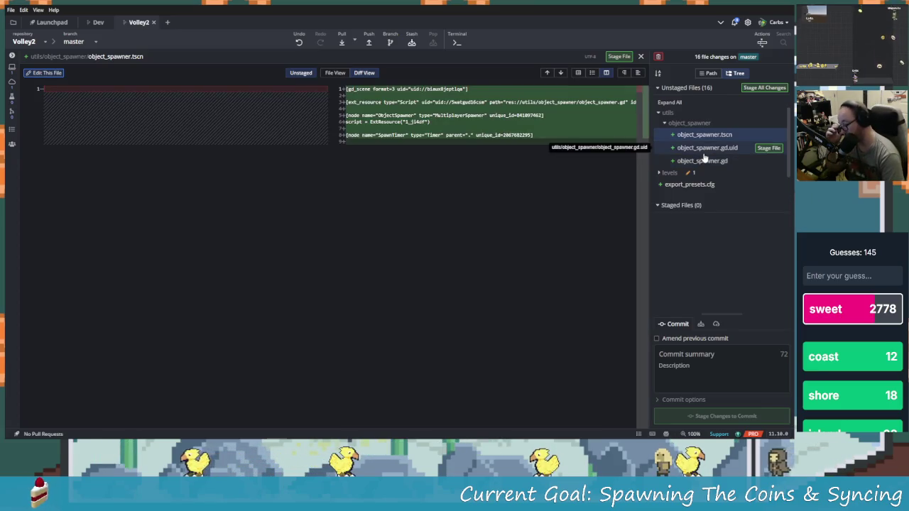
left_click(715, 151)
left_click(710, 162)
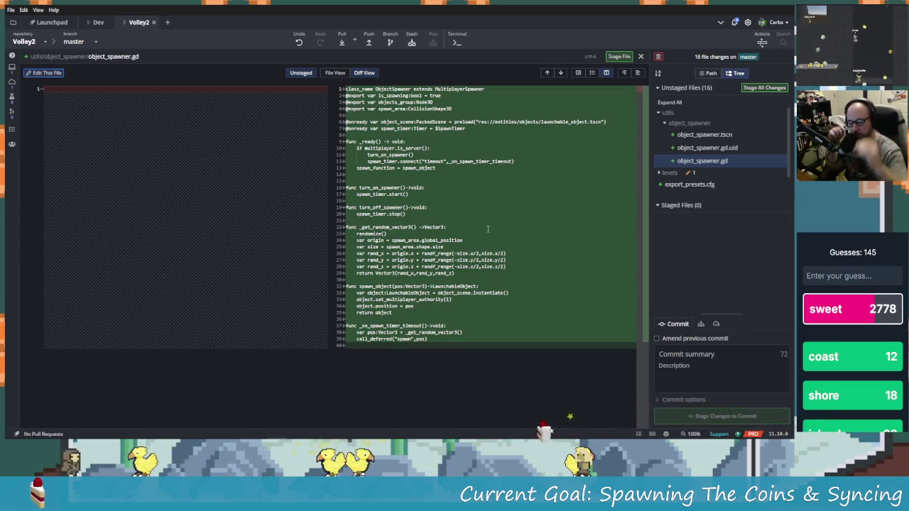
key("alt+Tab")
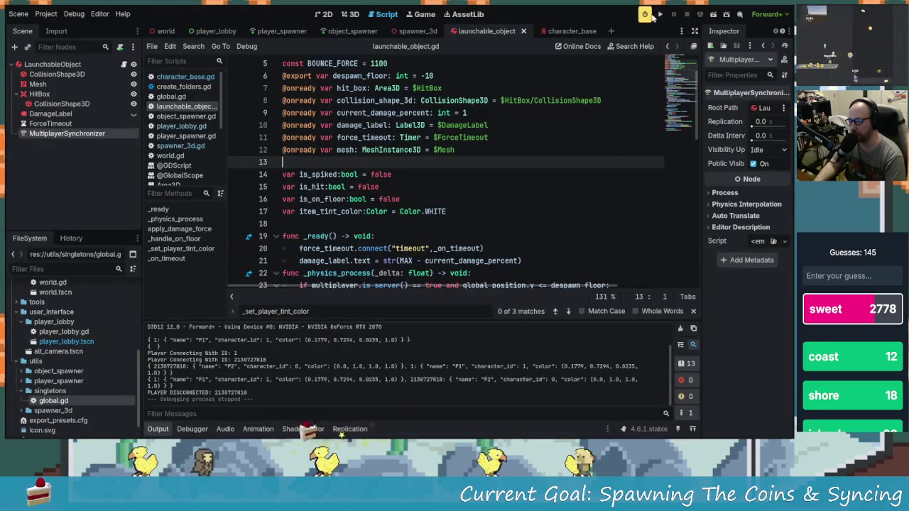
- Run the project in two debug windows and enter a player name in each
left_click(659, 14)
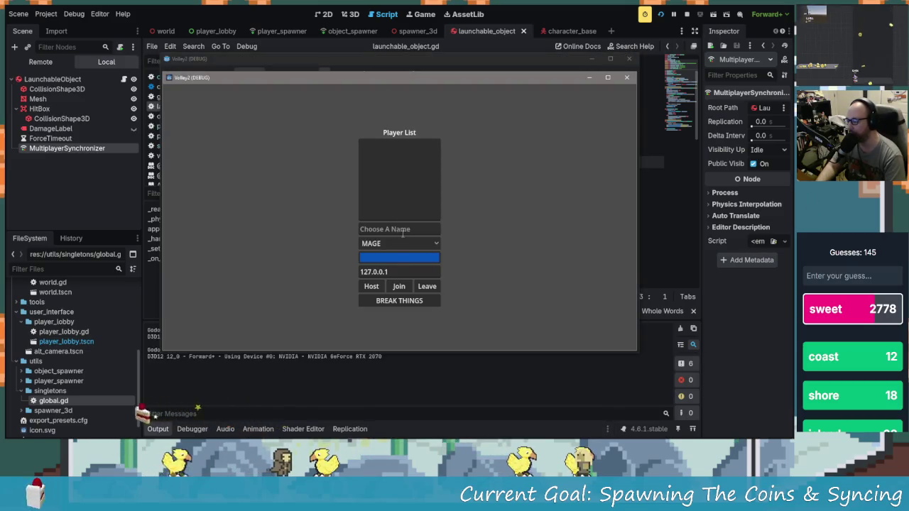
type("oaidkng")
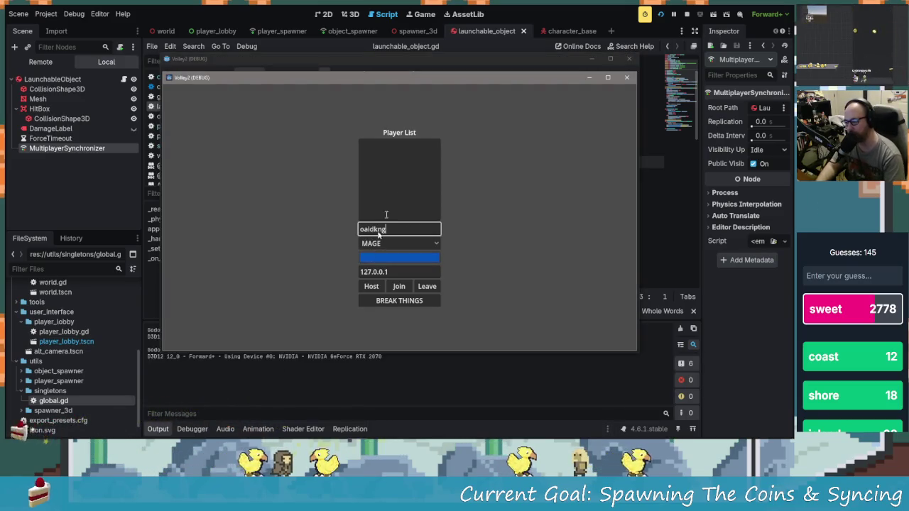
mouse_move(447, 78)
left_mouse_down()
mouse_move(284, 51)
mouse_move(259, 36)
left_mouse_up()
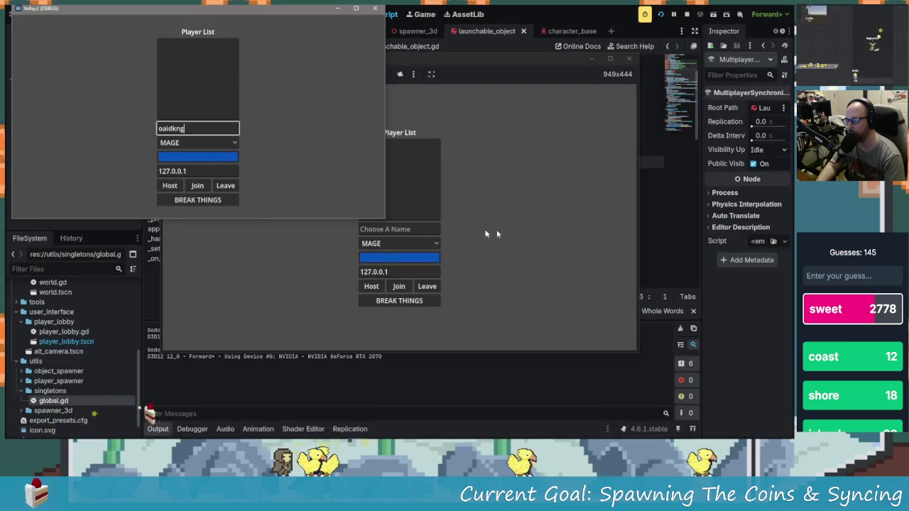
left_click(387, 229)
type("adsg")
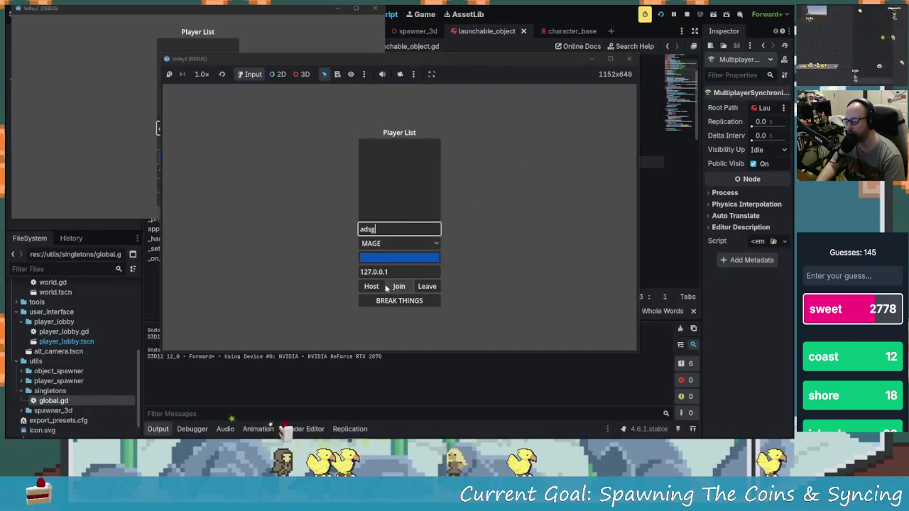
- Host and join the game, start the match, and open the Network Profiler
left_click(129, 205)
left_click(171, 185)
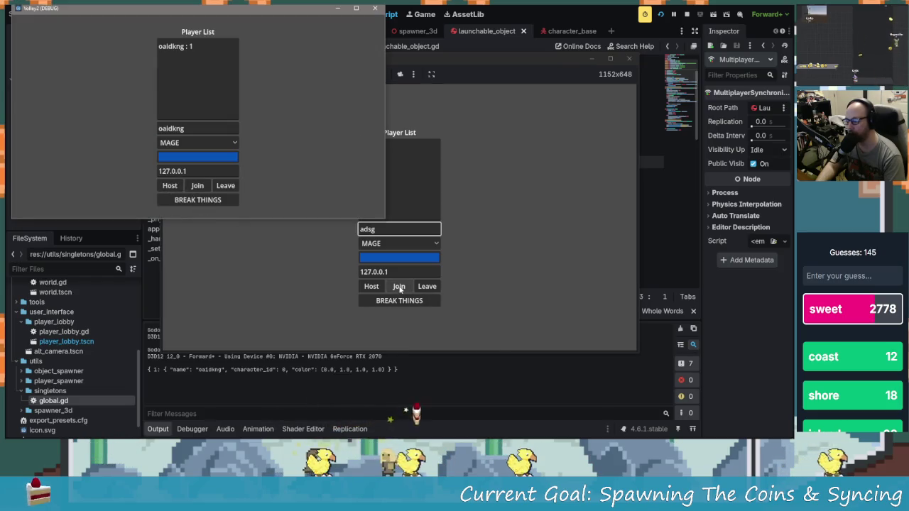
left_click(398, 286)
mouse_move(445, 74)
left_mouse_down()
mouse_move(647, 38)
mouse_move(625, 28)
left_mouse_up()
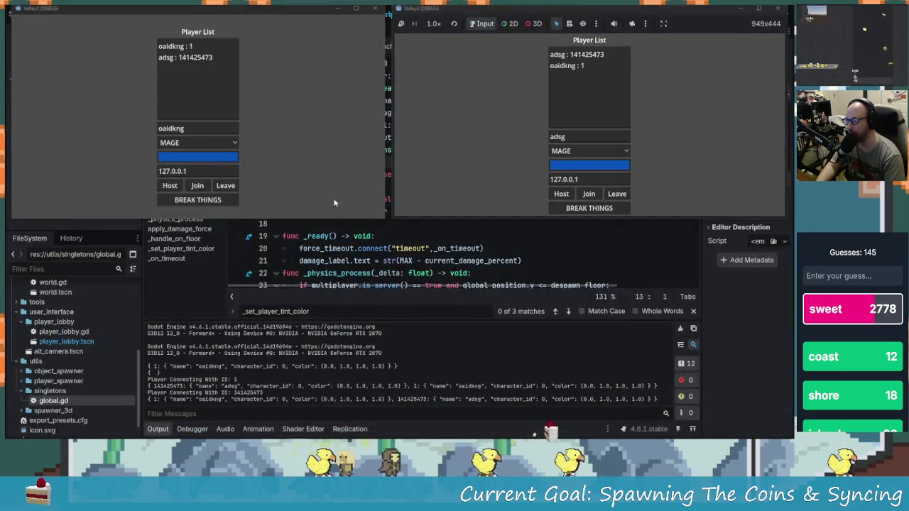
left_click(184, 200)
left_click(183, 200)
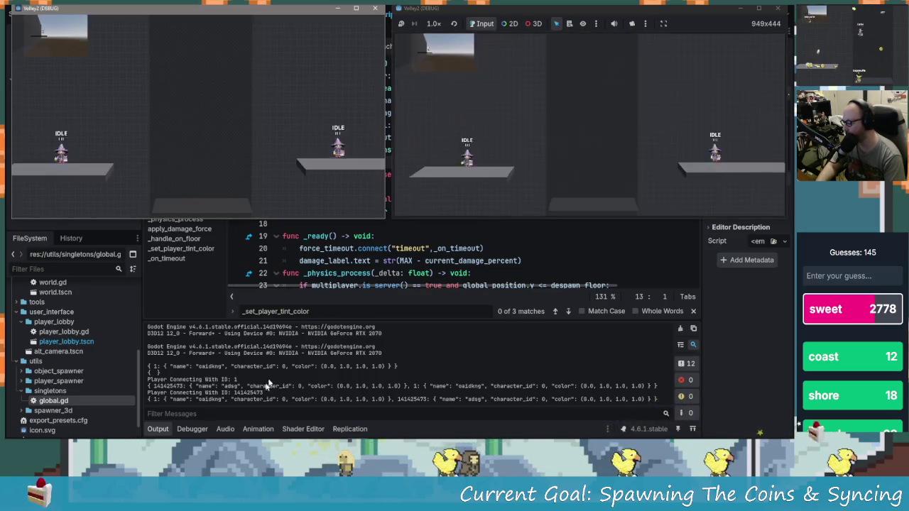
left_click(206, 429)
left_click(509, 324)
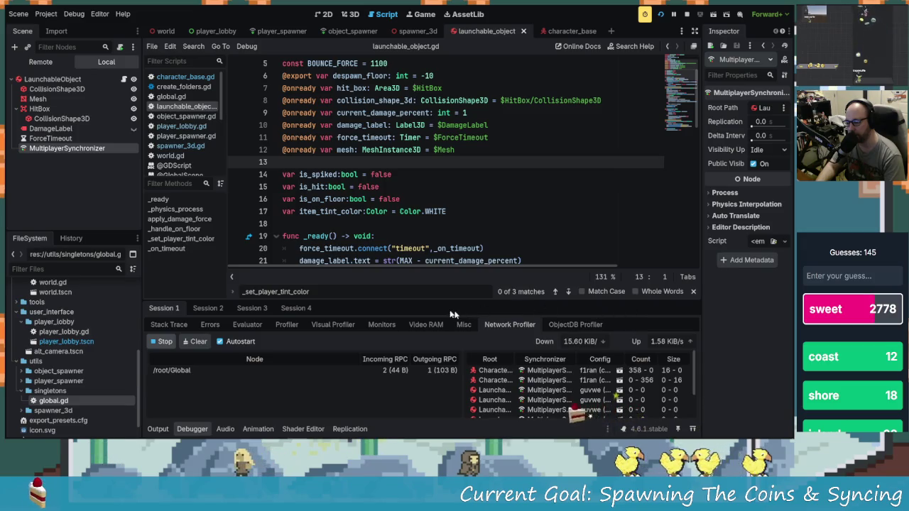
- Enlarge the debugger panel and scroll through Session 1's network profiler synchronizer list
key("alt+Tab")
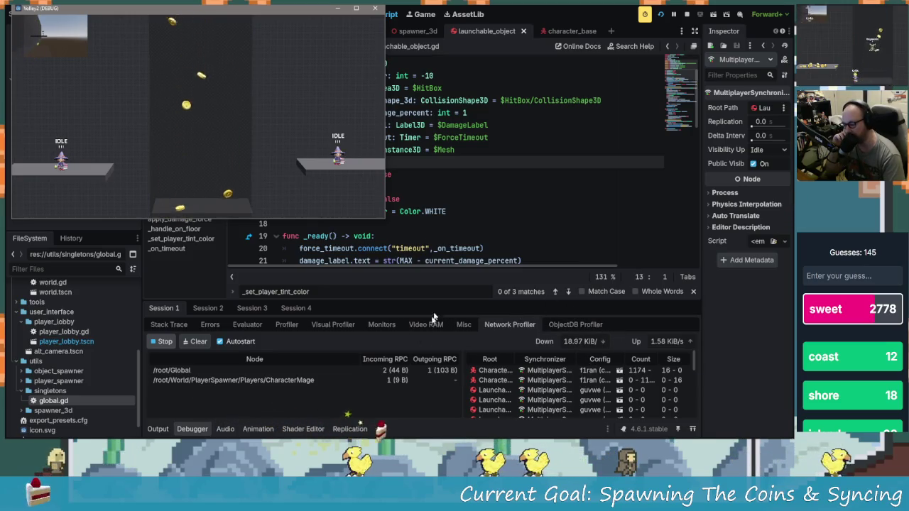
mouse_move(422, 299)
left_mouse_down()
mouse_move(423, 189)
mouse_move(423, 218)
left_mouse_up()
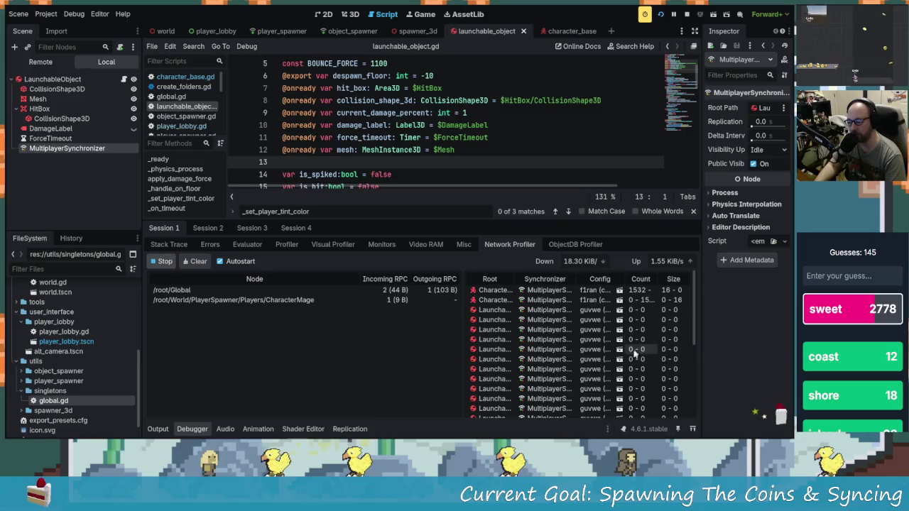
scroll(631, 378, "down", 3)
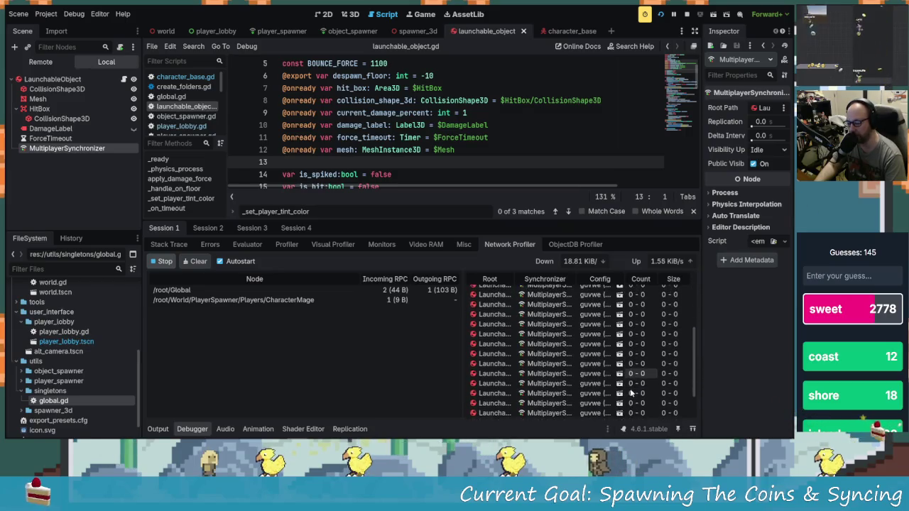
scroll(631, 391, "down", 1)
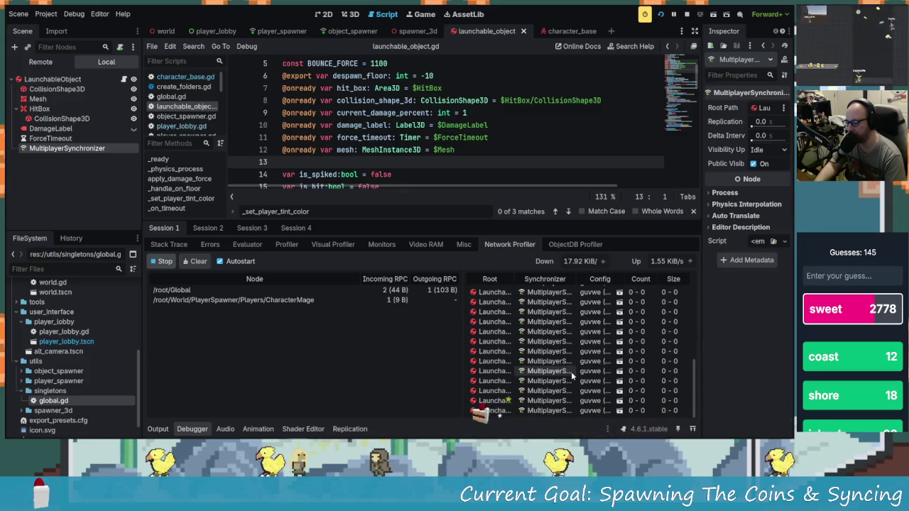
scroll(571, 371, "up", 5)
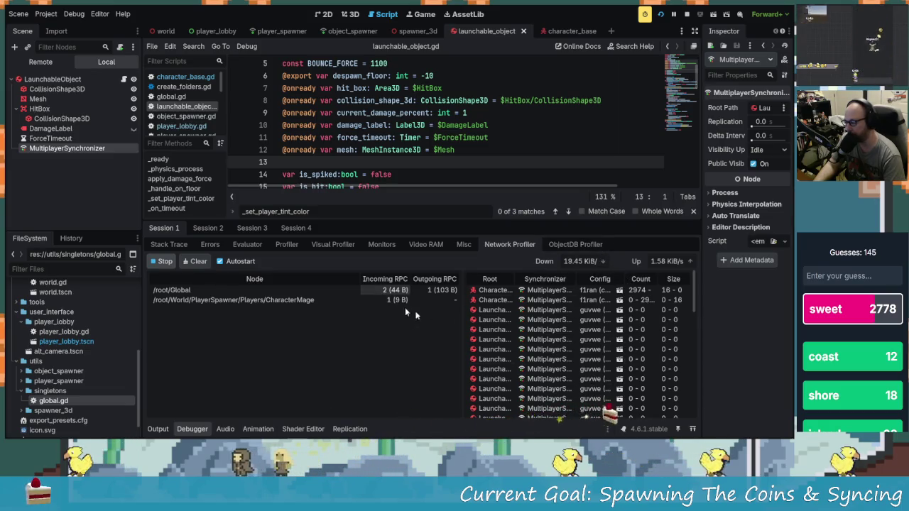
- In the game window, walk the right-hand mage left, jump, and drop off its platform
key("alt+Tab")
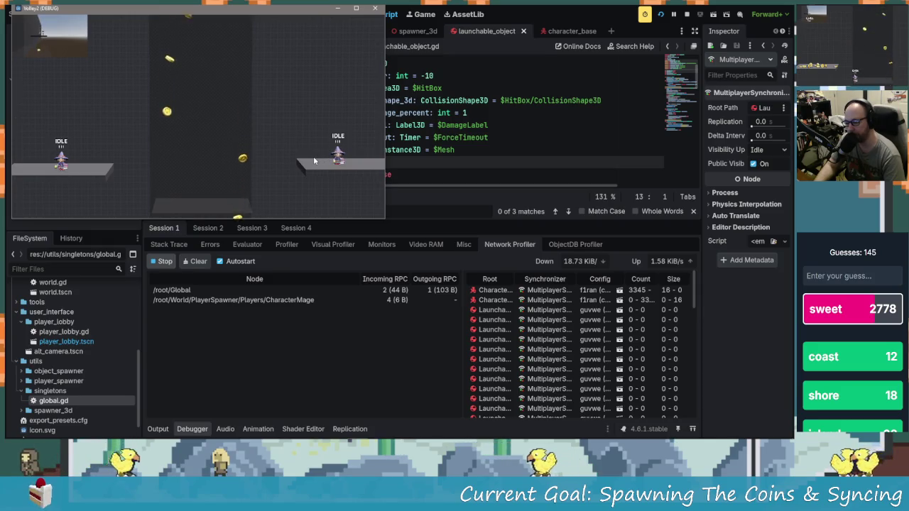
key("a")
key("space")
key("d")
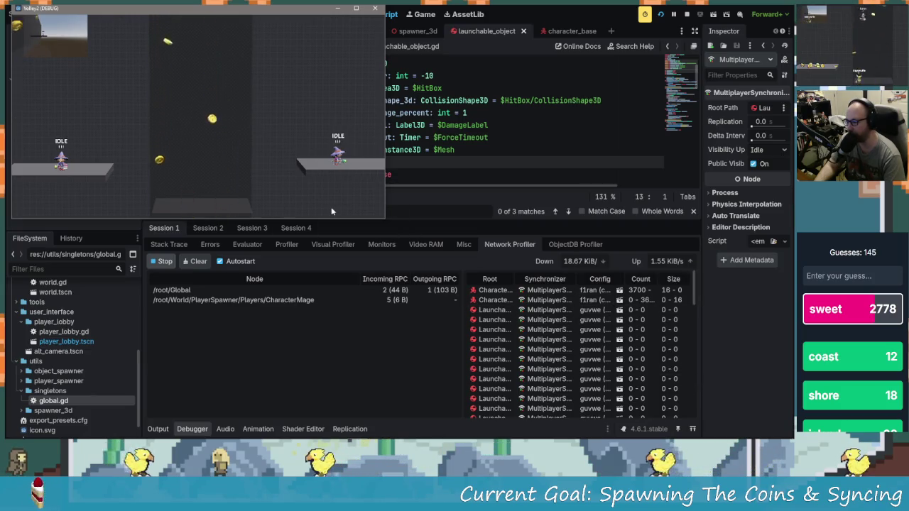
key("a")
key("space")
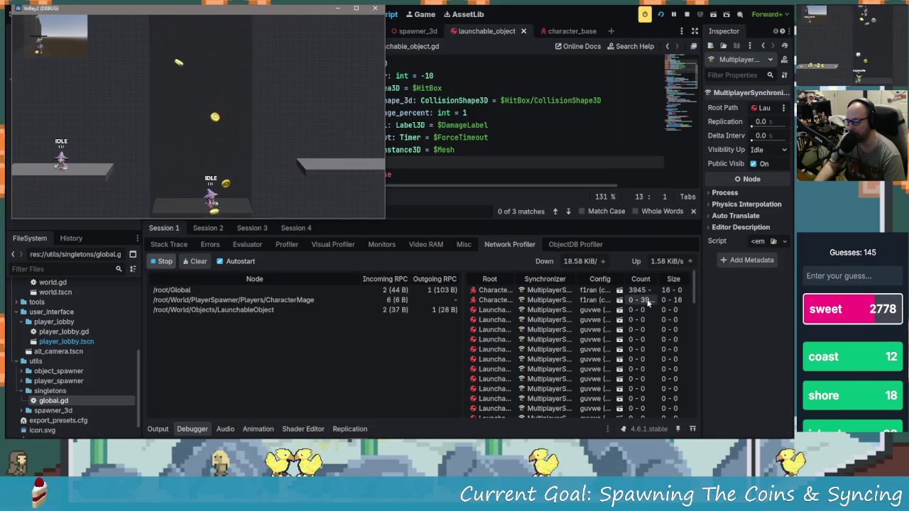
- Scroll the profiler to review the new LaunchableObject coin rows, then select the third debug session
scroll(632, 334, "down", 5)
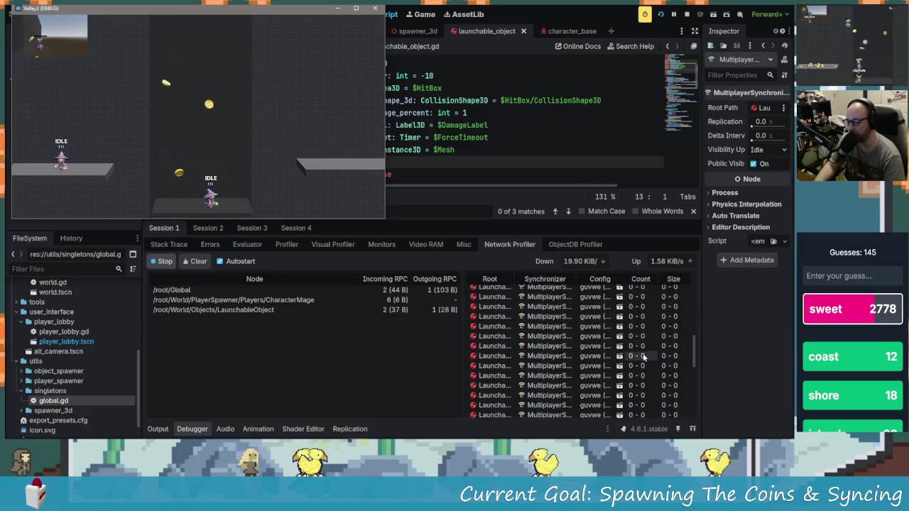
scroll(642, 352, "down", 3)
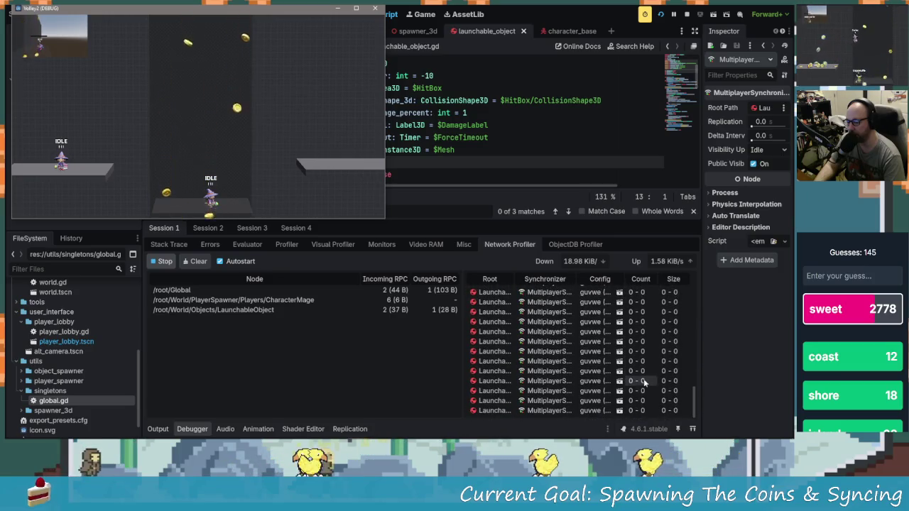
left_click_drag(695, 410, 700, 372)
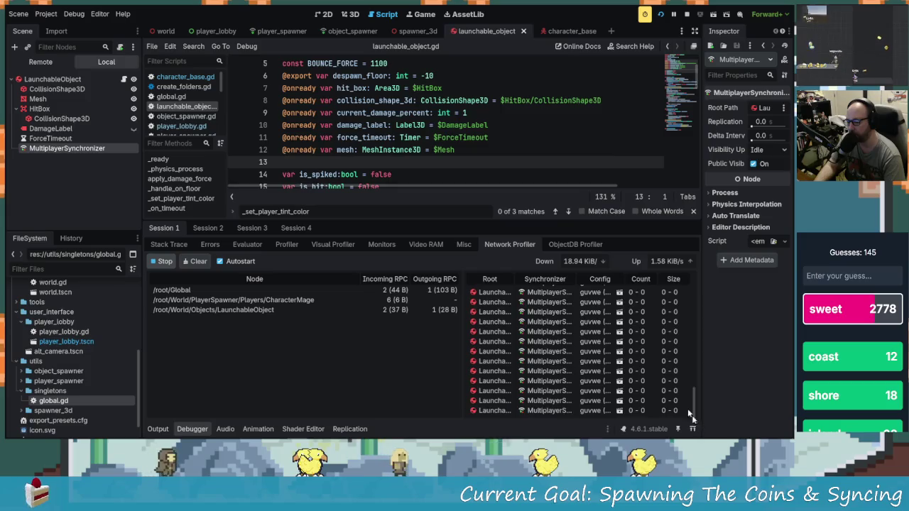
key("alt+Tab")
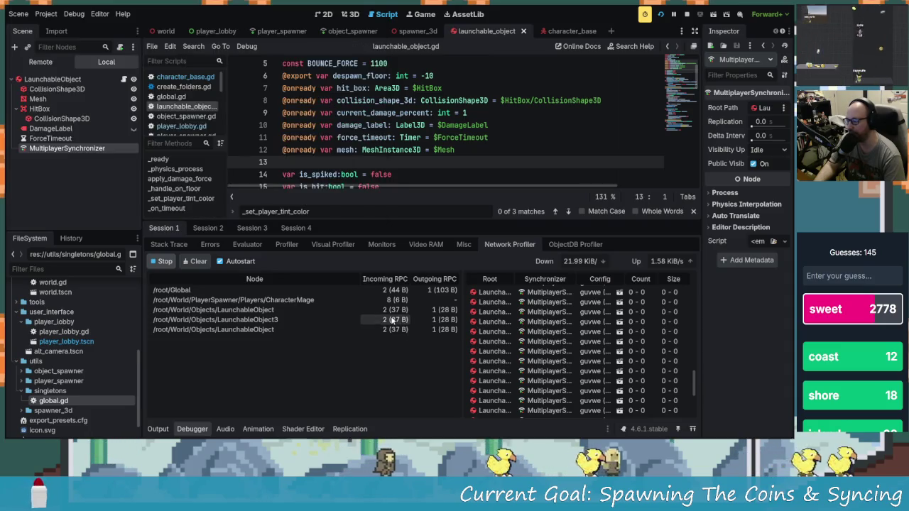
left_click(238, 228)
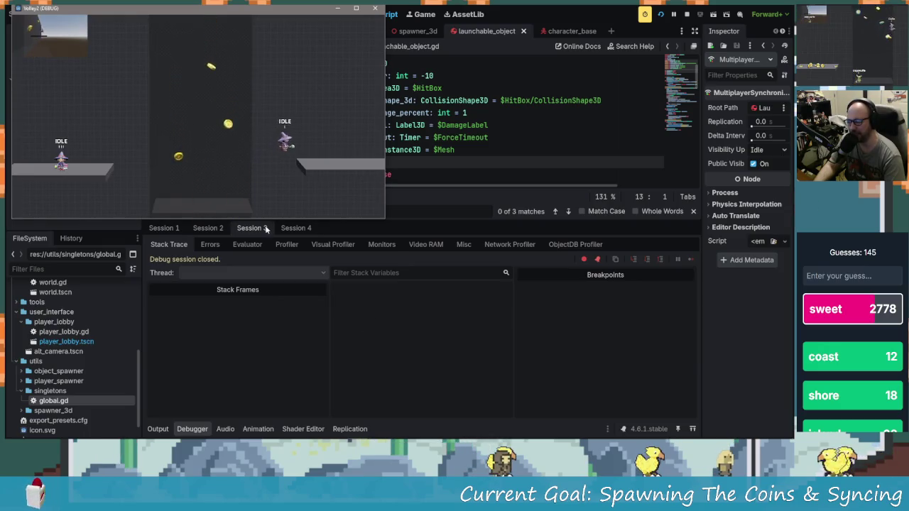
- Show Session 3's Network Profiler, listing RPC traffic for Global and four character nodes
left_click(257, 242)
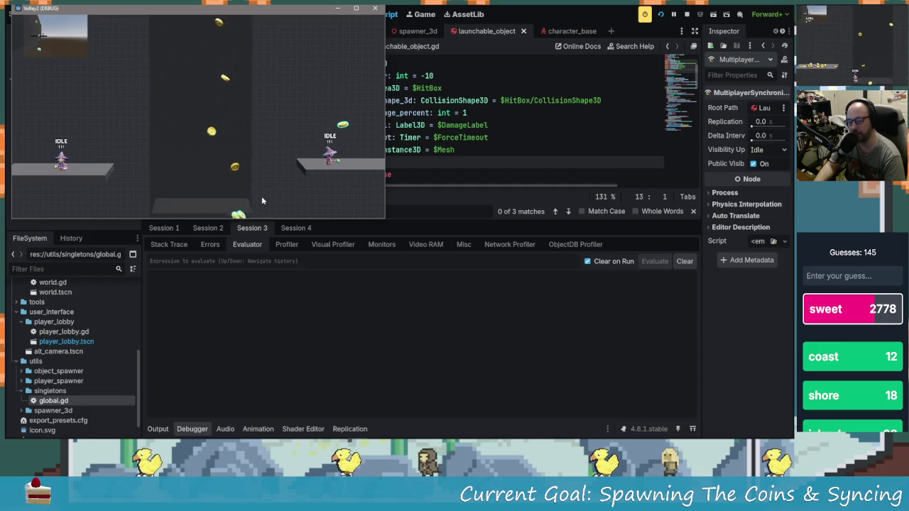
key("alt+Tab")
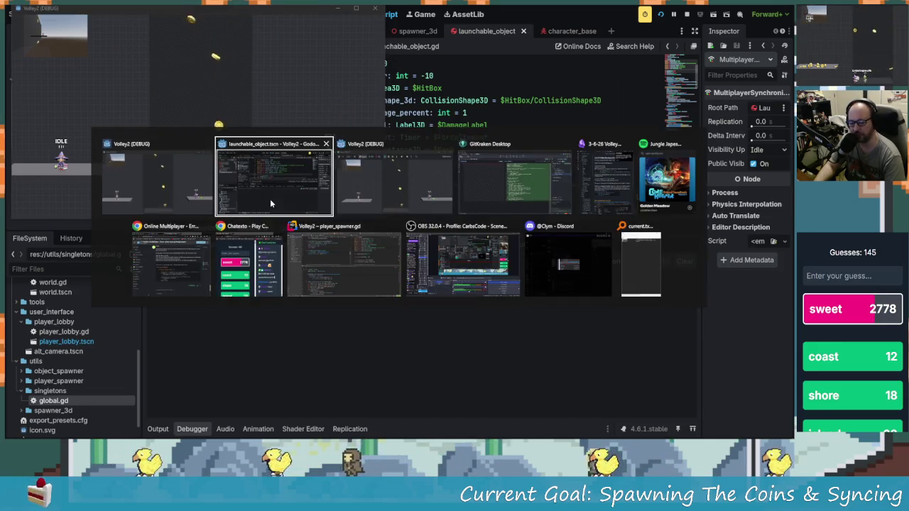
left_click(313, 202)
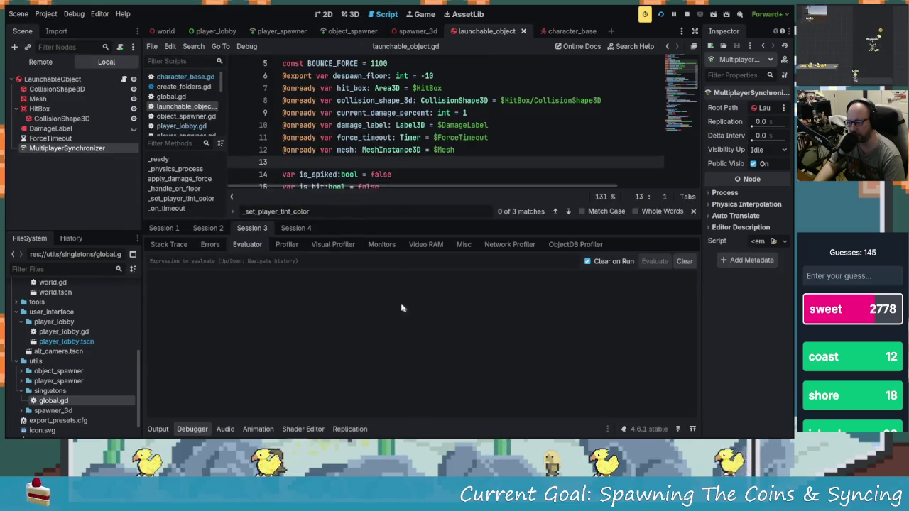
left_click(503, 245)
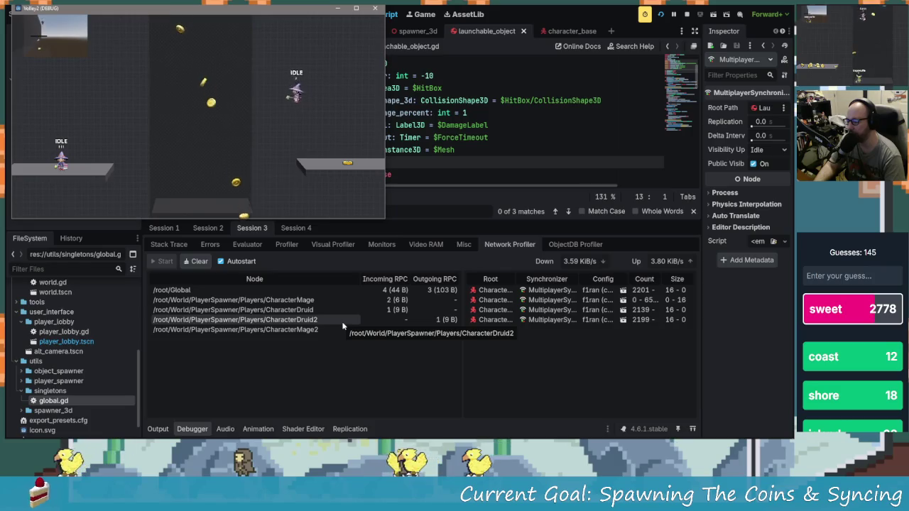
- Place the host and client game windows side by side
left_click(419, 349)
key("alt+Tab")
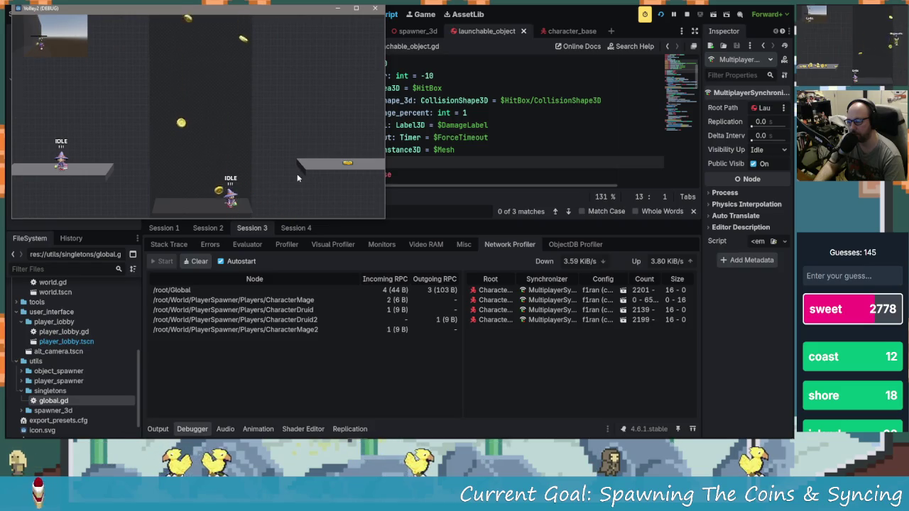
key("alt+Tab")
left_click(387, 203)
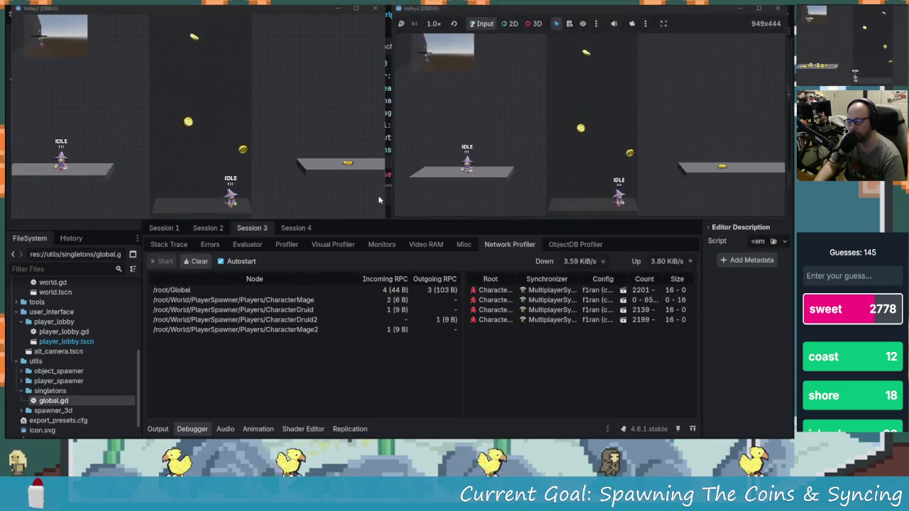
- Run and jump the mage left and right across the platforms toward the coins
key("Right")
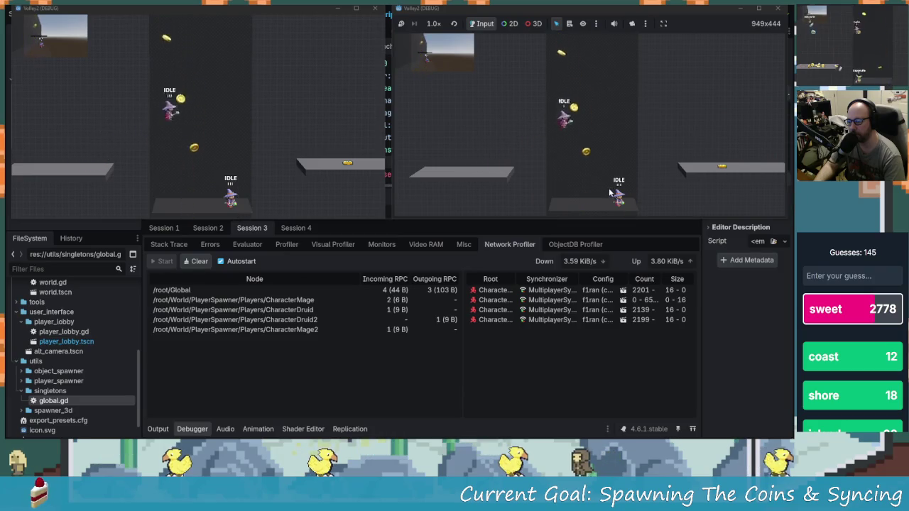
key("space")
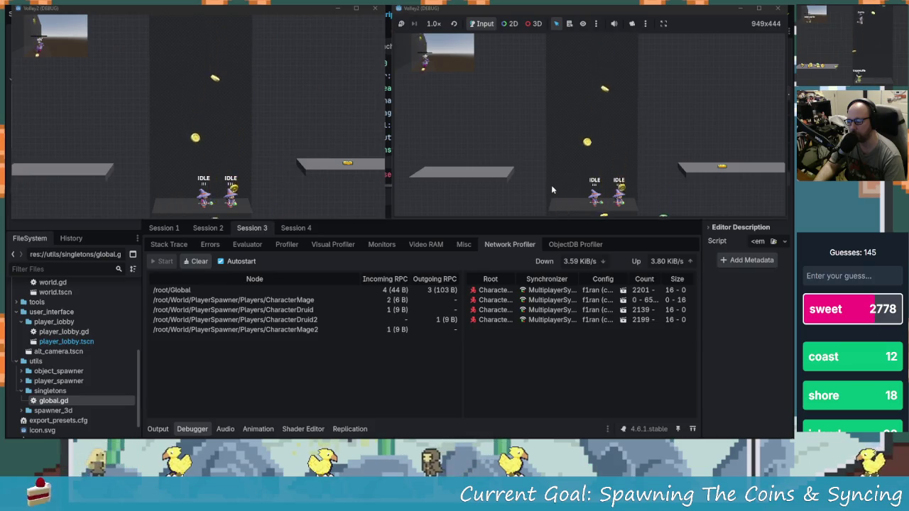
key("Left")
key("space")
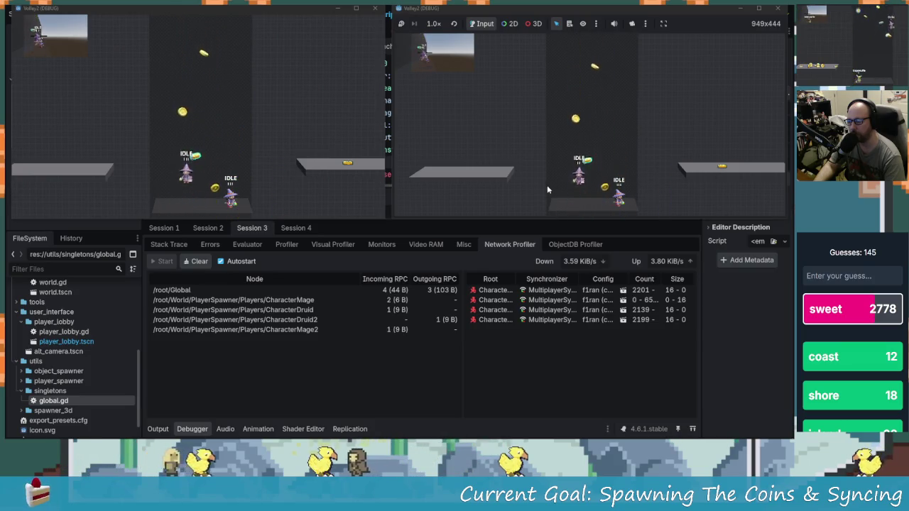
key("Right")
key("Right")
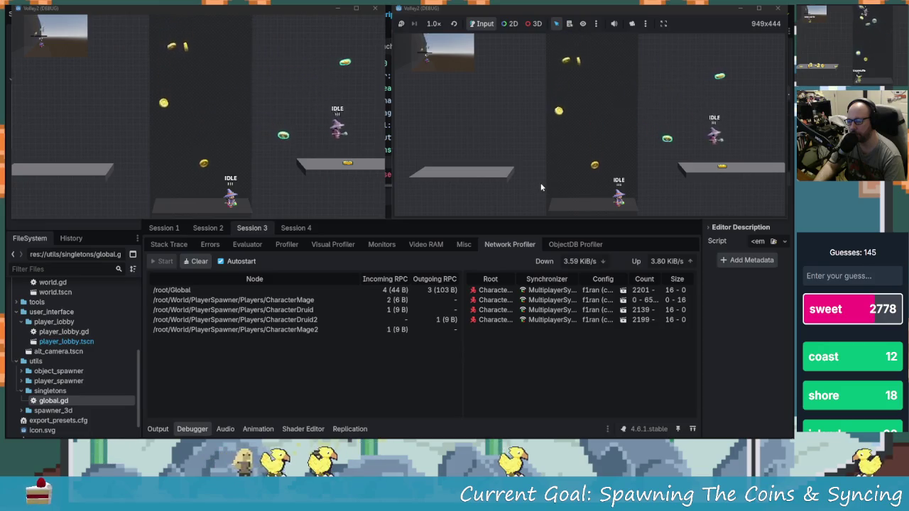
key("space")
key("Left")
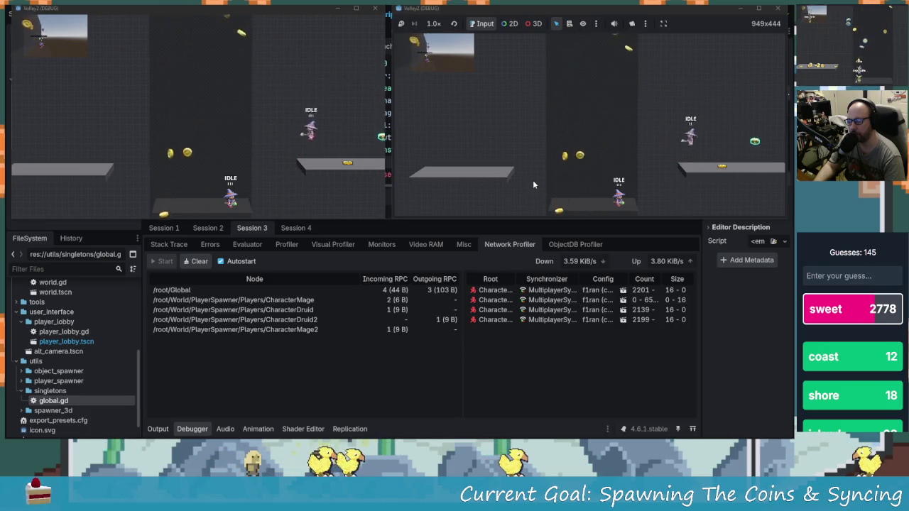
key("space")
key("Right")
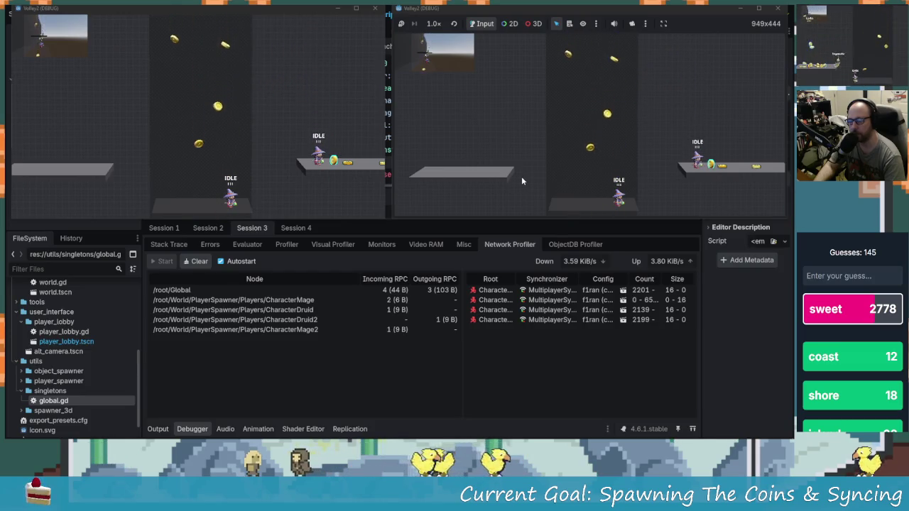
key("space")
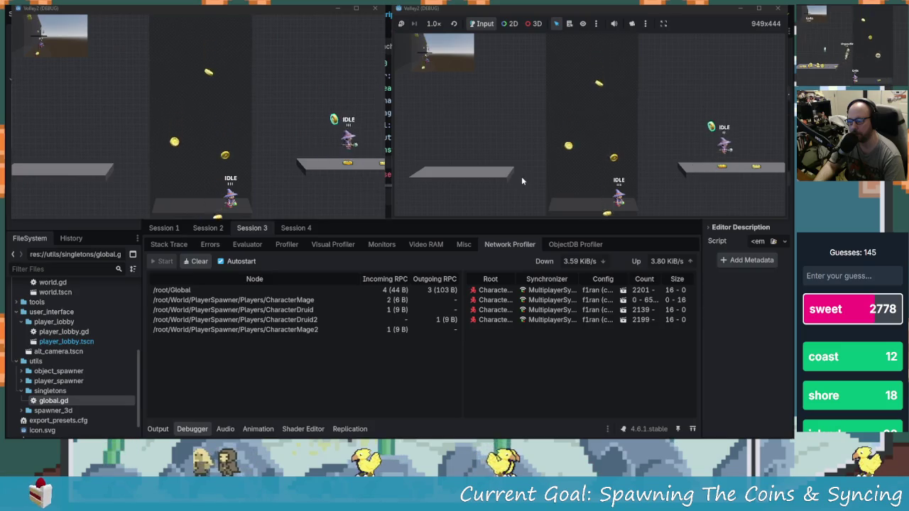
key("Left")
key("space")
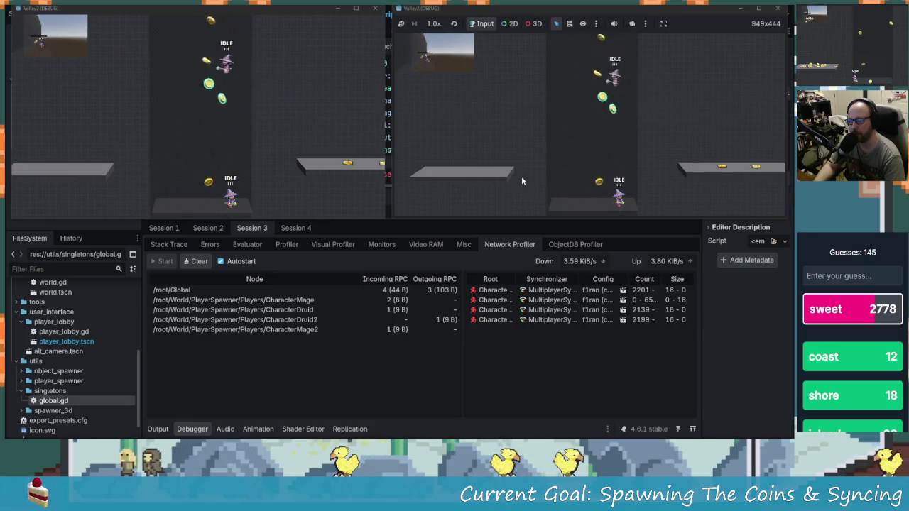
key("Right")
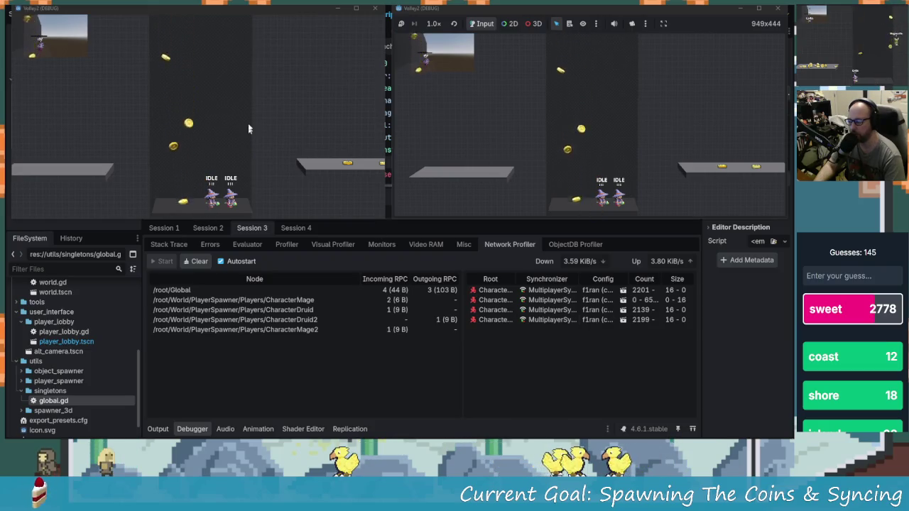
- In the left game window, steer the mage across the left, middle and right platforms
left_click(289, 118)
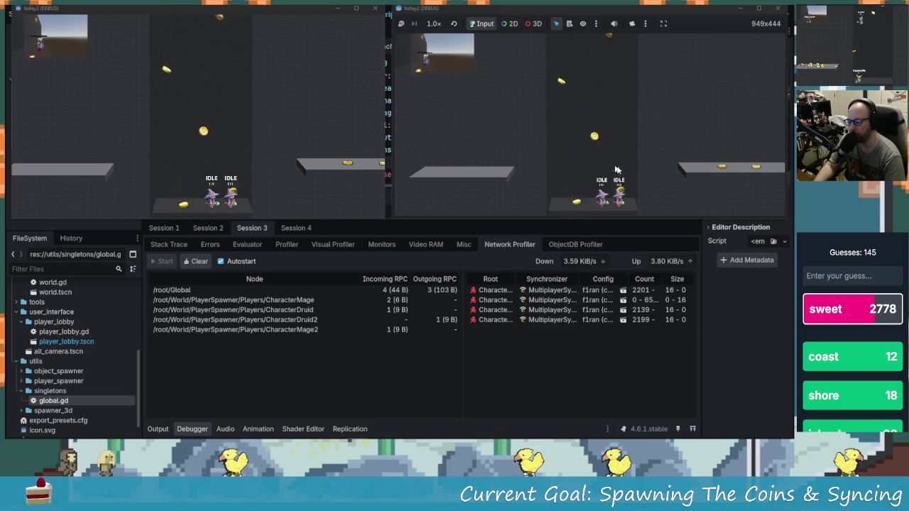
left_click(297, 153)
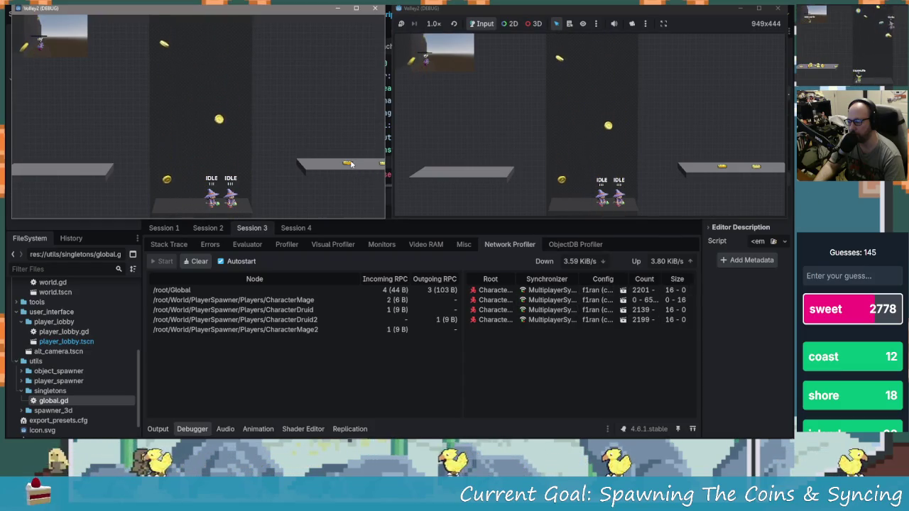
key("Left")
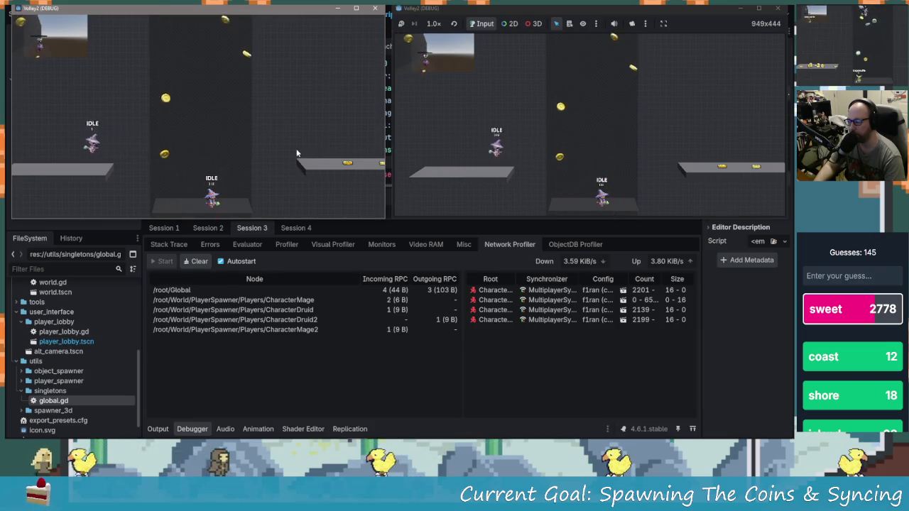
key("Right")
key("Right")
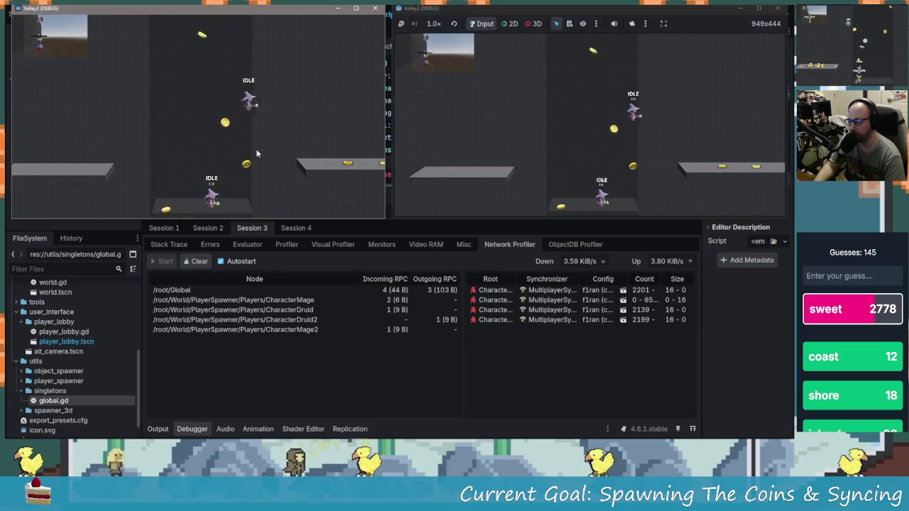
key("Left")
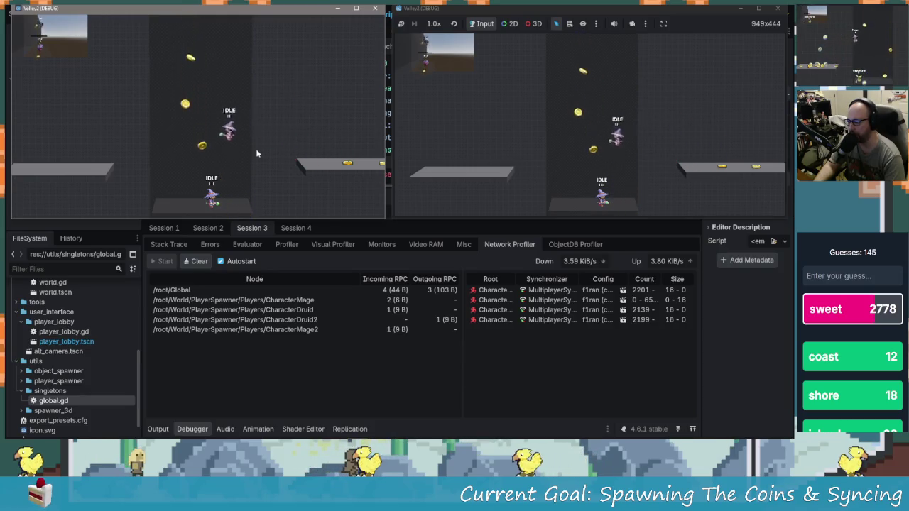
key("space")
key("Left")
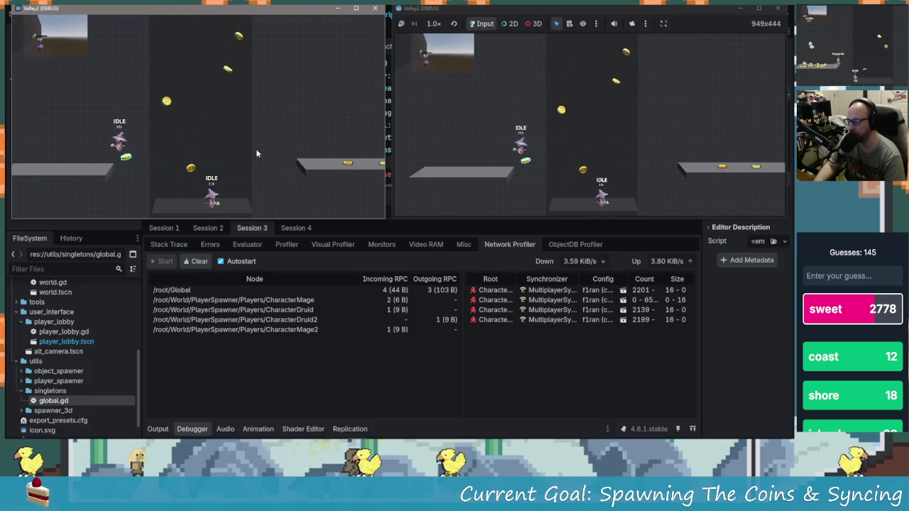
key("Right")
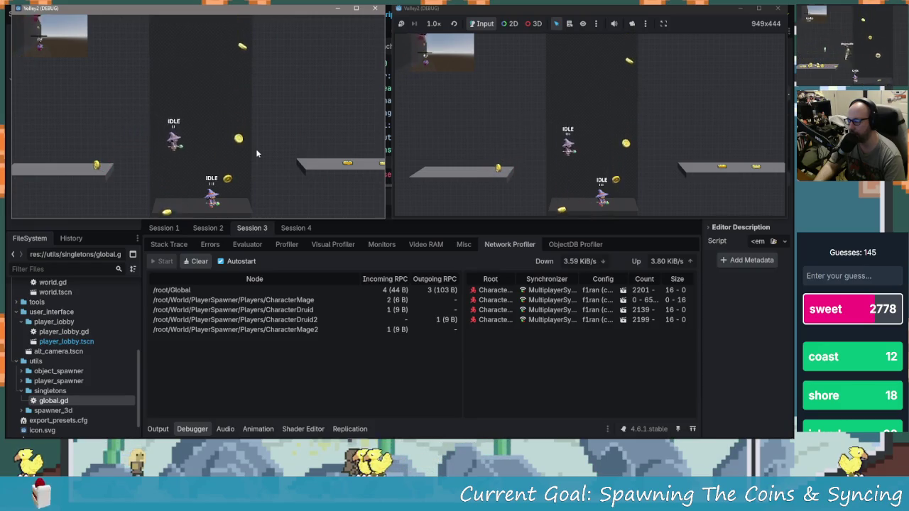
key("space")
key("Right")
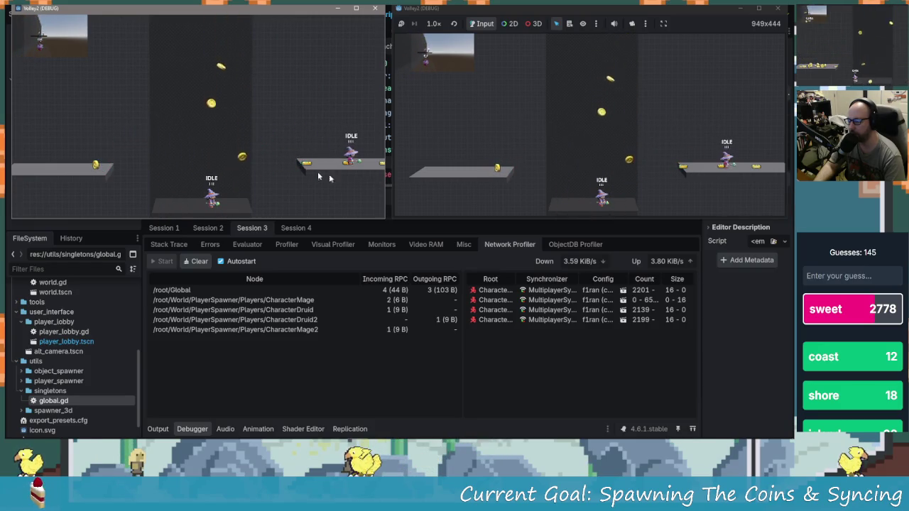
- Control the other window's mage, jumping up to collect coins and test their syncing
left_click(556, 171)
key("Left")
key("space")
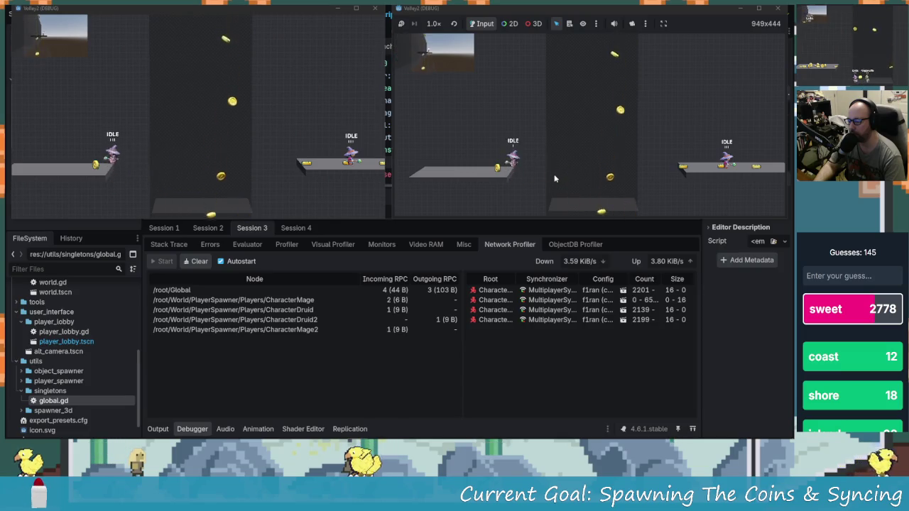
key("Right")
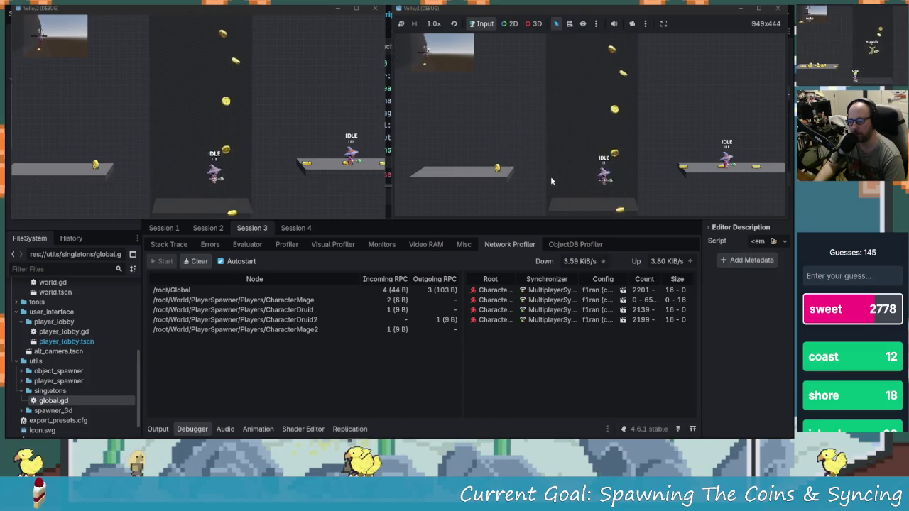
key("space")
key("Right")
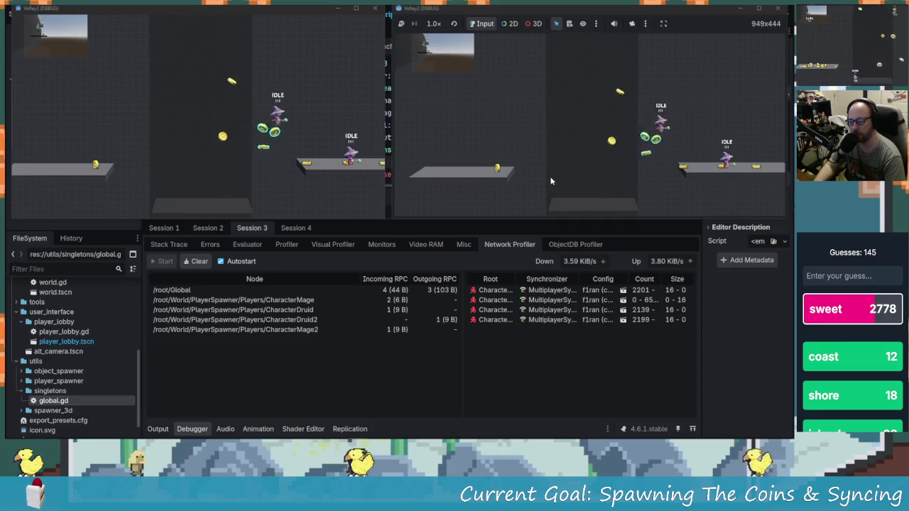
key("space")
key("Left")
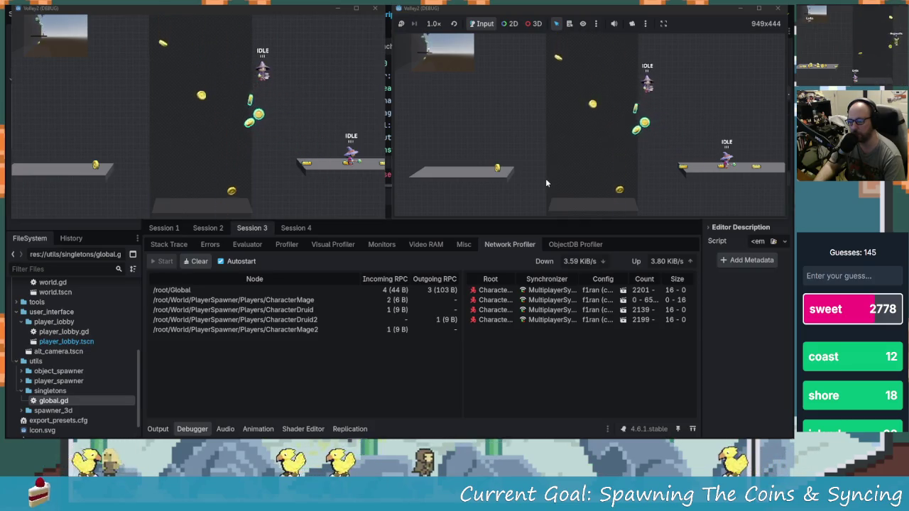
key("Left")
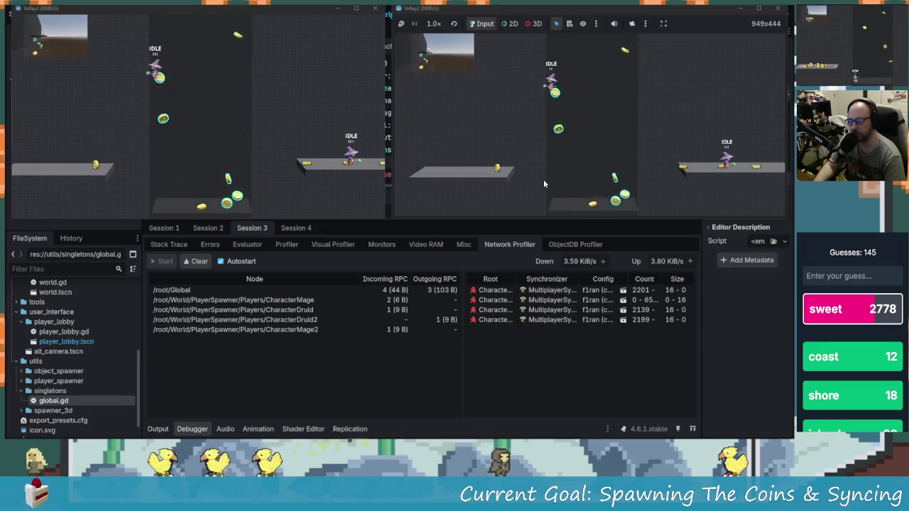
key("space")
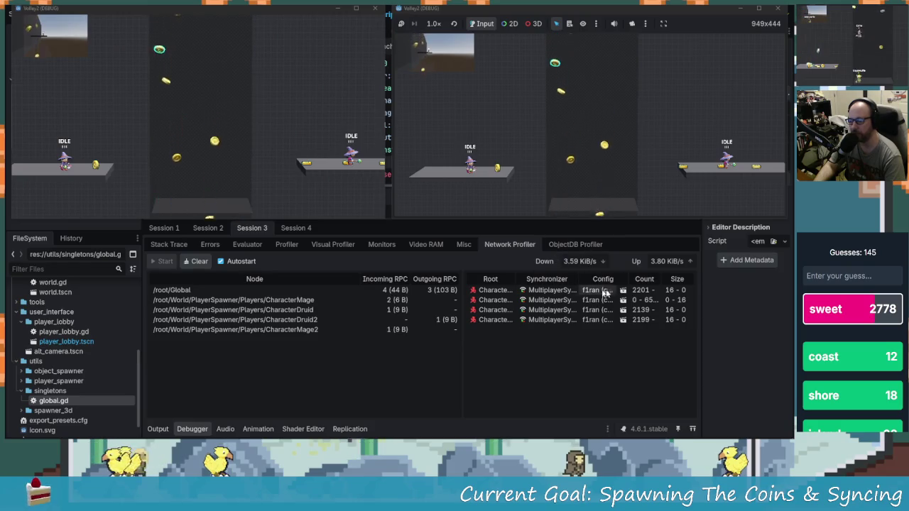
left_click(574, 245)
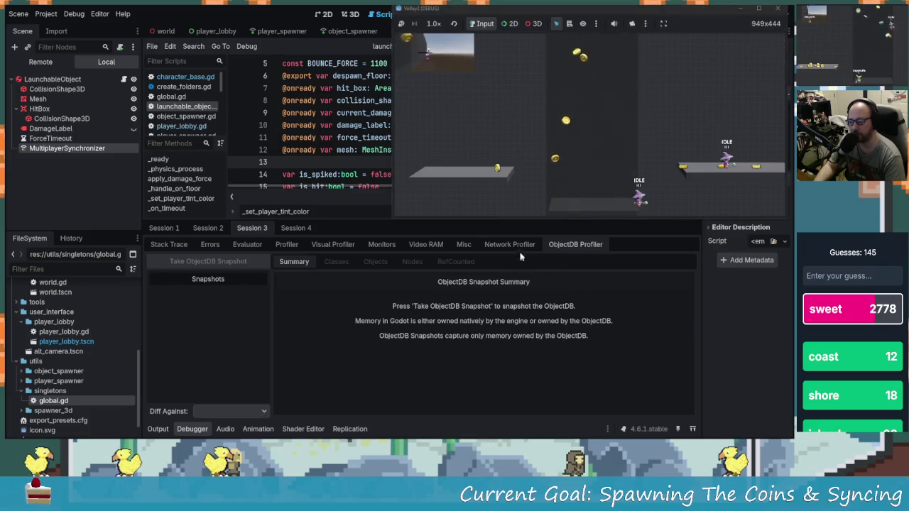
- Clear the Network Profiler data and bring the game window forward
left_click(517, 246)
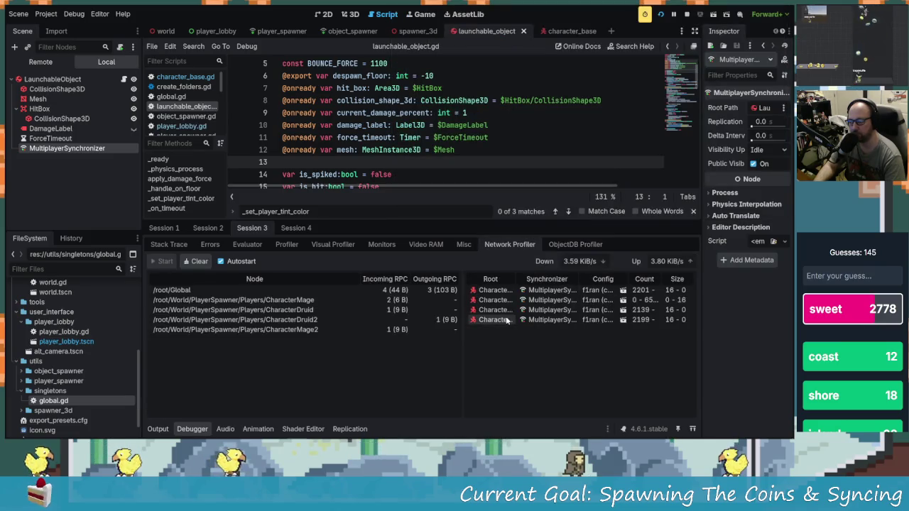
left_click(198, 262)
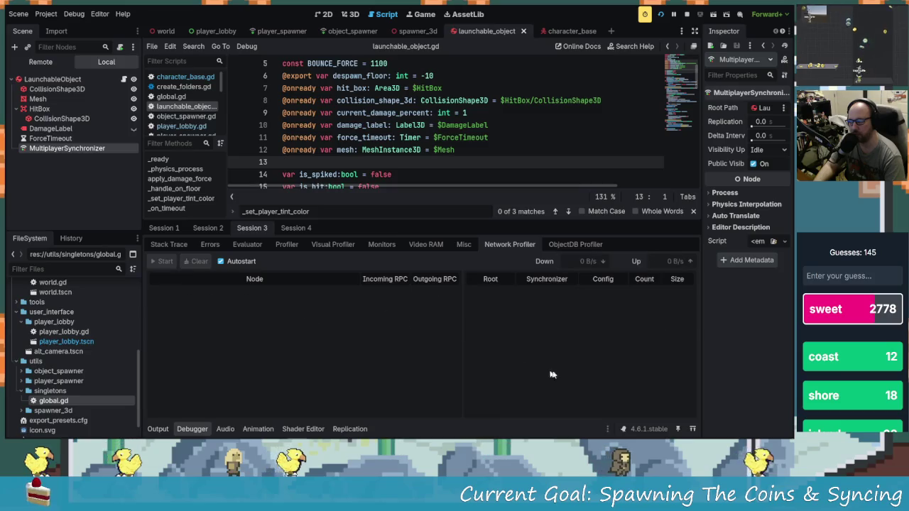
left_click(566, 279)
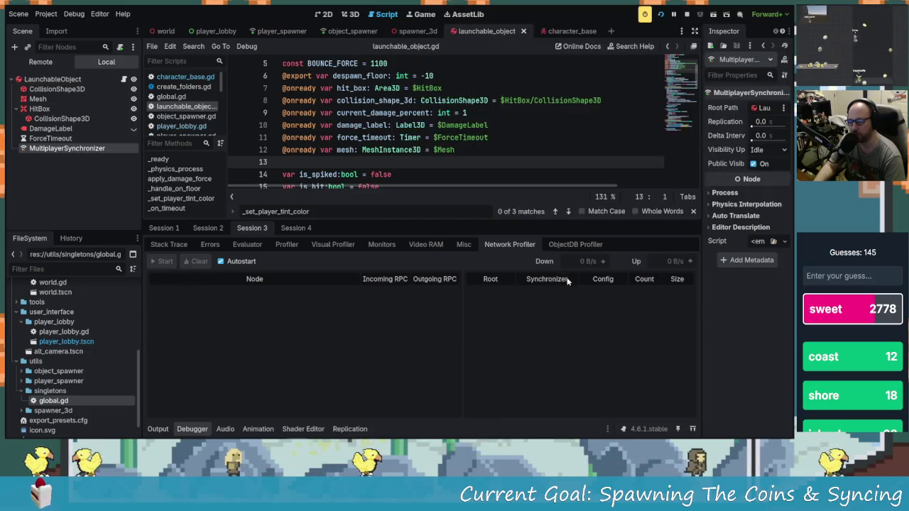
key("alt+Tab")
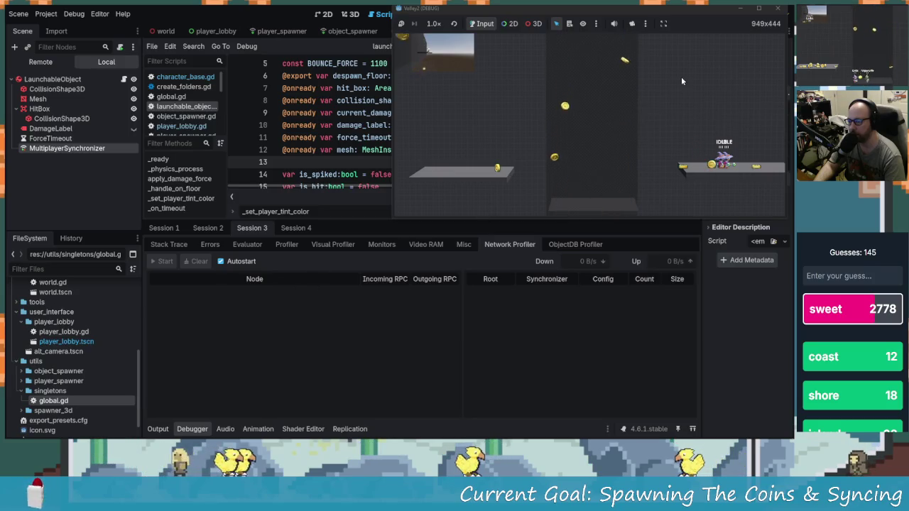
- Close the running game window, stop the debug run, and return to GitKraken
left_click(779, 10)
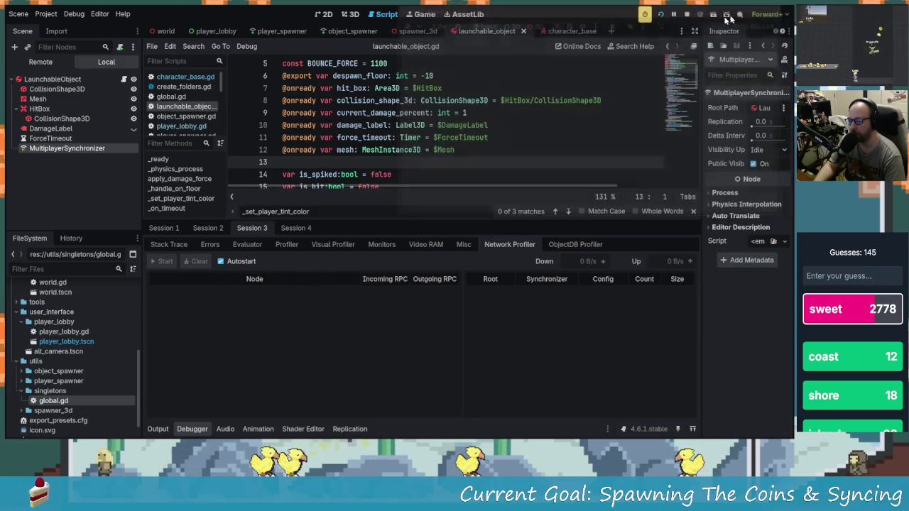
left_click(687, 15)
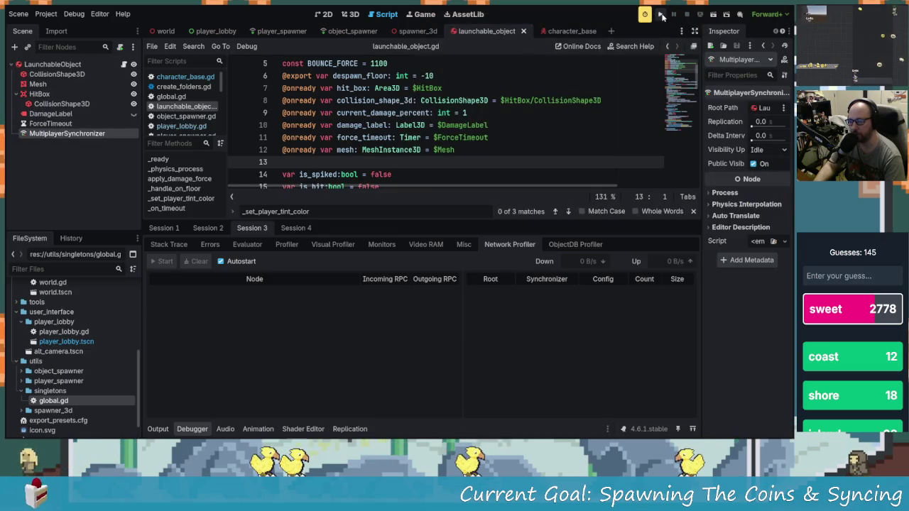
left_click(452, 100)
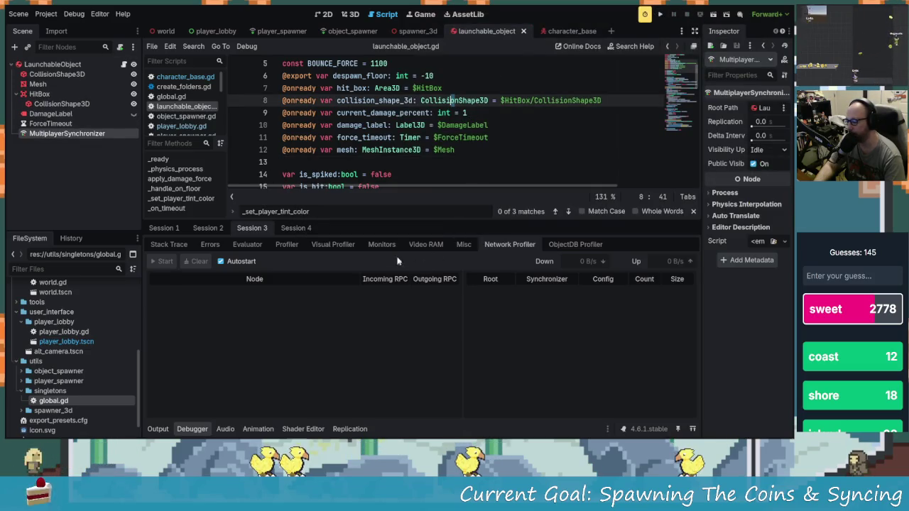
key("alt+Tab")
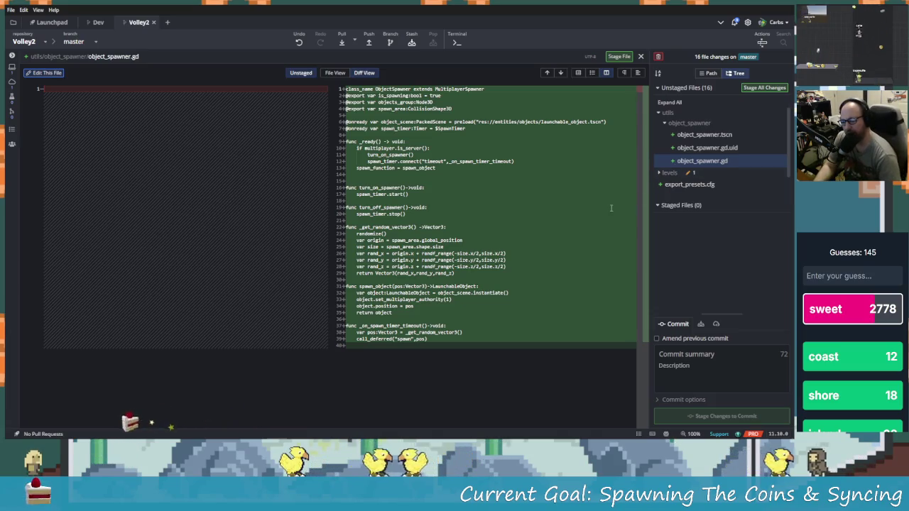
- Stage object_spawner.gd, object_spawner.gd.uid and object_spawner.tscn
left_click(766, 162)
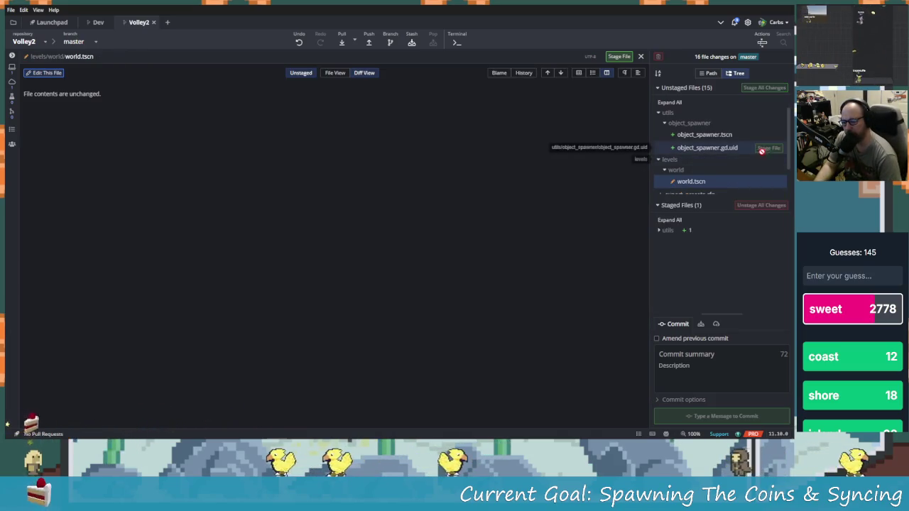
left_click(767, 149)
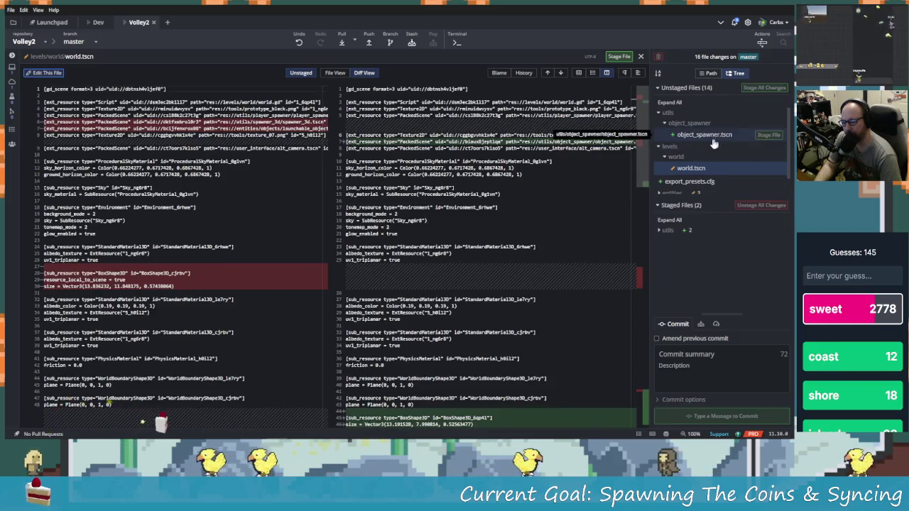
left_click(768, 135)
- Scroll through the world.tscn diff to review the added spawn point lines, then close it
scroll(431, 284, "down", 5)
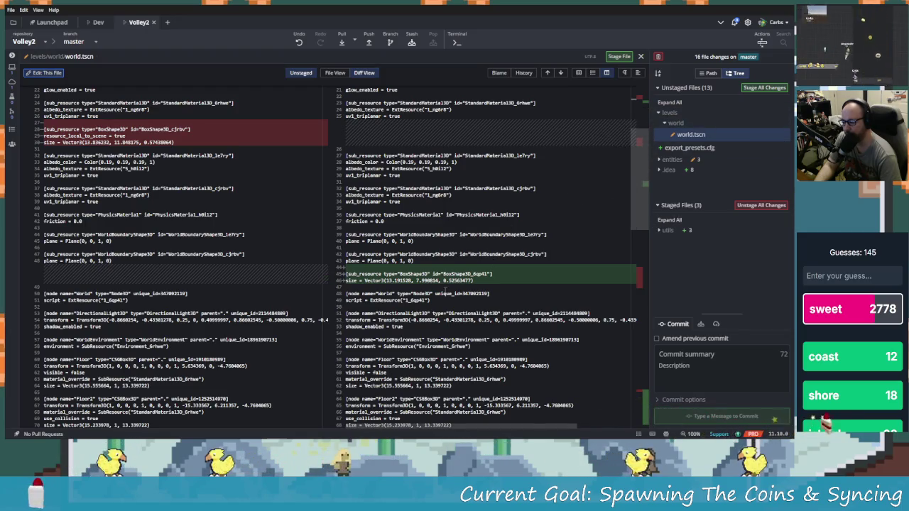
scroll(462, 298, "down", 10)
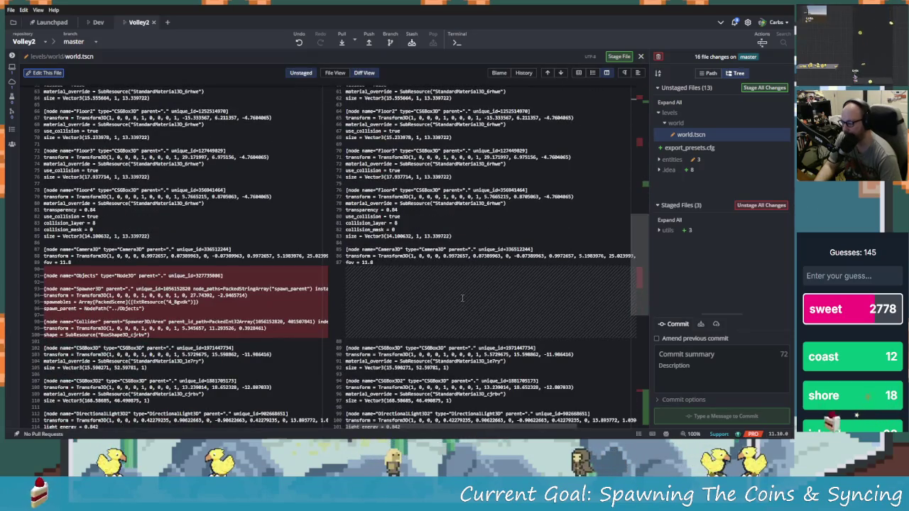
mouse_move(779, 139)
scroll(619, 191, "down", 14)
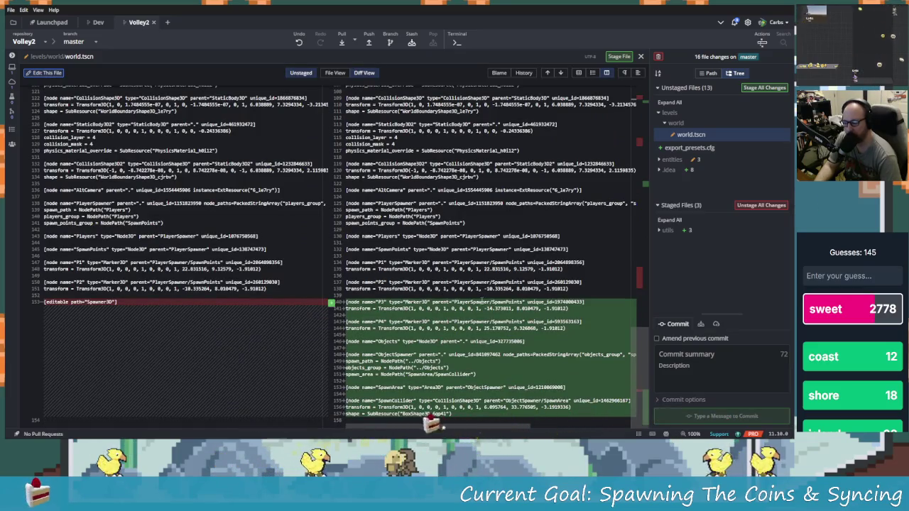
left_click(410, 328)
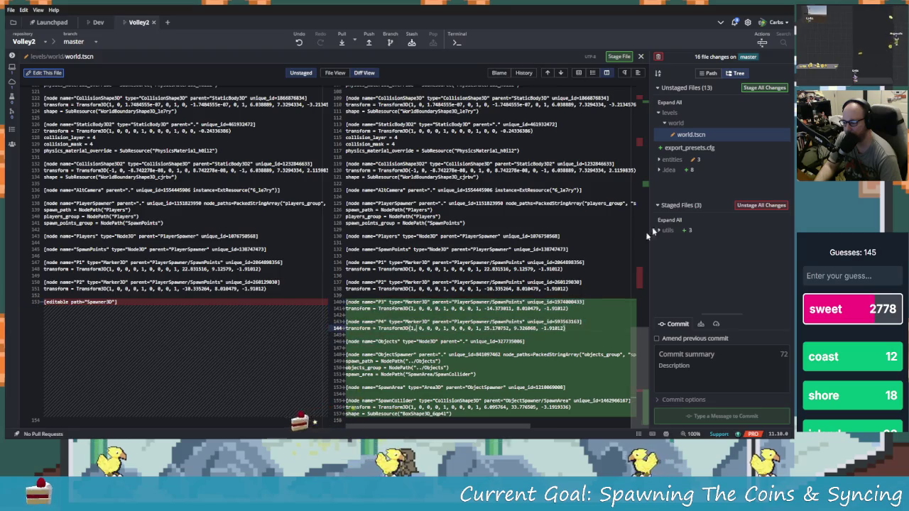
left_click(772, 134)
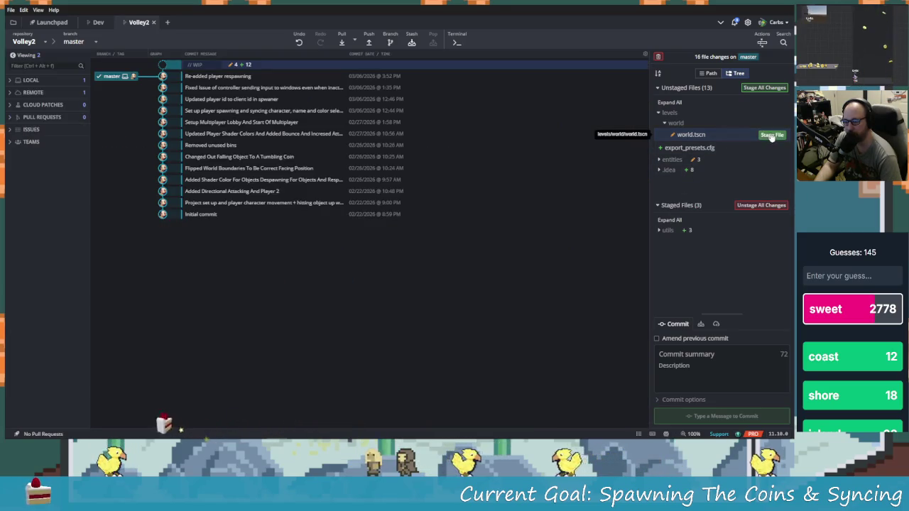
- Stage world.tscn, then expand entities > objects and stage launchable_object.tscn after viewing its diff
left_click(772, 135)
left_click(668, 127)
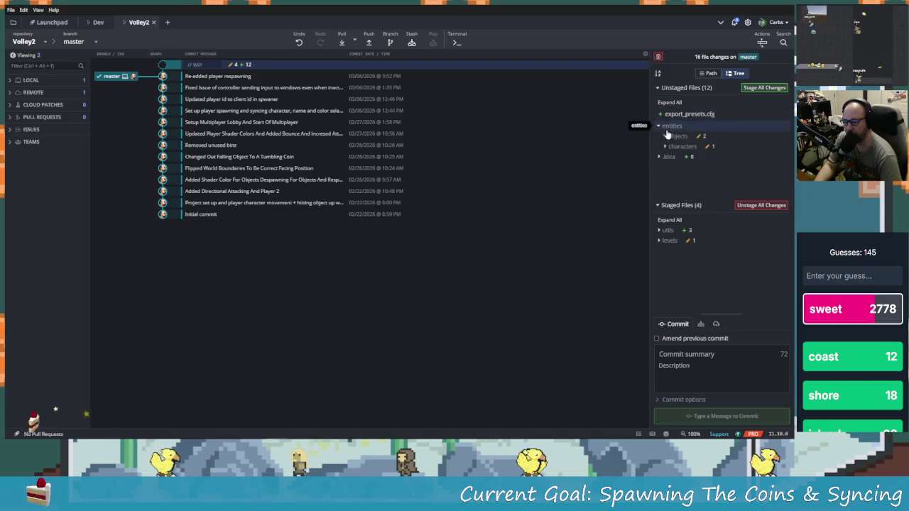
left_click(667, 136)
left_click(704, 148)
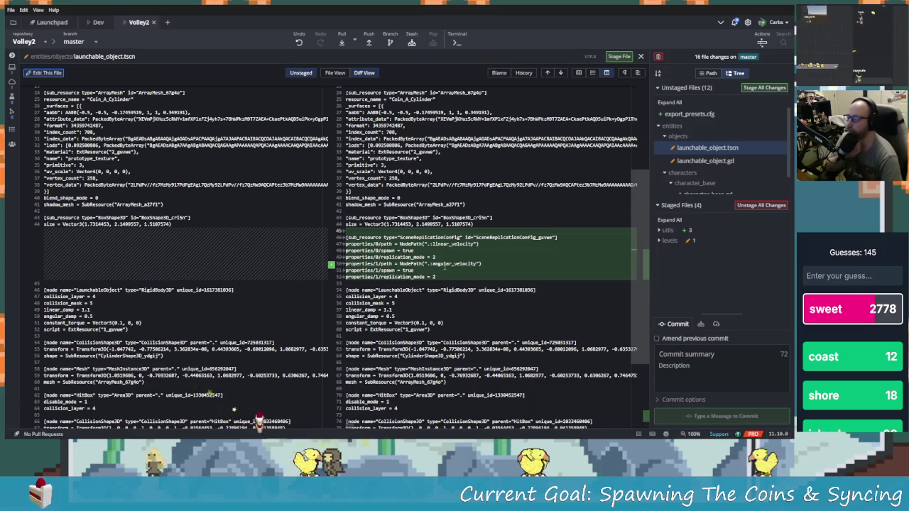
scroll(475, 257, "down", 2)
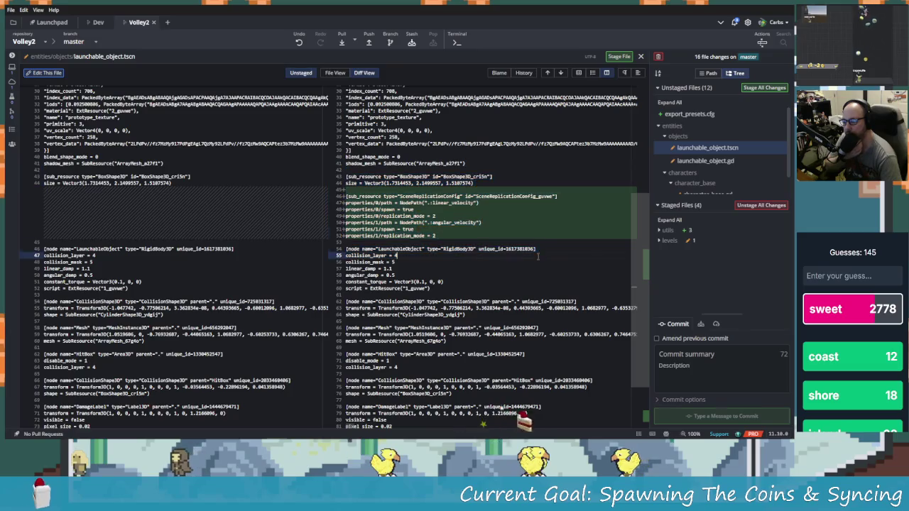
left_click(762, 150)
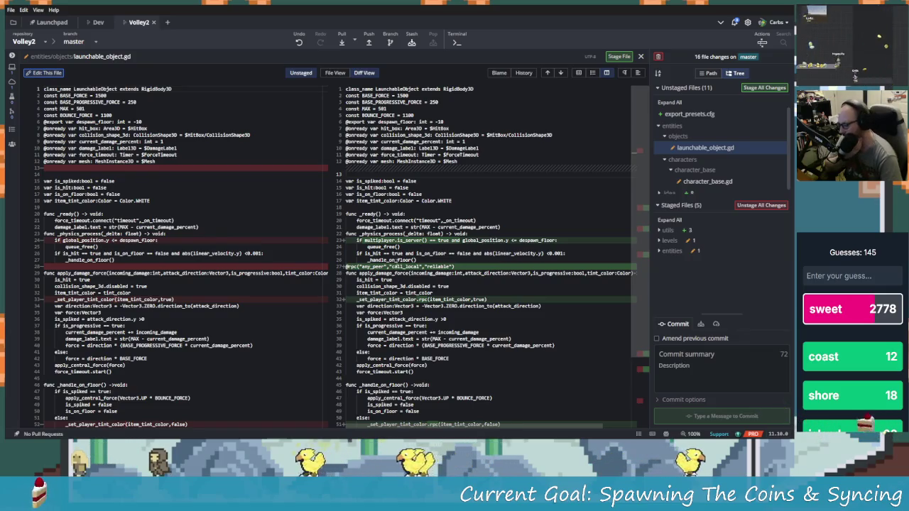
- Scroll through the launchable_object.gd diff to review its changes
scroll(334, 255, "down", 2)
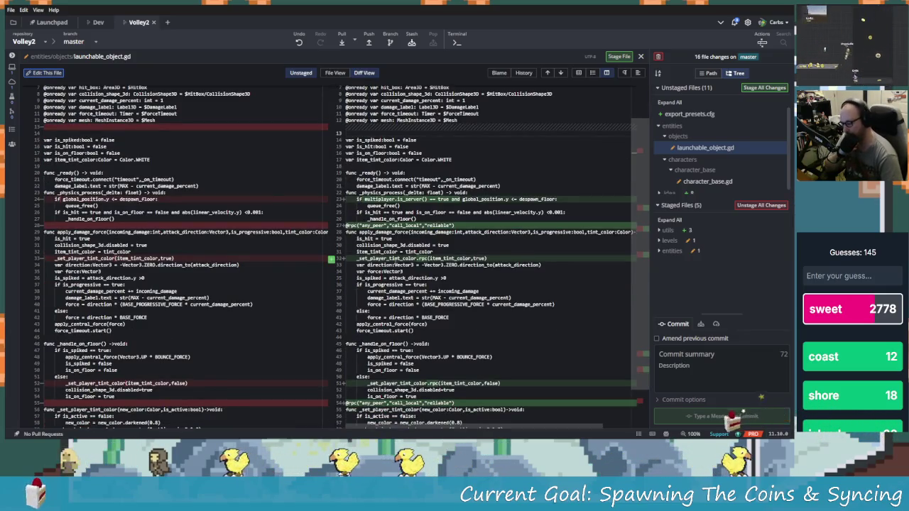
scroll(499, 347, "down", 1)
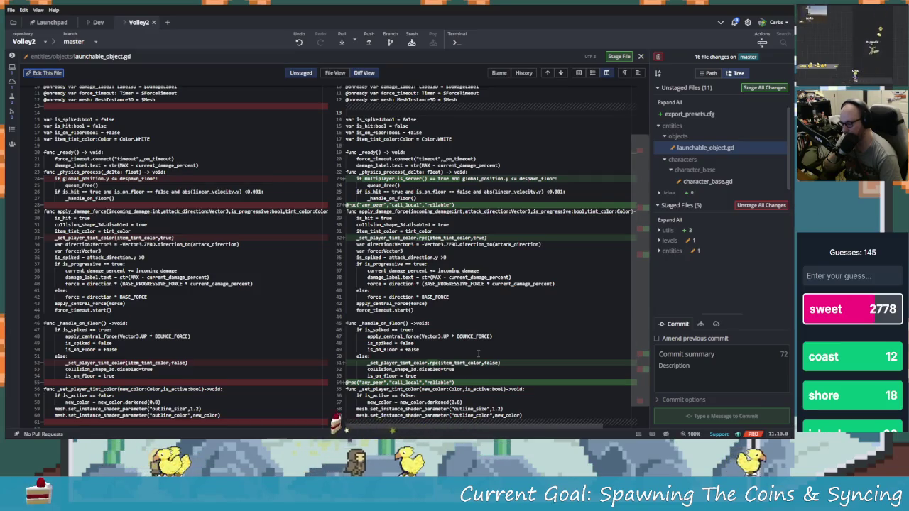
scroll(479, 353, "down", 1)
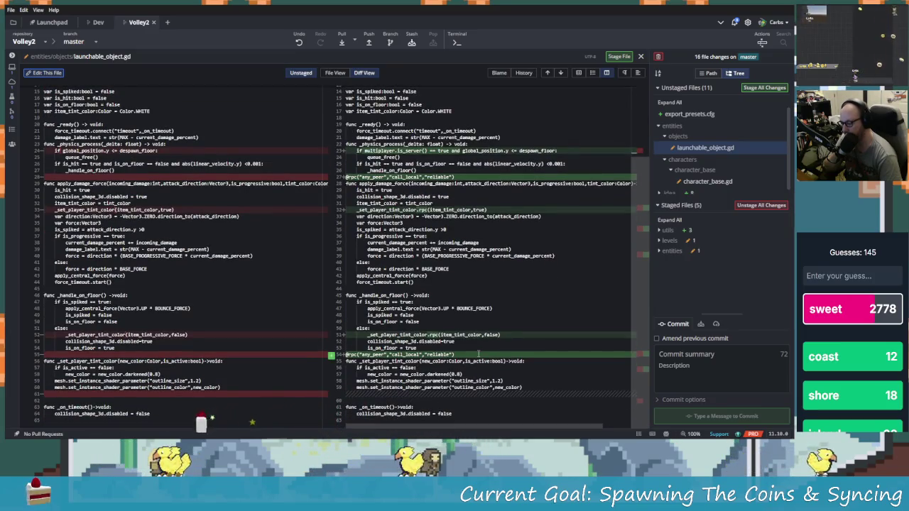